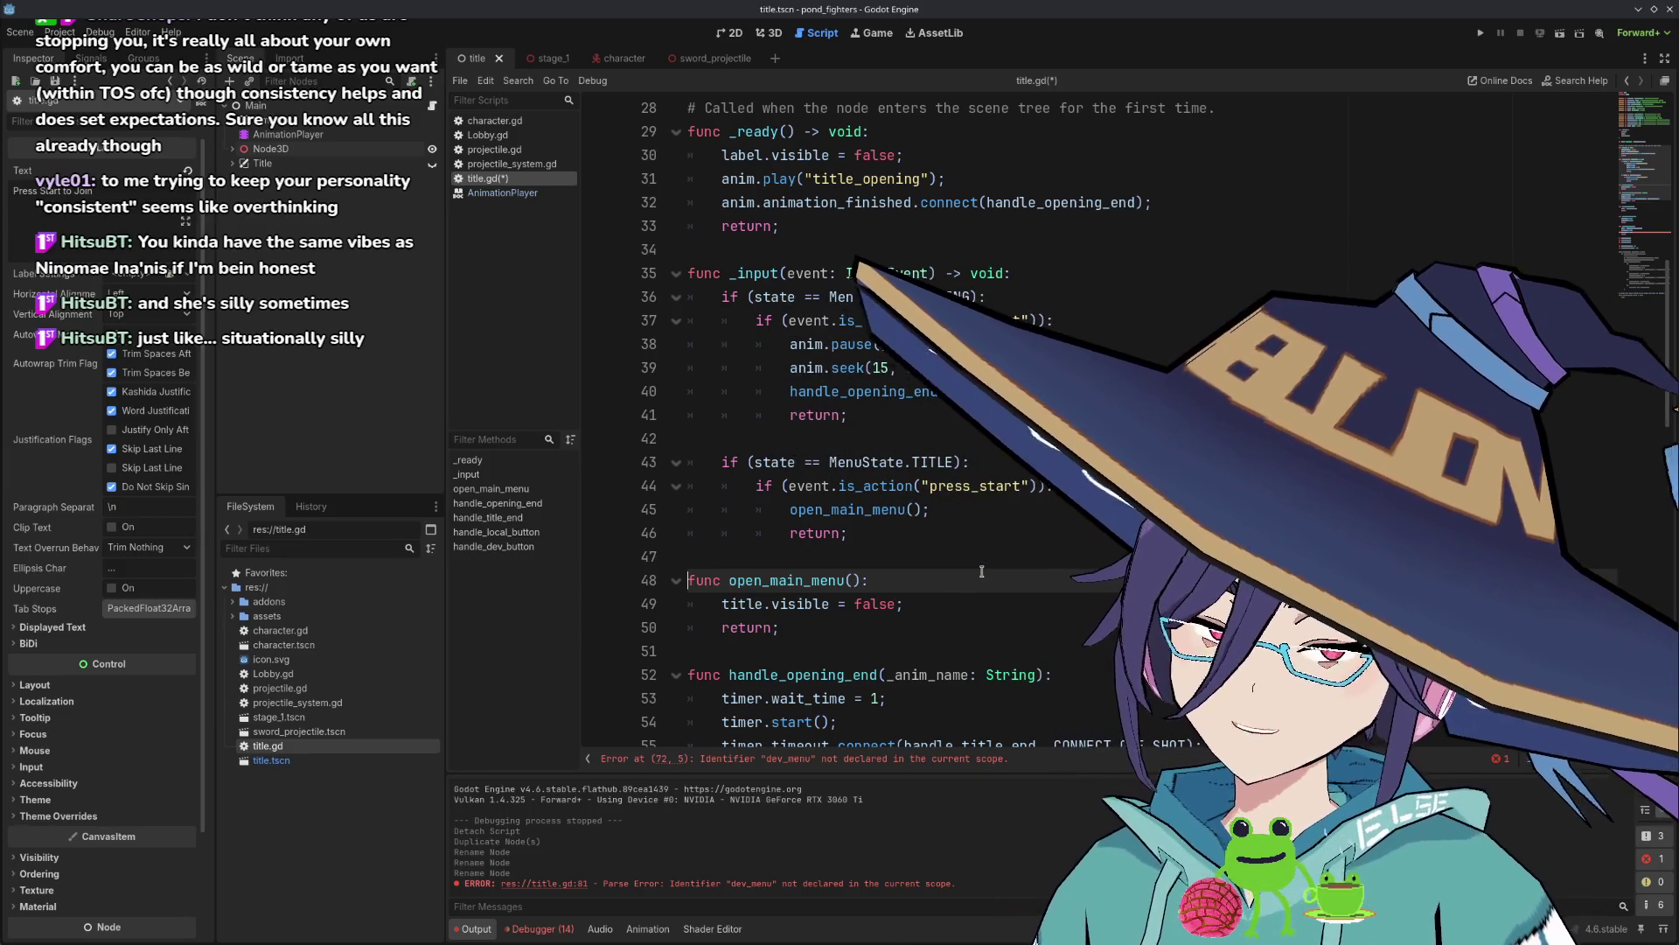
Move the caret to the end of line 46 in title.gd, then show the title scene's 3D view.
key("Up")
key("Up")
key("Up")
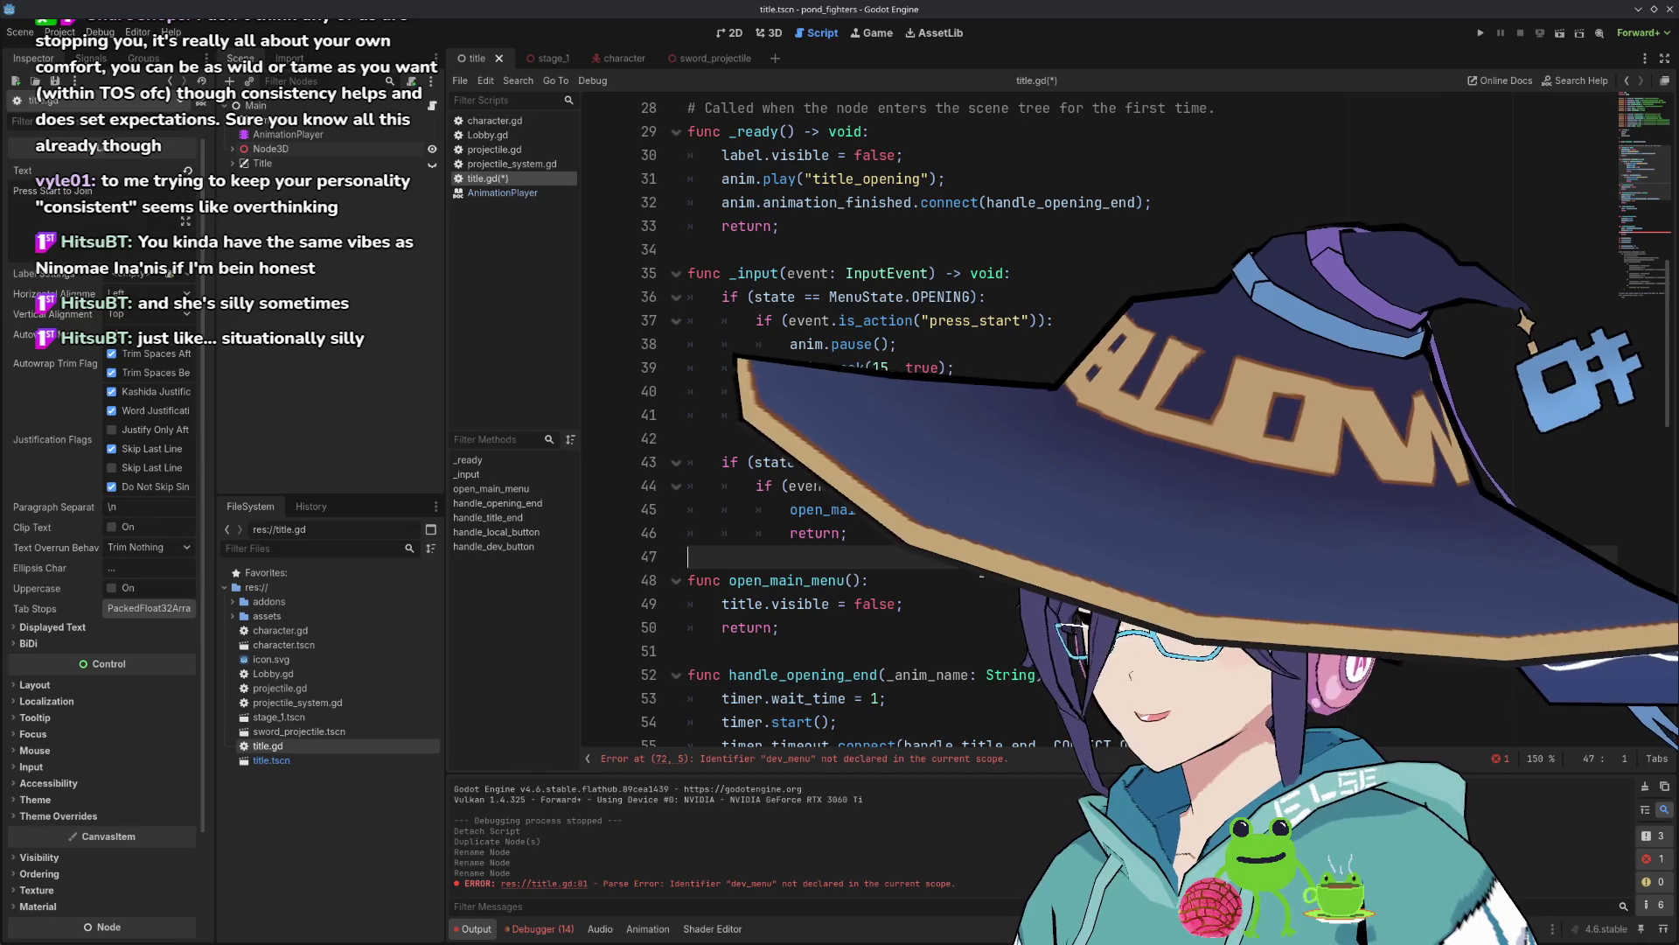
key("Down")
key("Down")
key("Down")
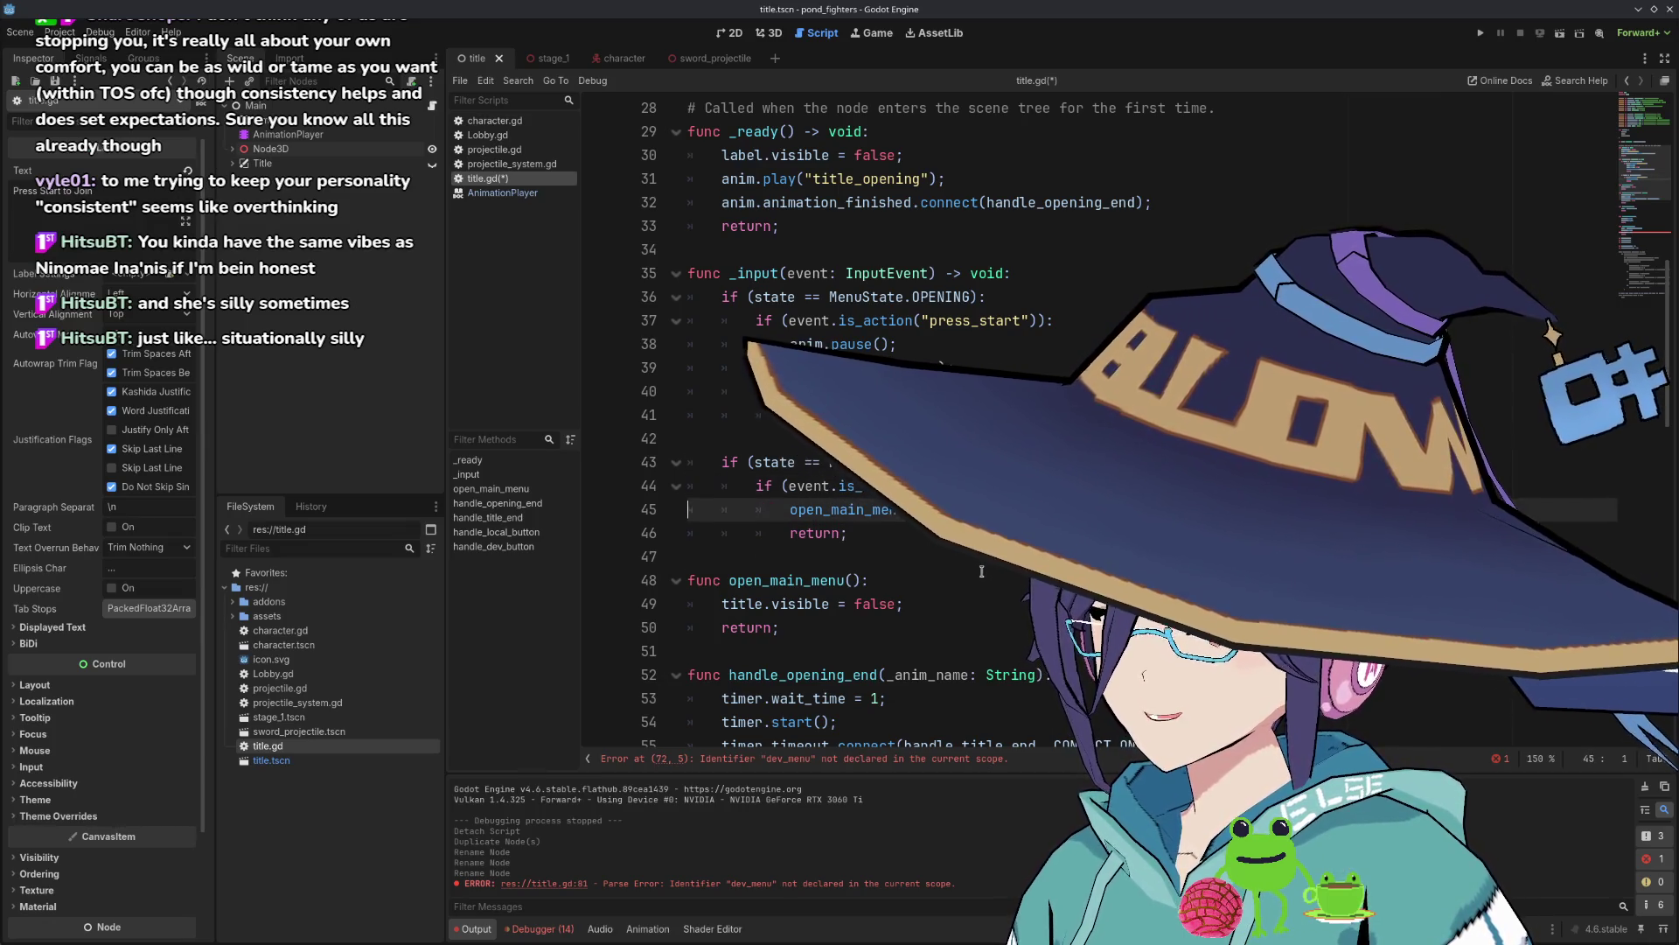
key("Up")
key("Up")
key("Up")
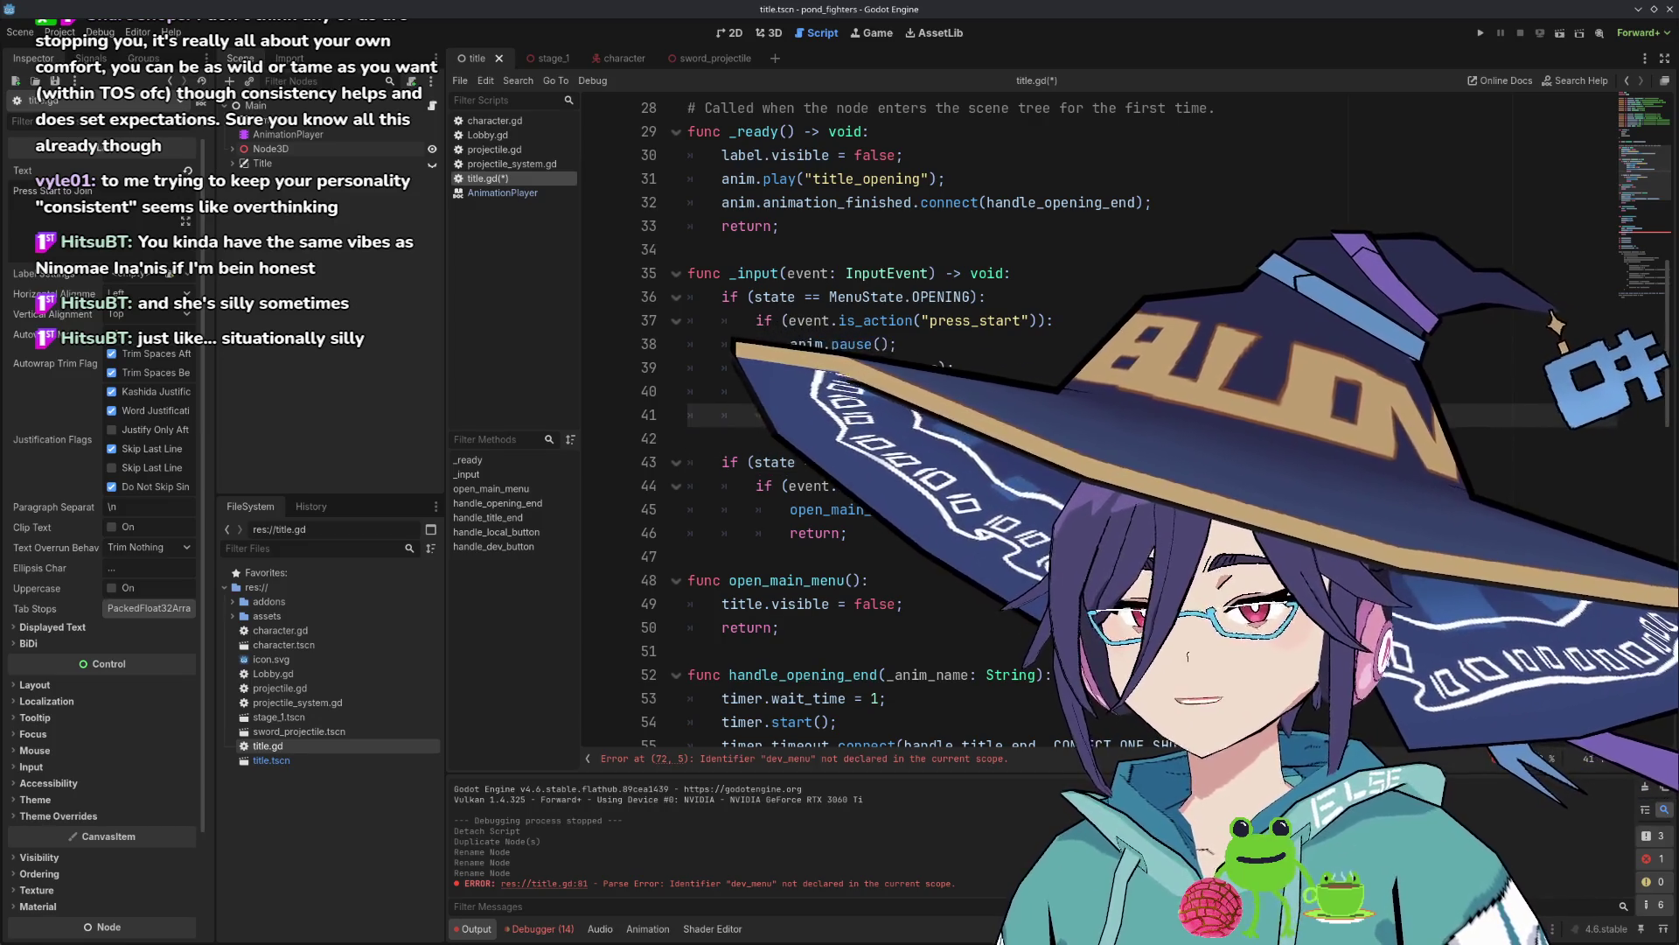
key("Down")
key("Down")
key("Down")
key("End")
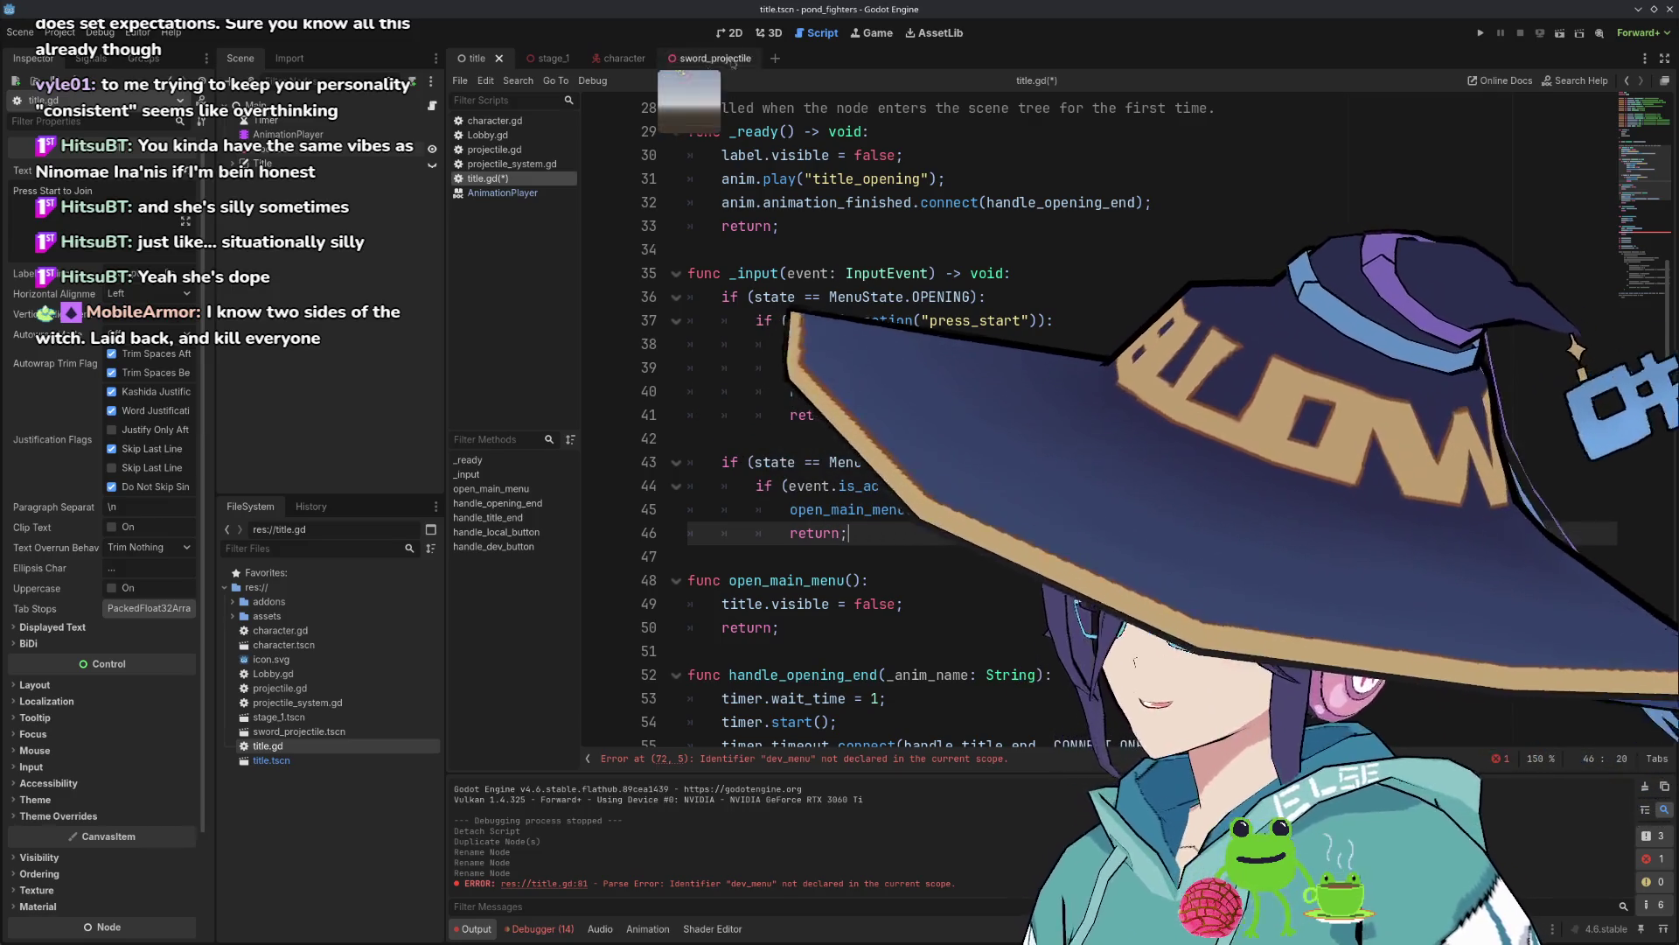
left_click(776, 33)
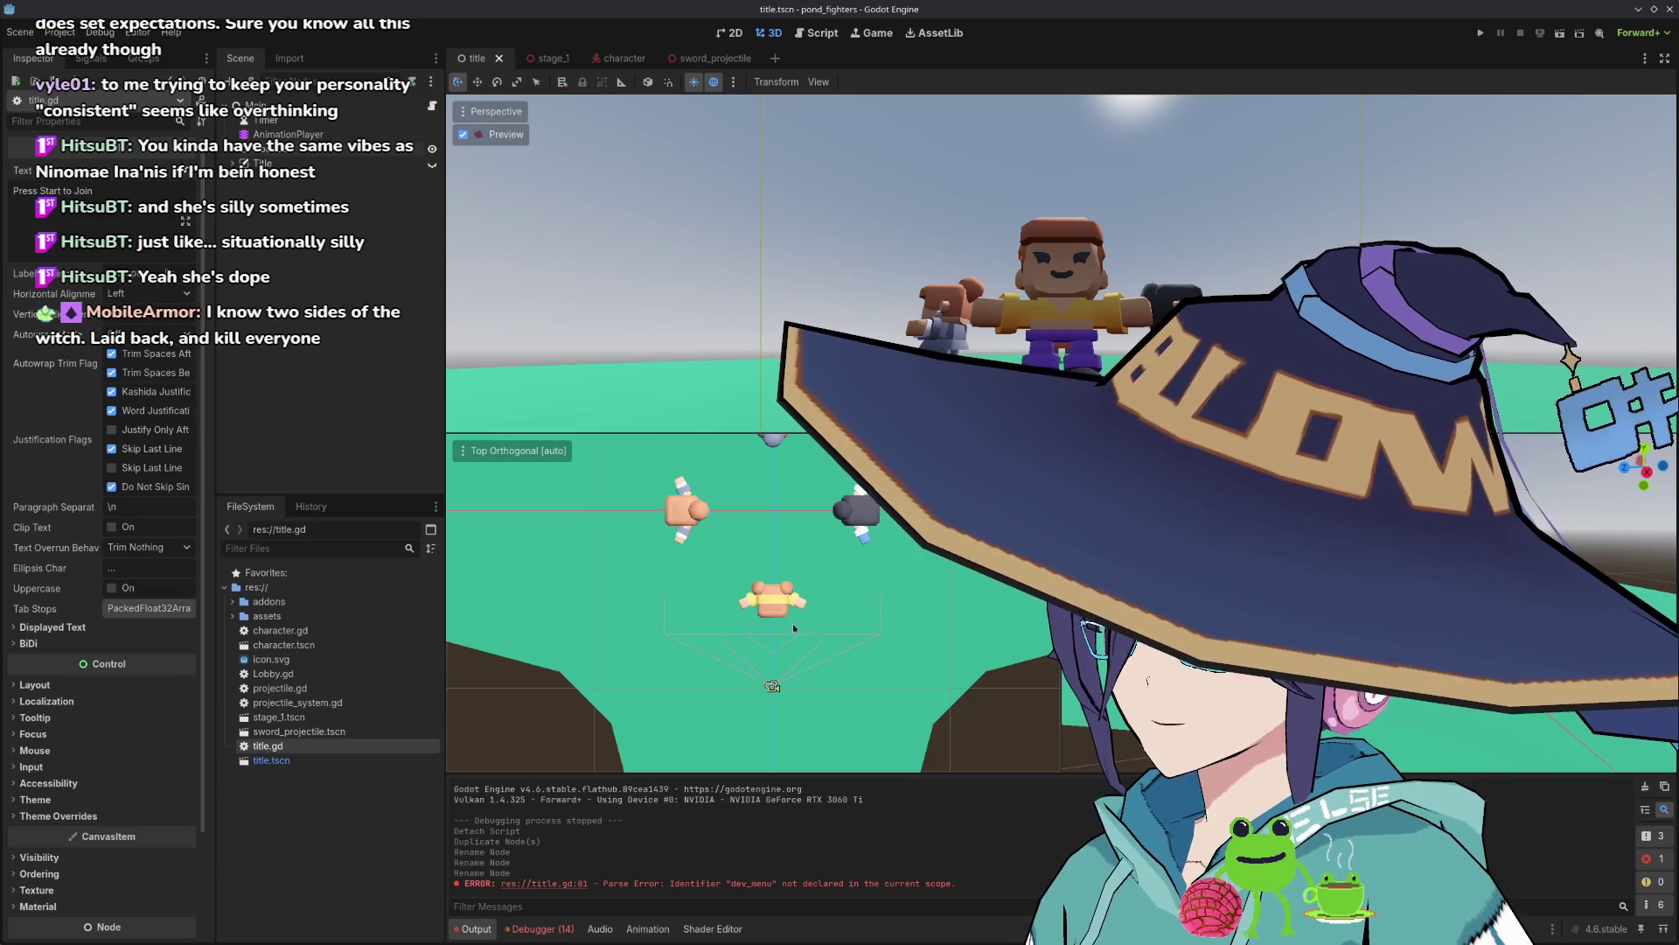
Set the lower viewport to Top Orthogonal, open the stage_1 scene, and return to title.gd.
scroll(804, 590, "up", 5)
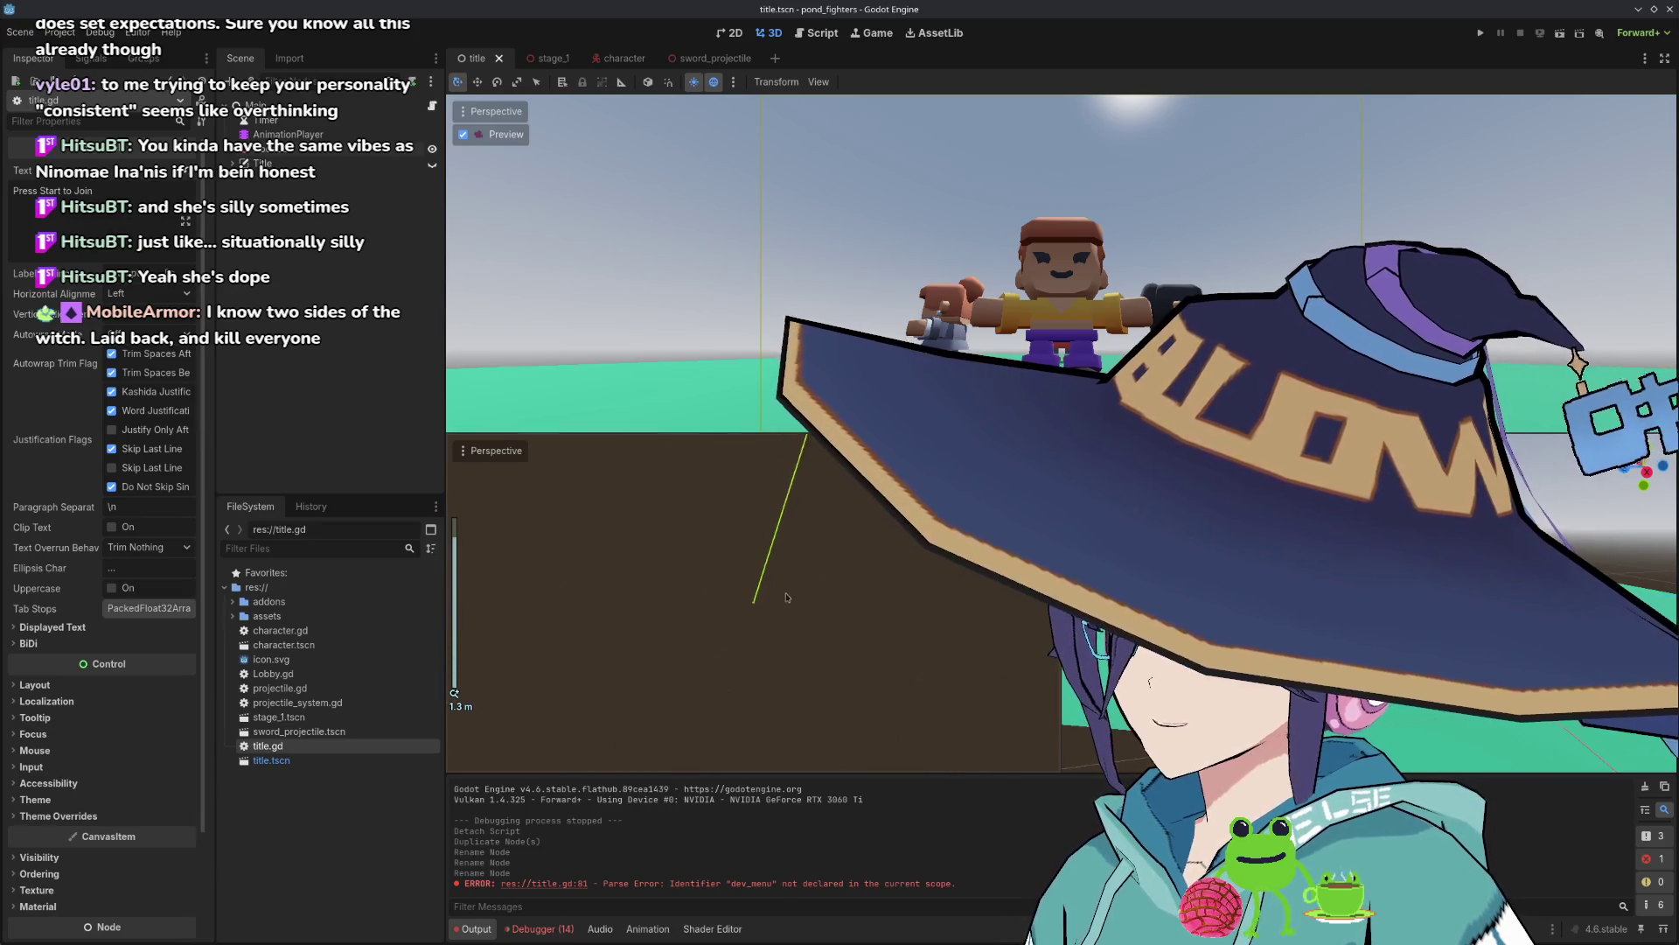
key("KP_7")
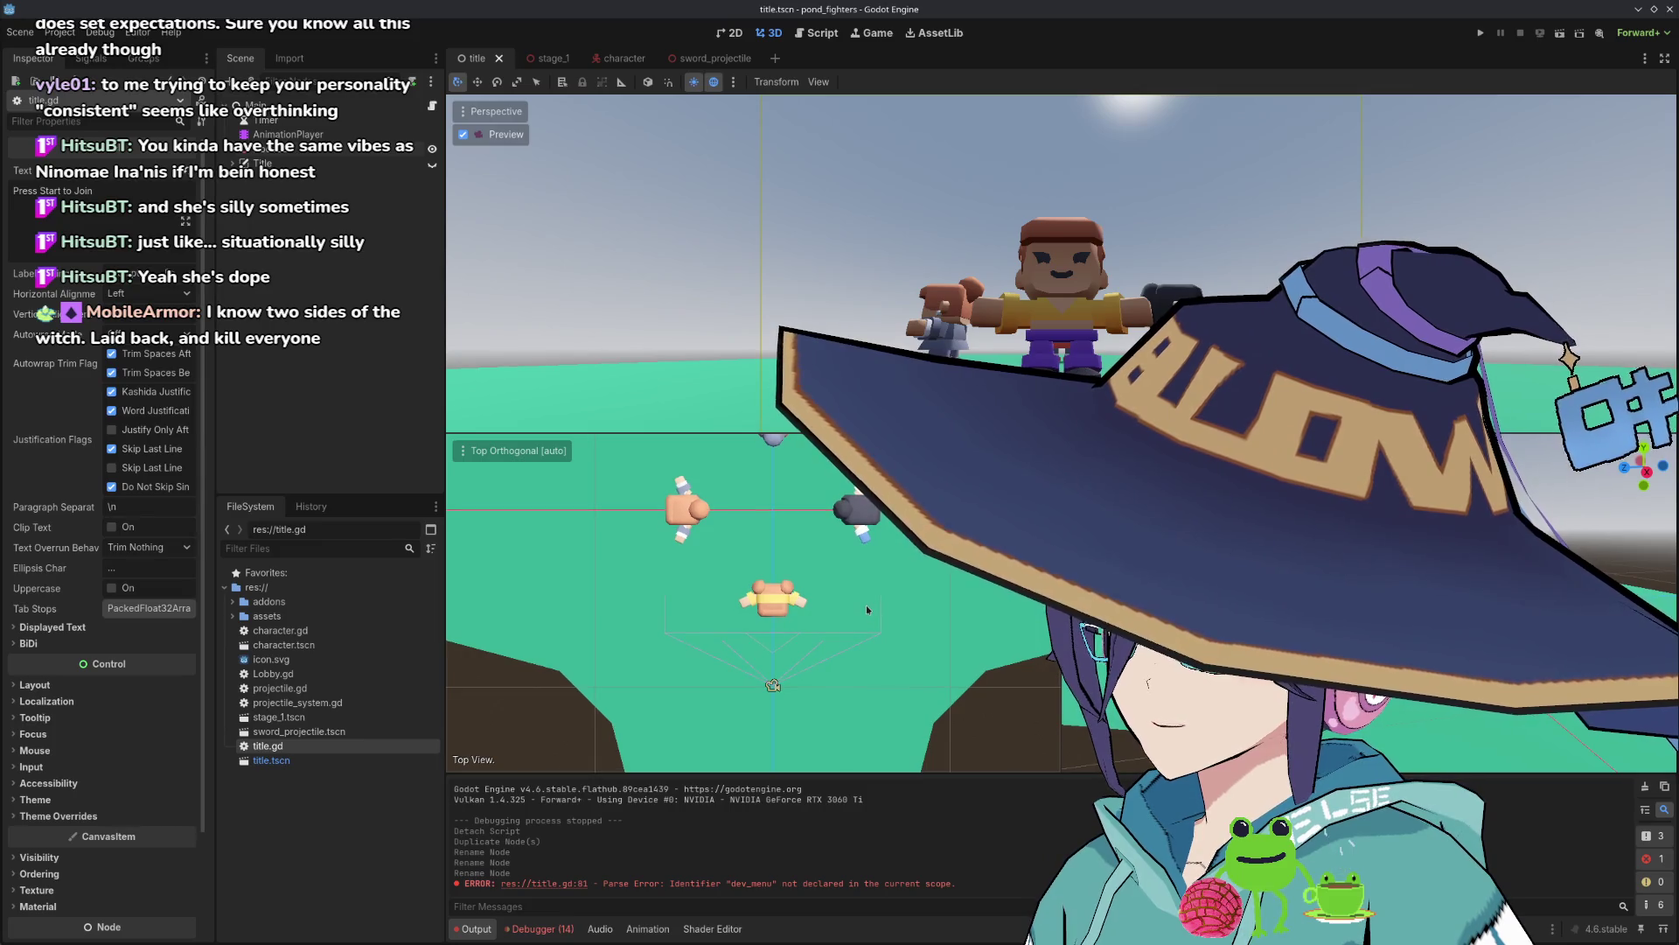
left_click_drag(847, 626, 835, 696)
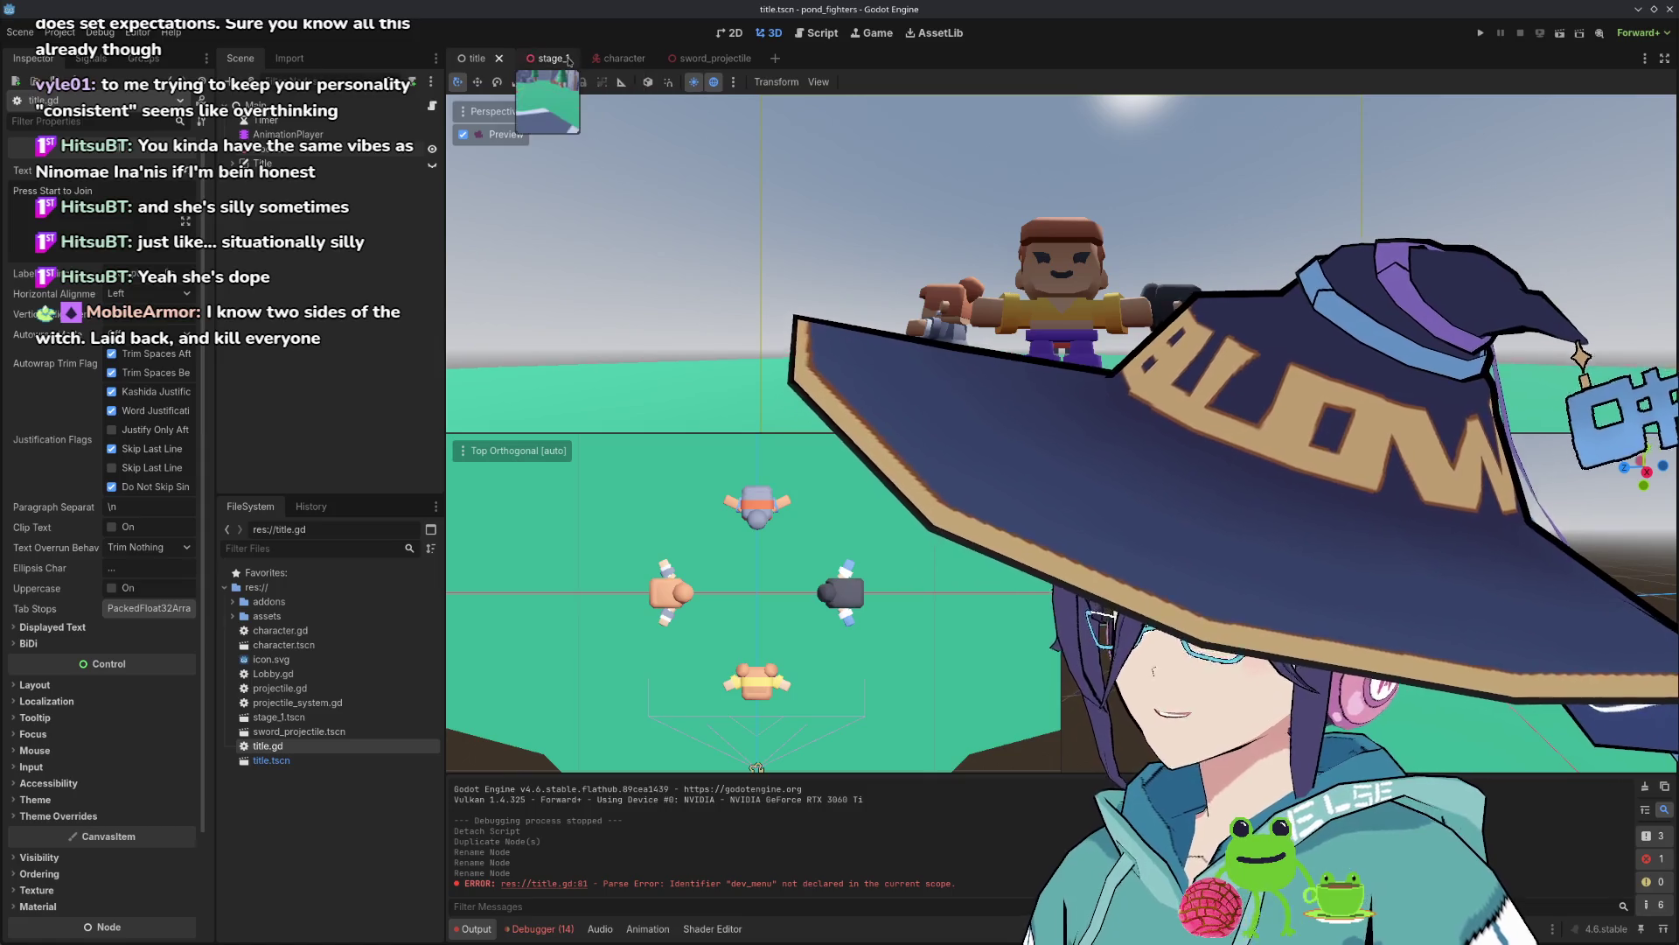
left_click(540, 58)
left_click(817, 32)
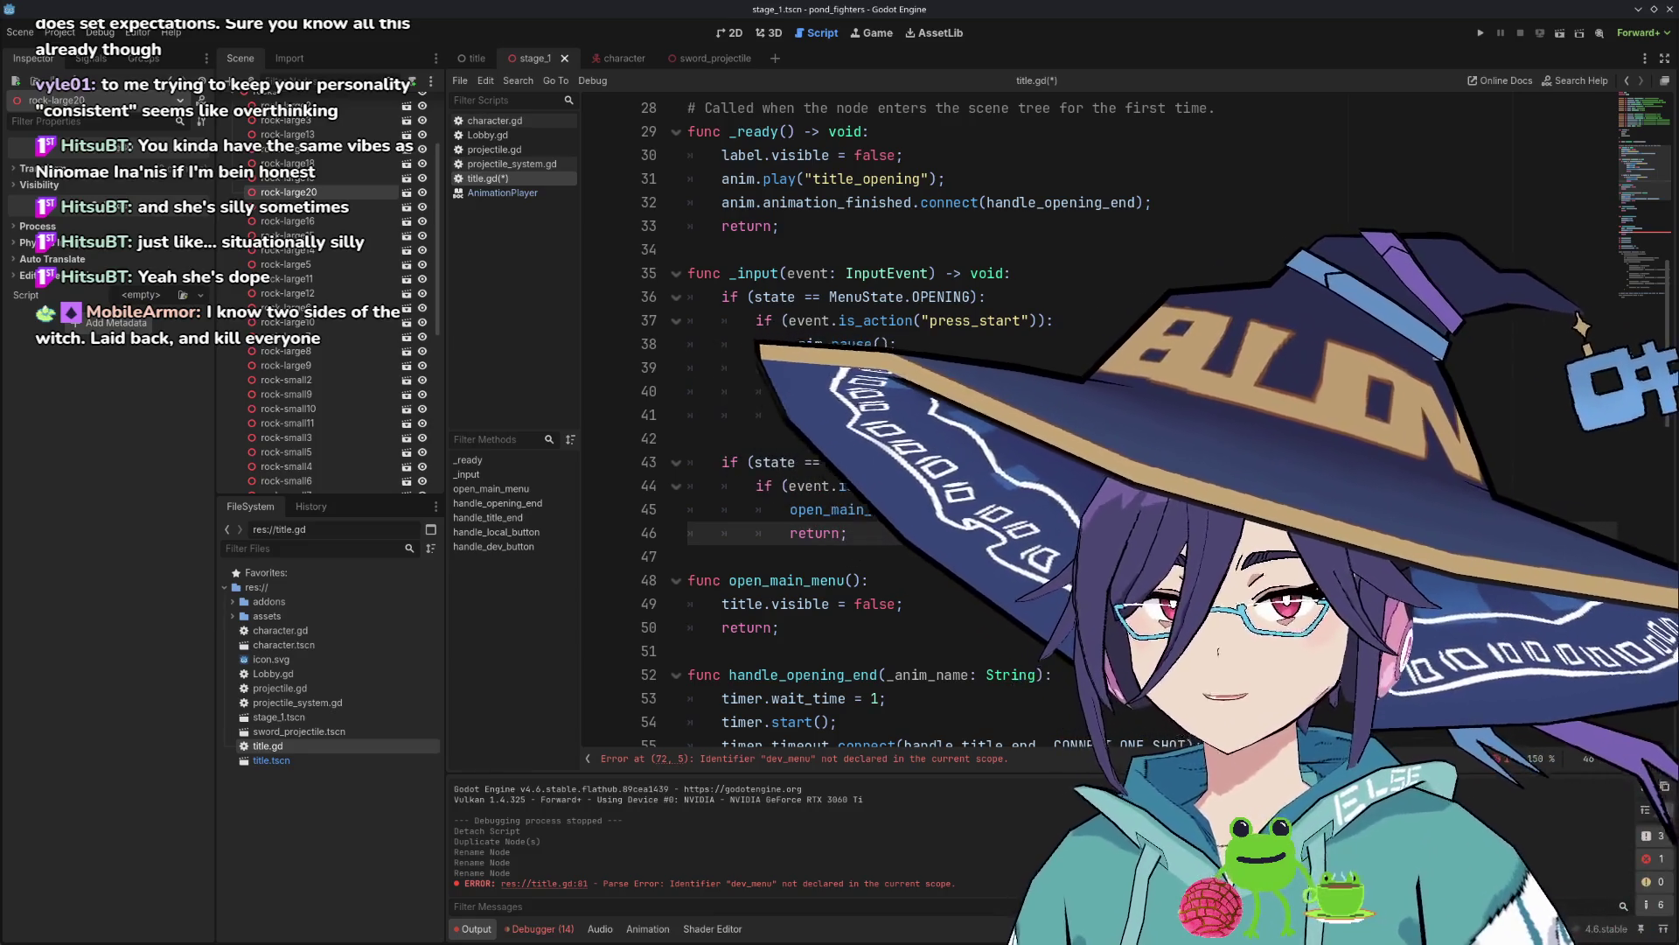
In Chrome's MultiplayerPeer tutorial, open the 'GodotSteam and SteamMultiplayerPeer' text tutorial in a new tab.
key("alt+Tab")
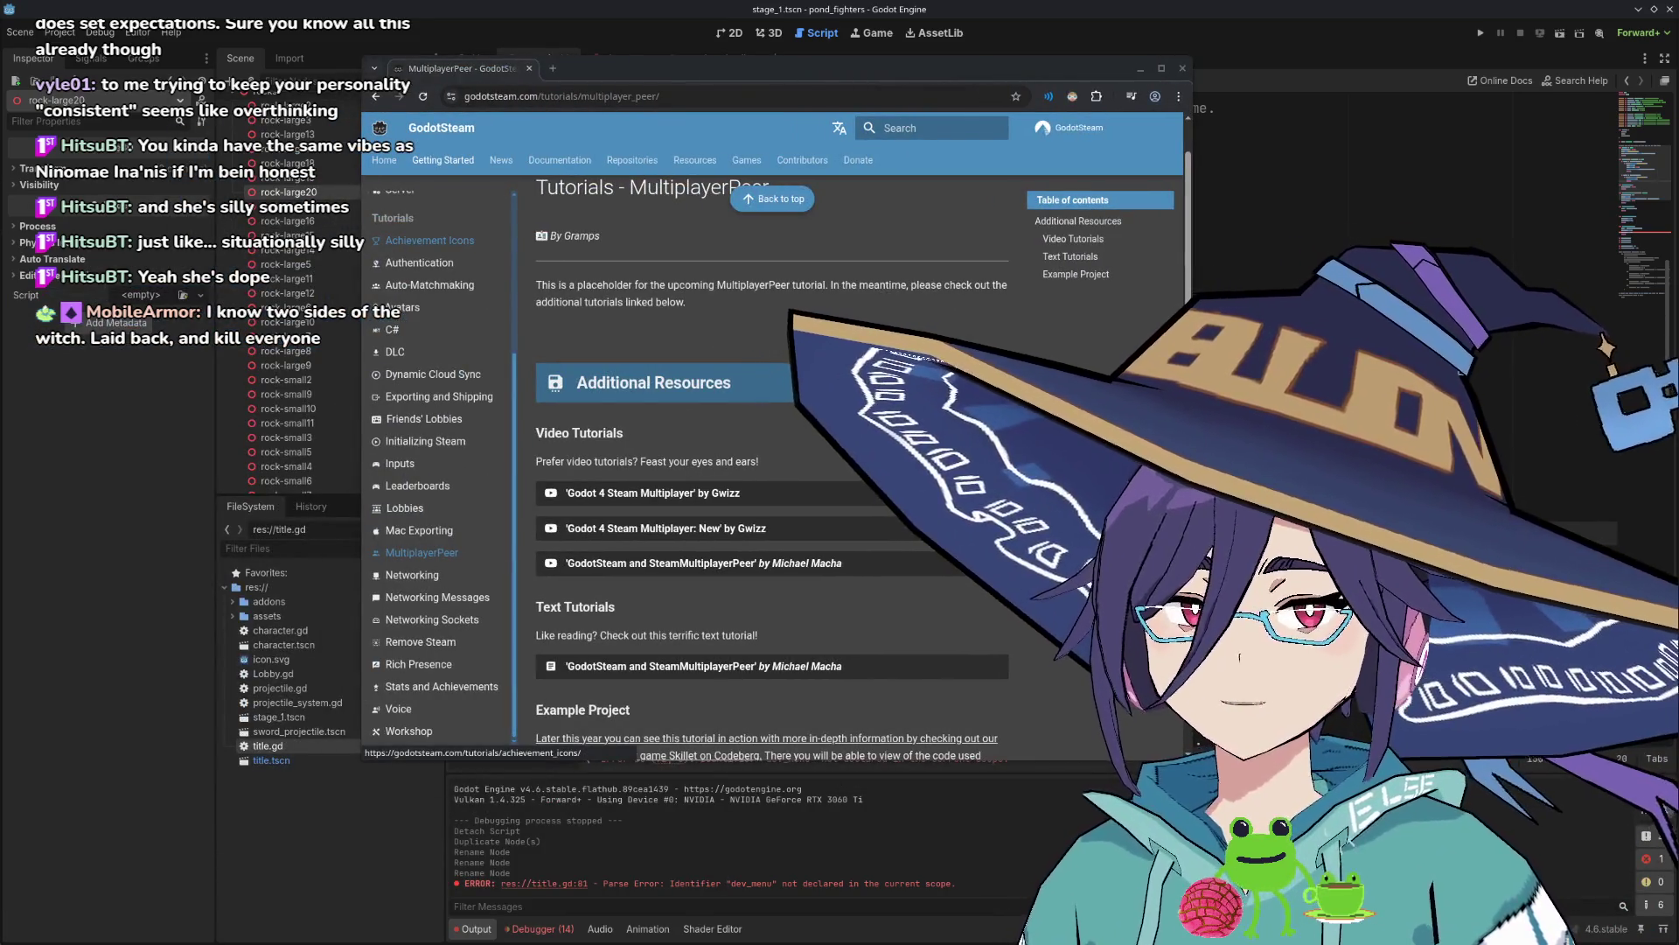
left_click_drag(847, 67, 700, 136)
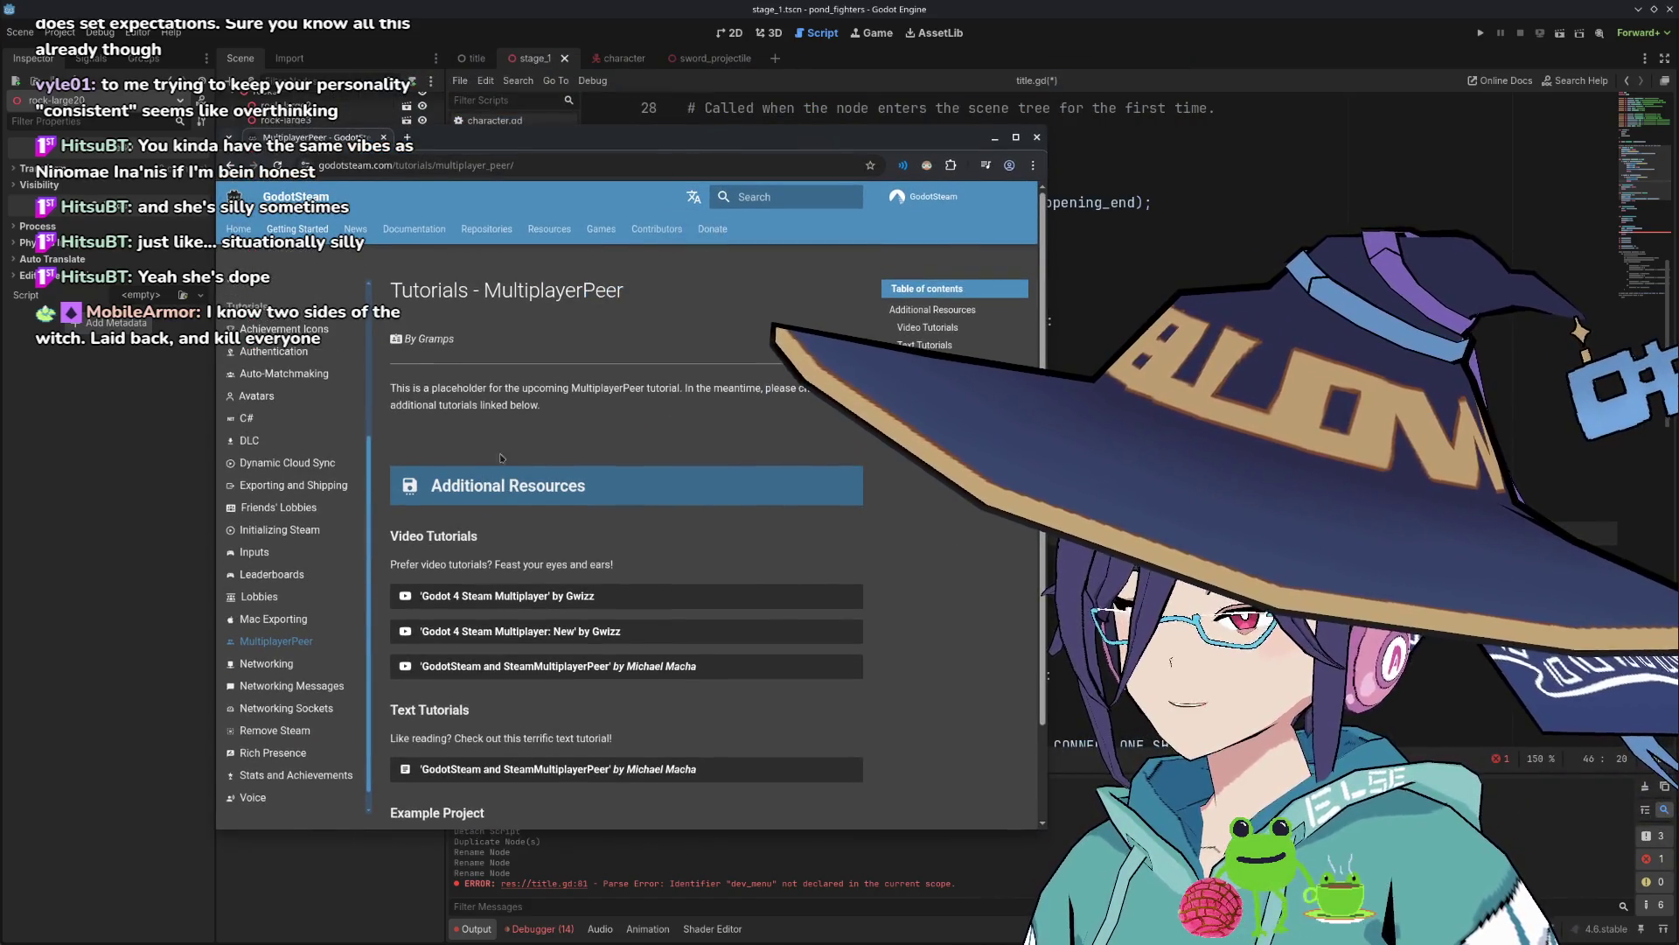
left_click_drag(487, 292, 641, 289)
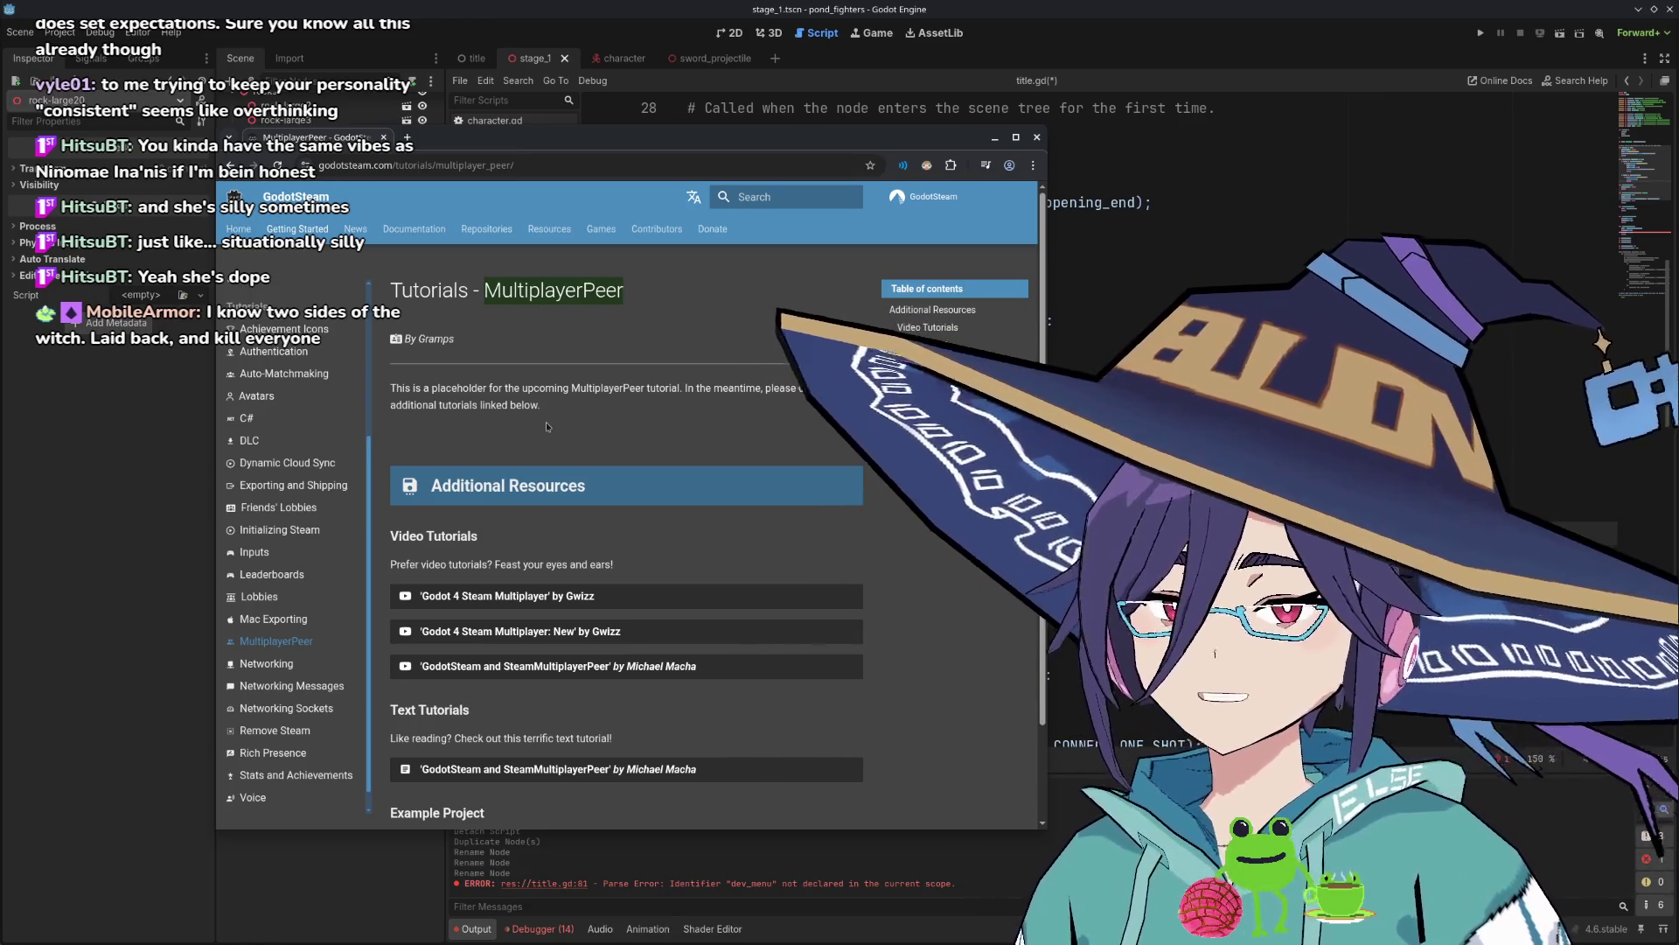
scroll(542, 420, "down", 2)
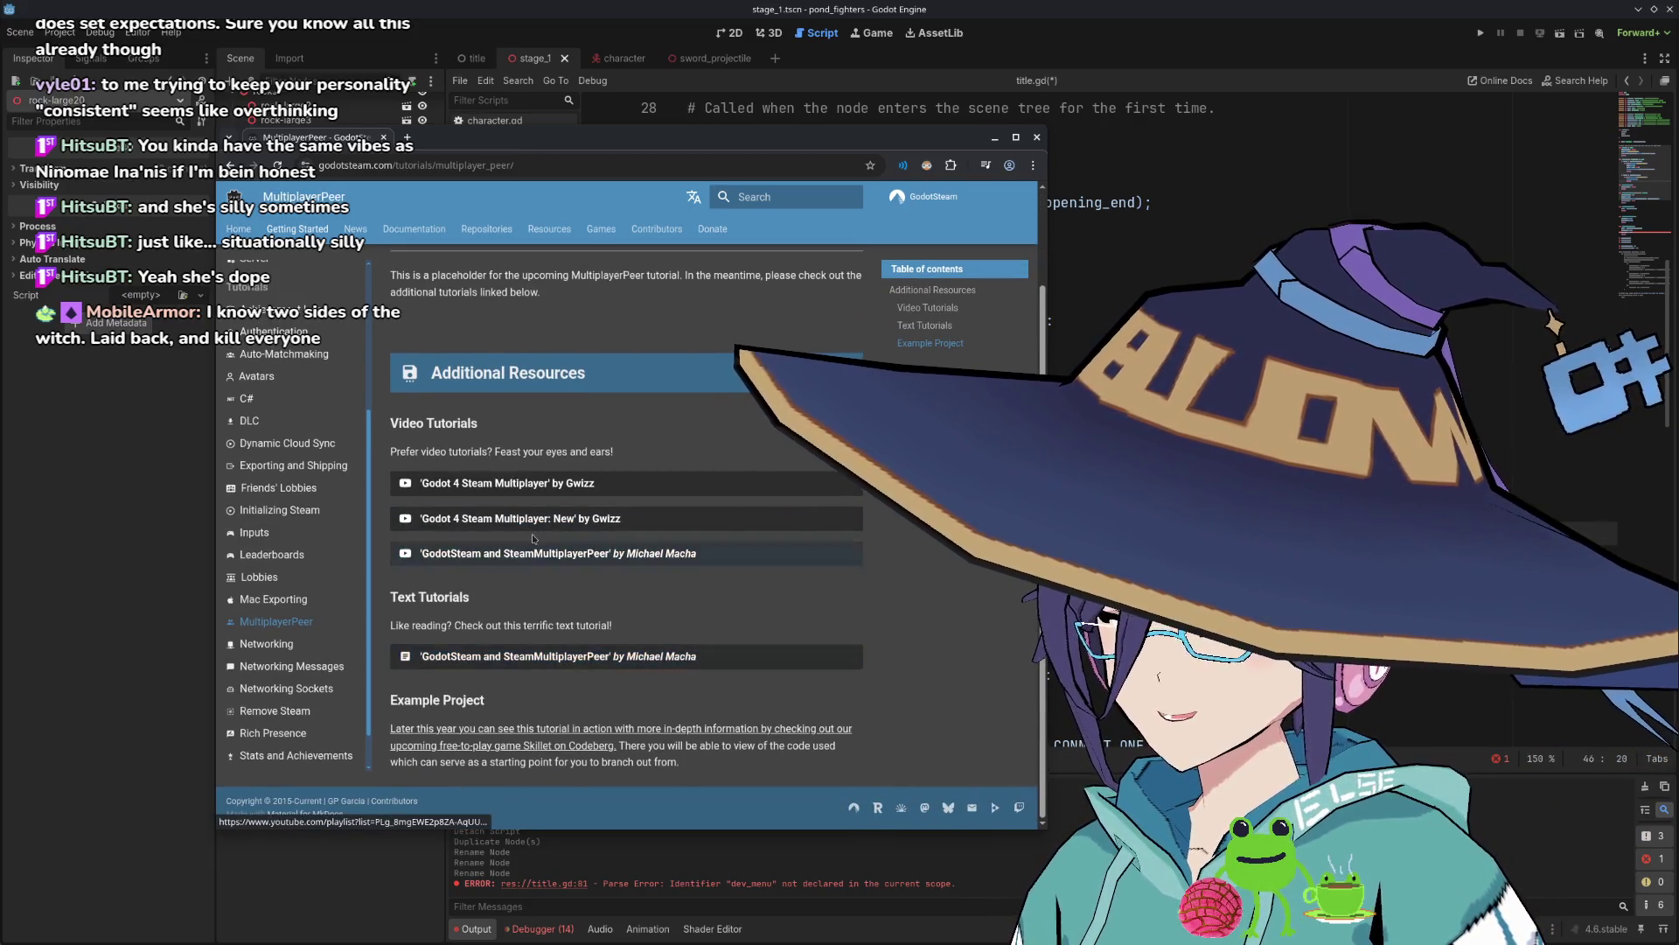
scroll(525, 606, "up", 1)
middle_click(543, 733)
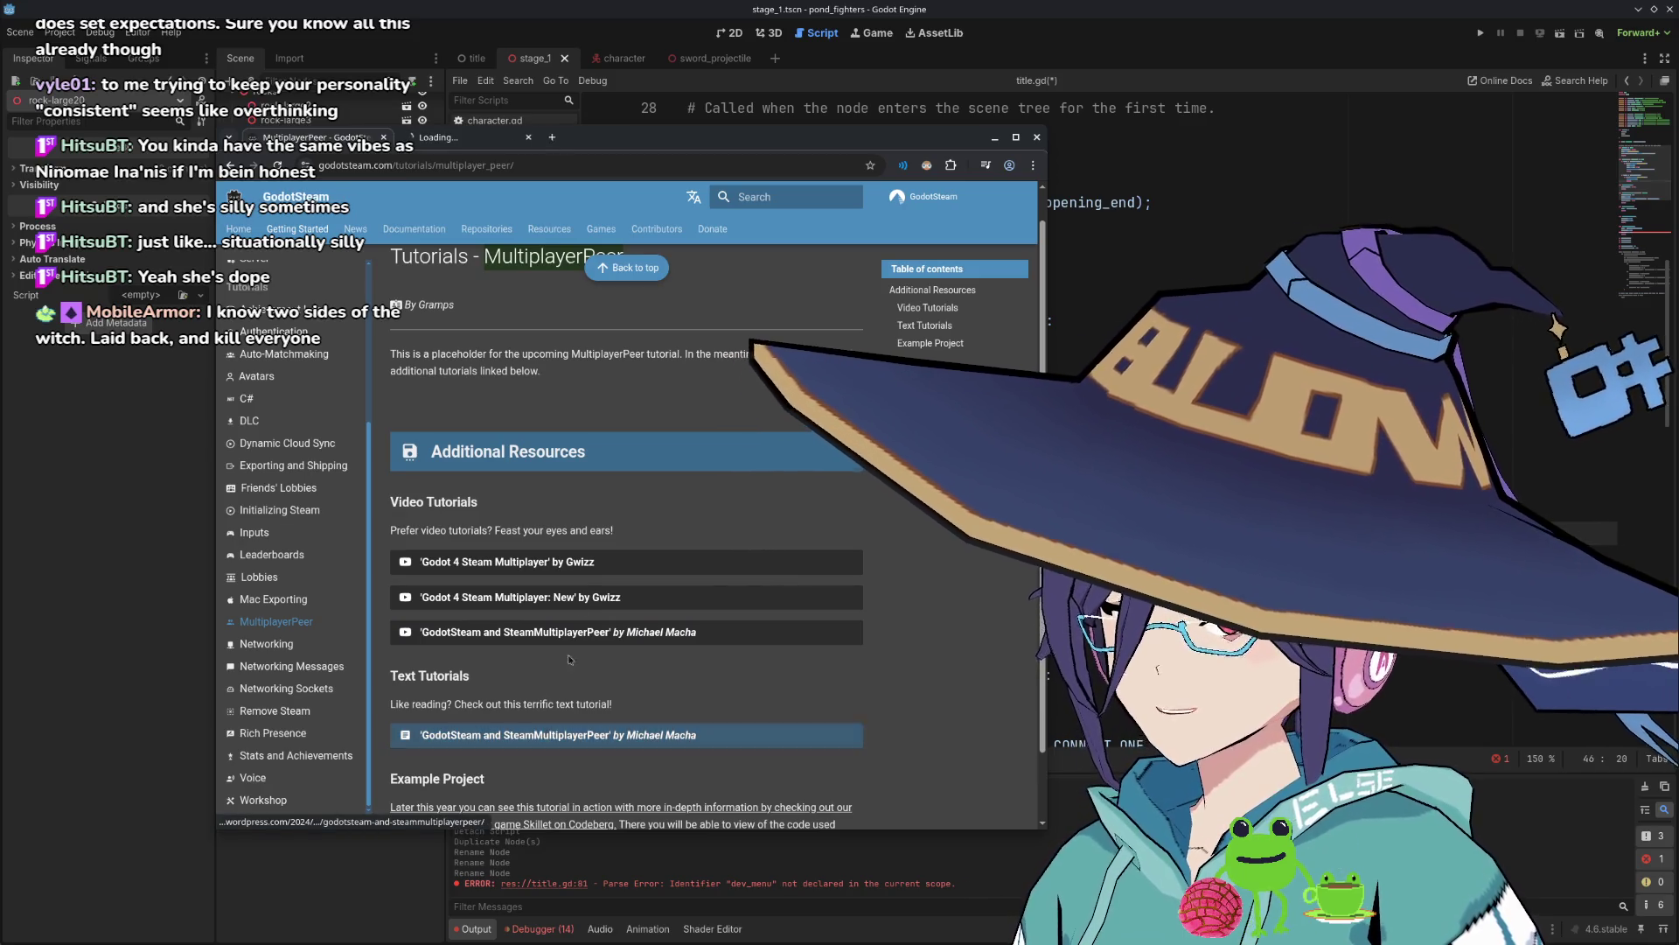
left_click(487, 137)
Read the SteamMultiplayerPeer article, highlighting the property authority passage, MultiplayerSynchronizer and MultiplayerSpawner.
scroll(678, 514, "down", 10)
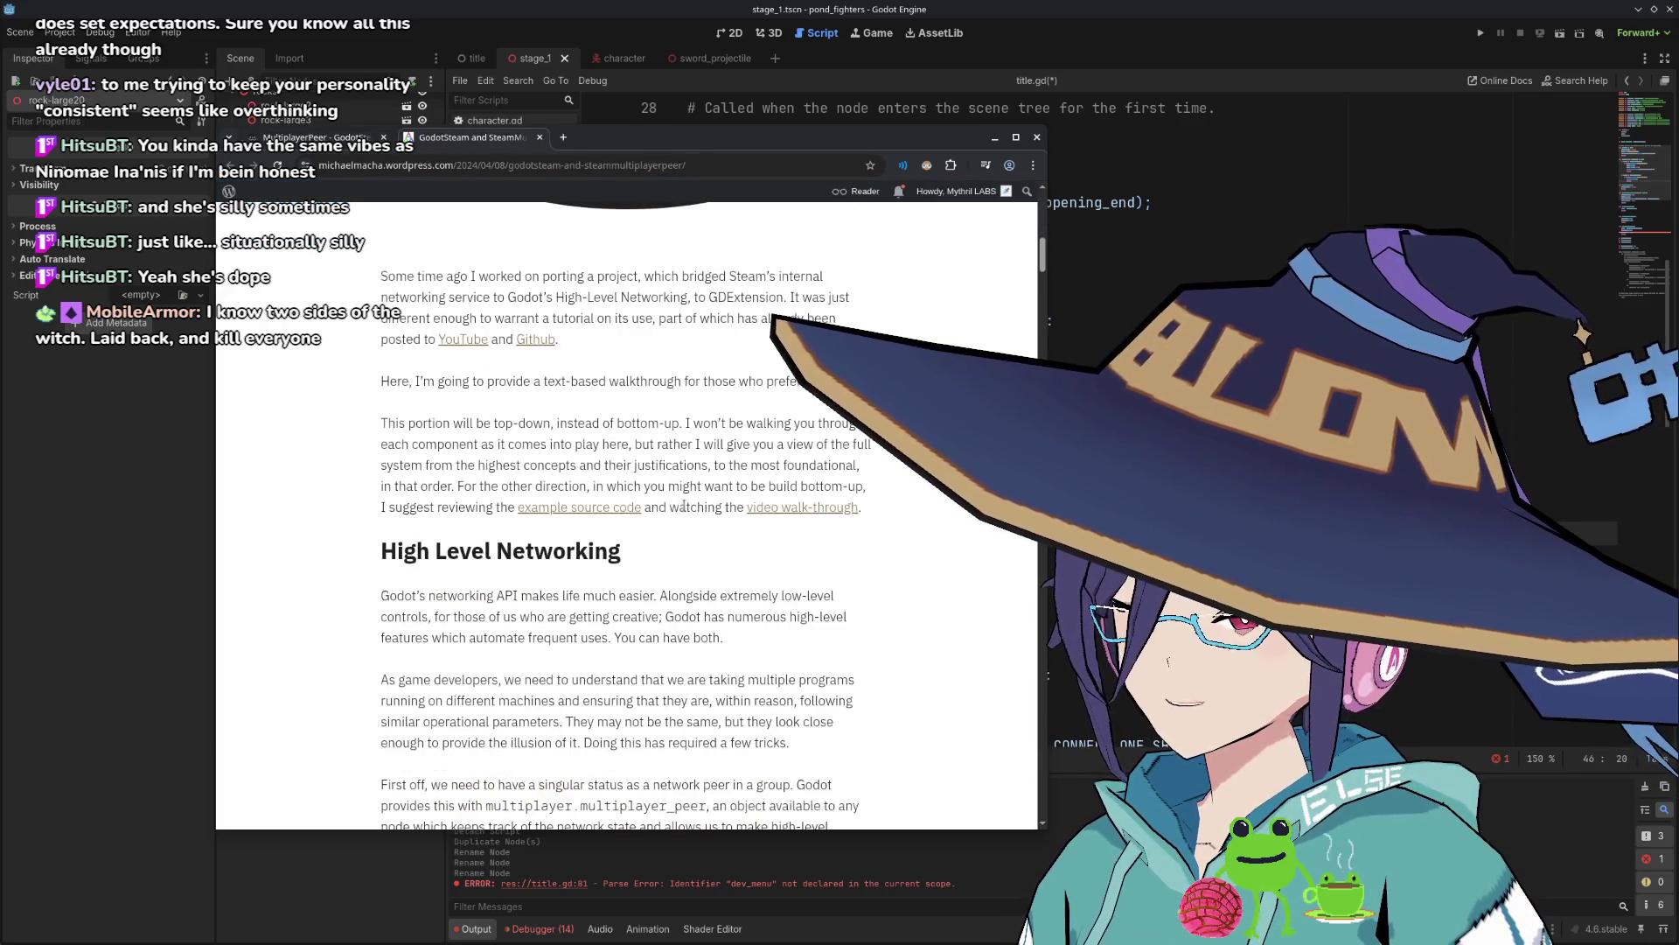
scroll(679, 514, "down", 10)
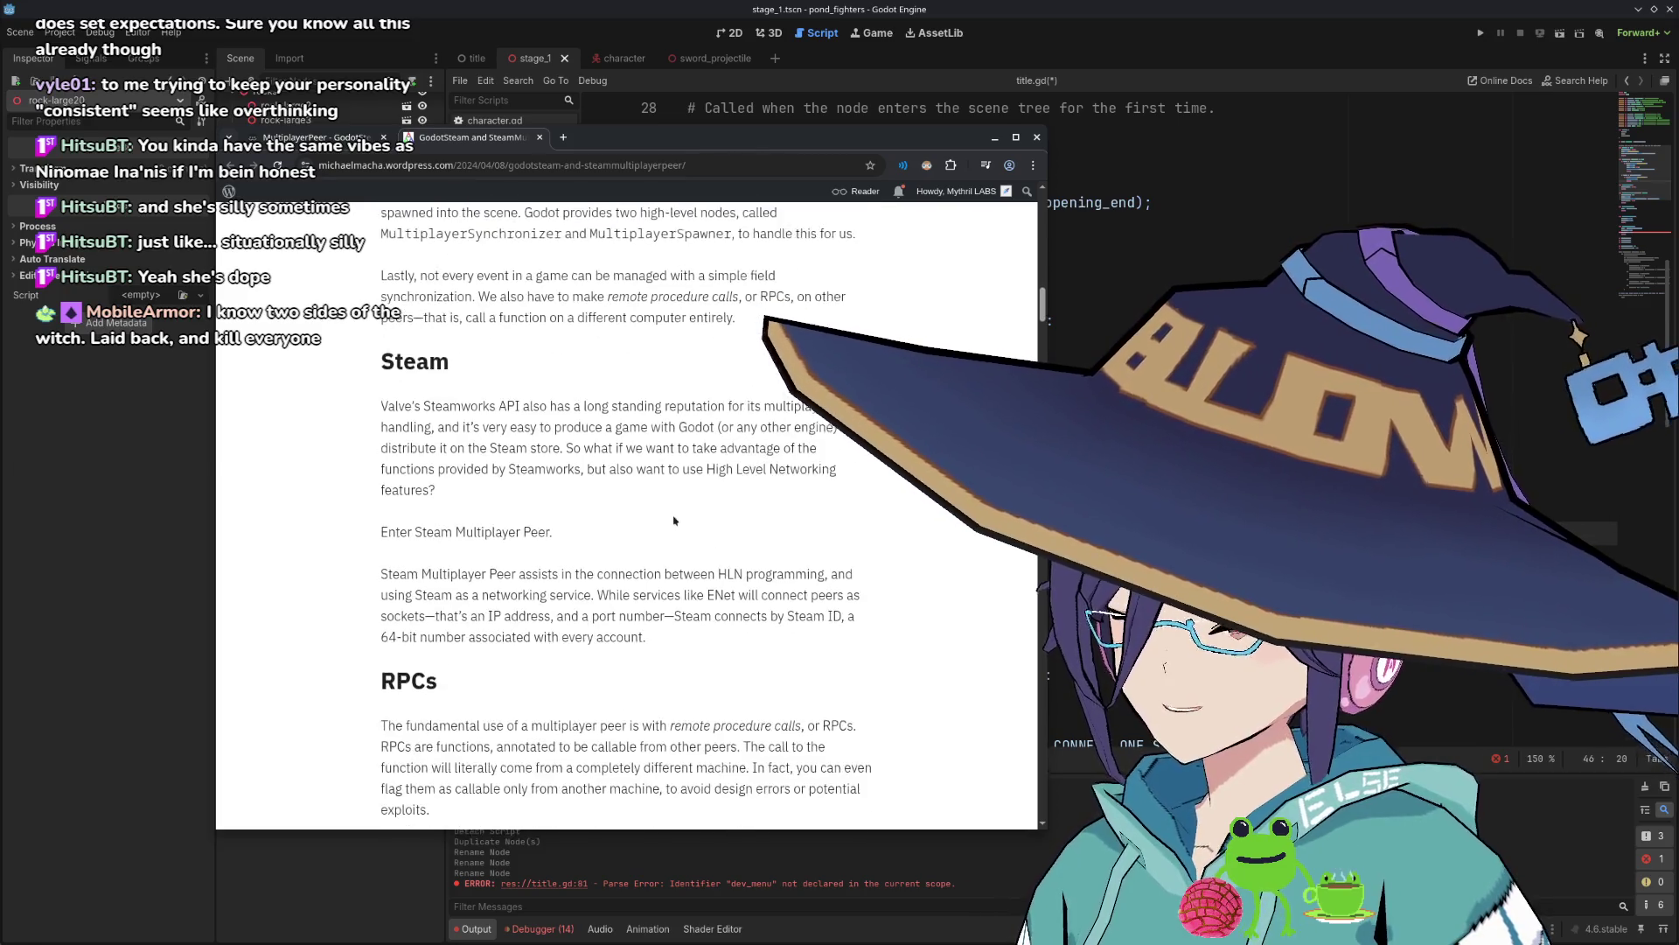
scroll(673, 520, "down", 2)
scroll(639, 503, "up", 1)
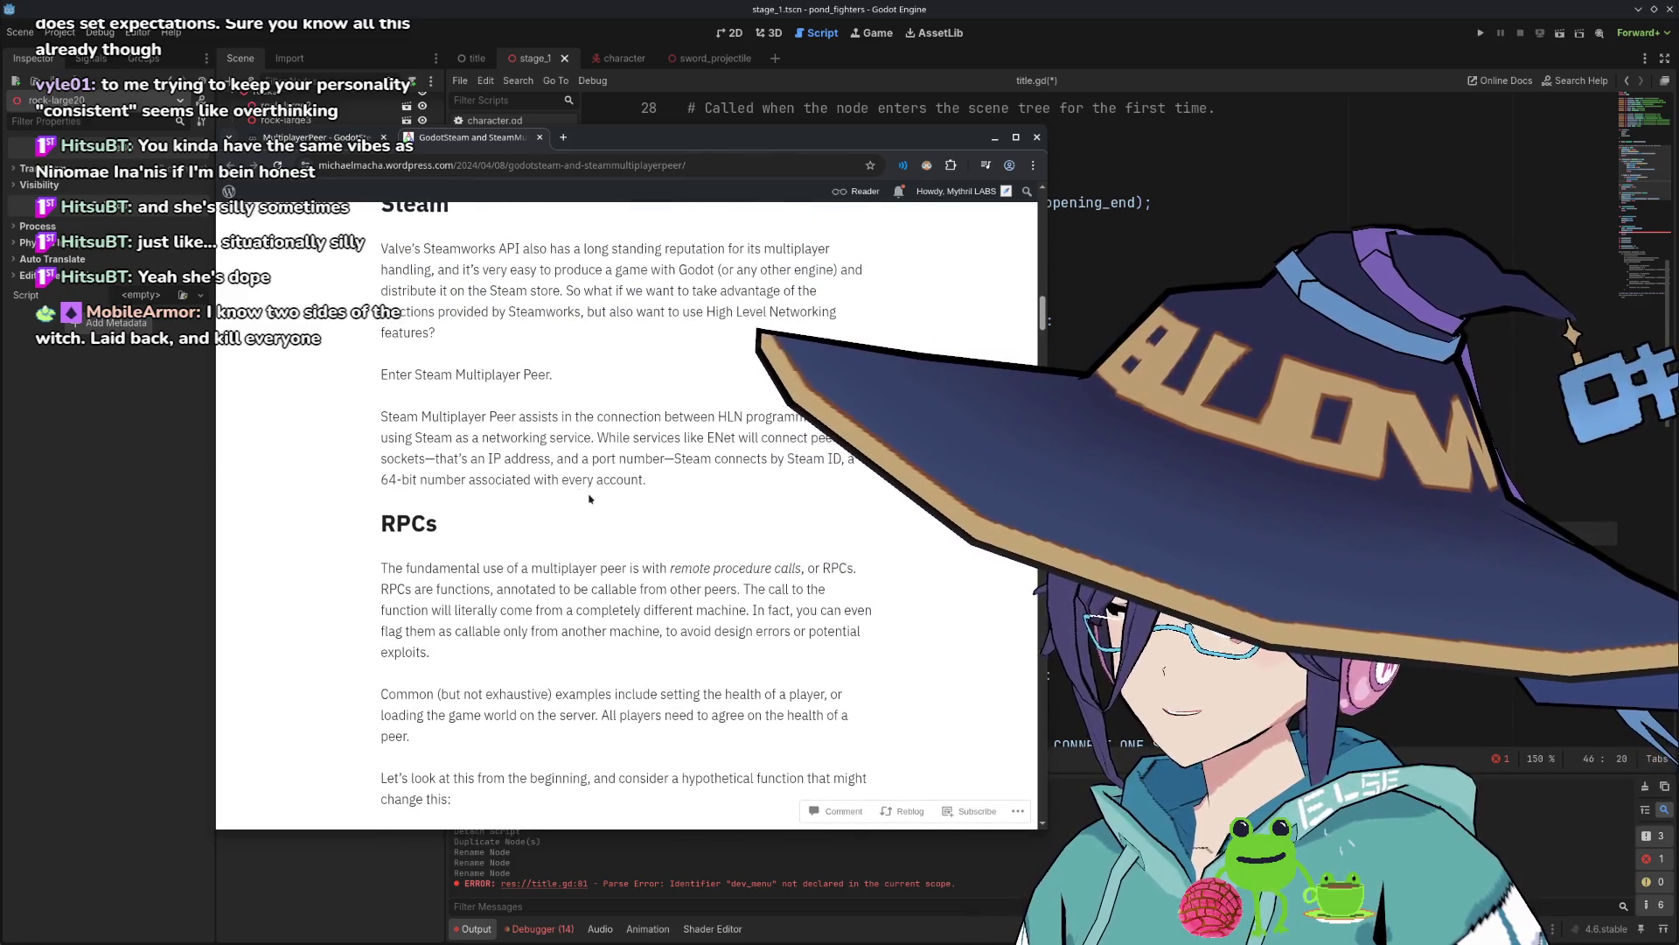
scroll(601, 487, "up", 2)
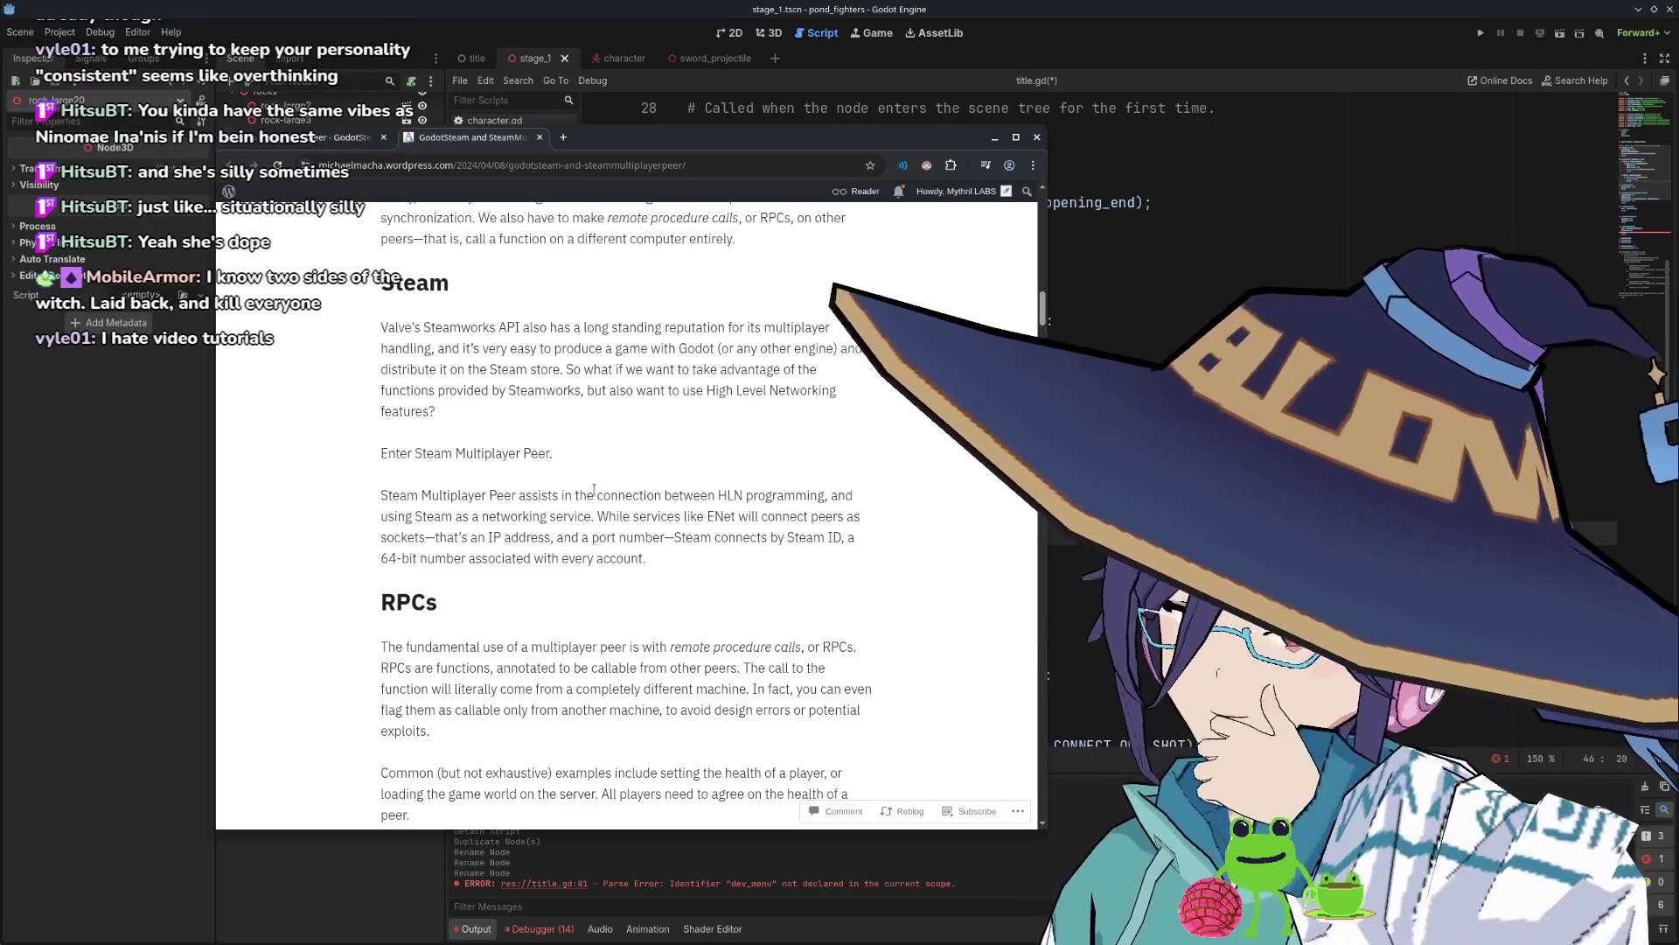
scroll(615, 498, "up", 1)
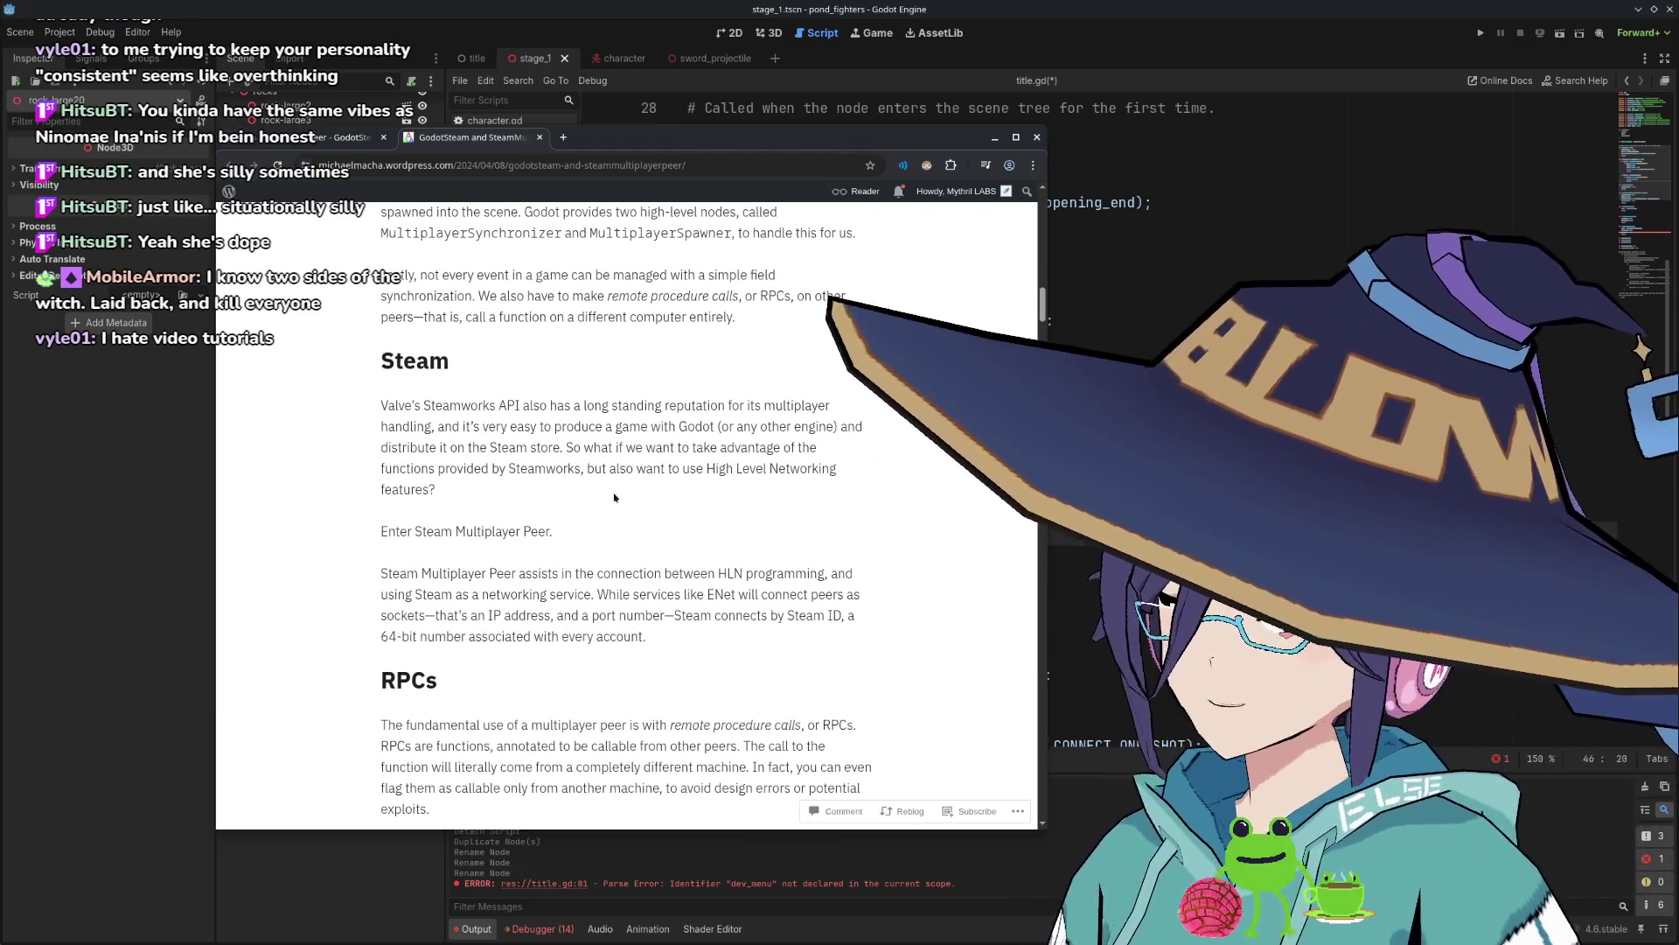
scroll(615, 498, "up", 10)
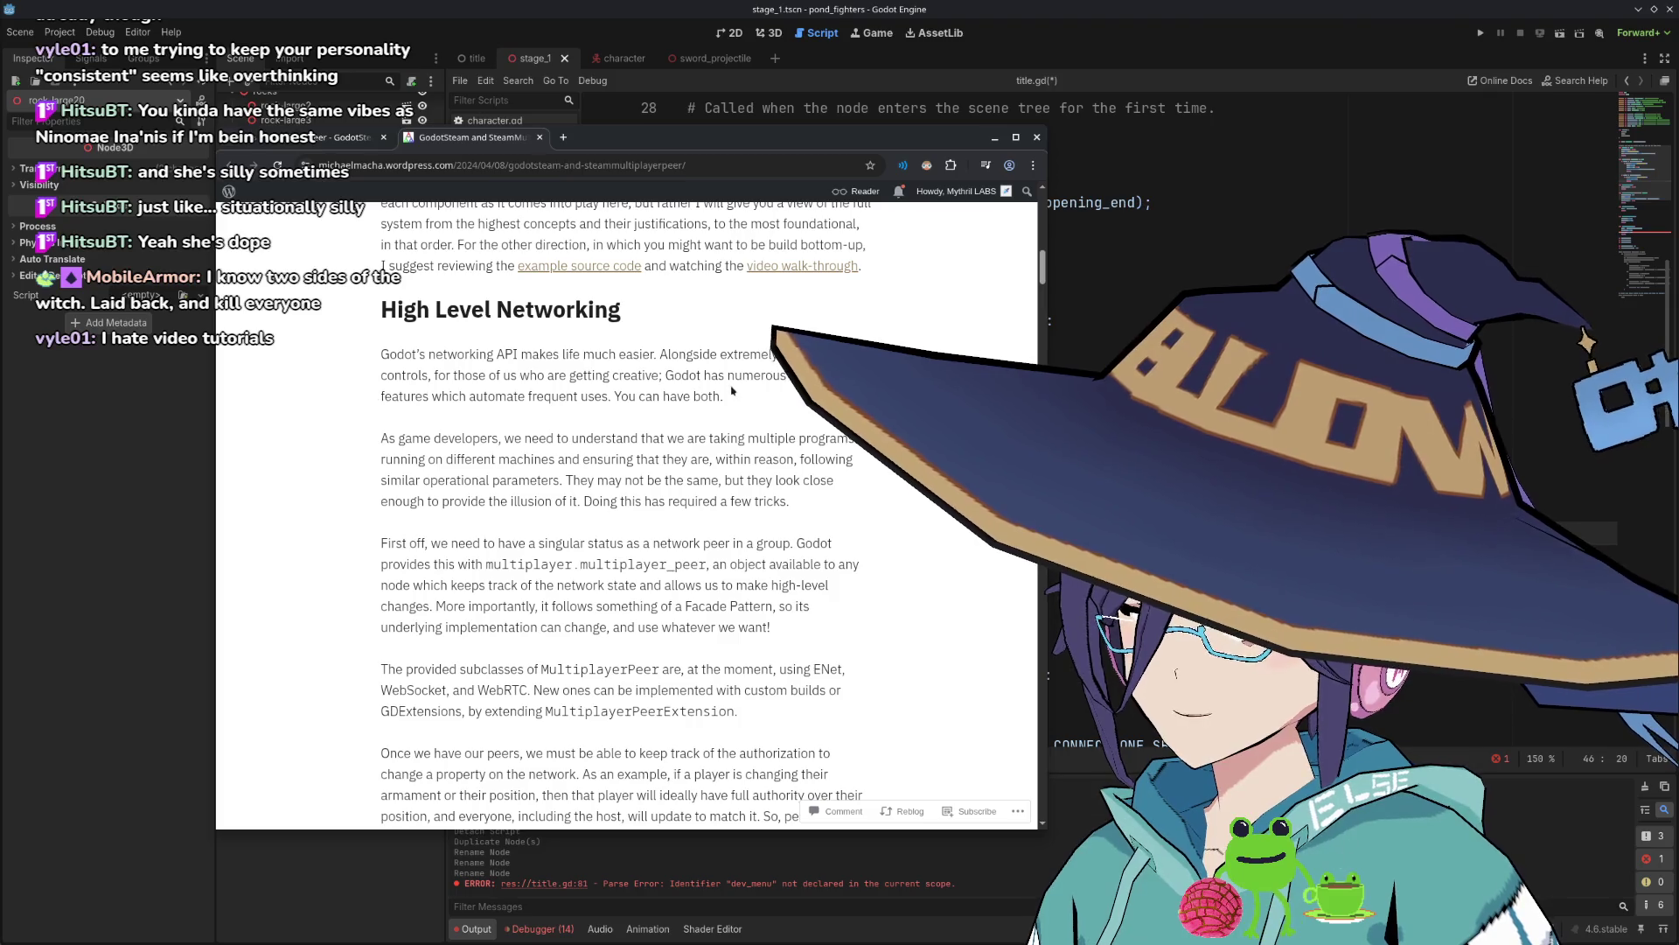
scroll(726, 398, "down", 3)
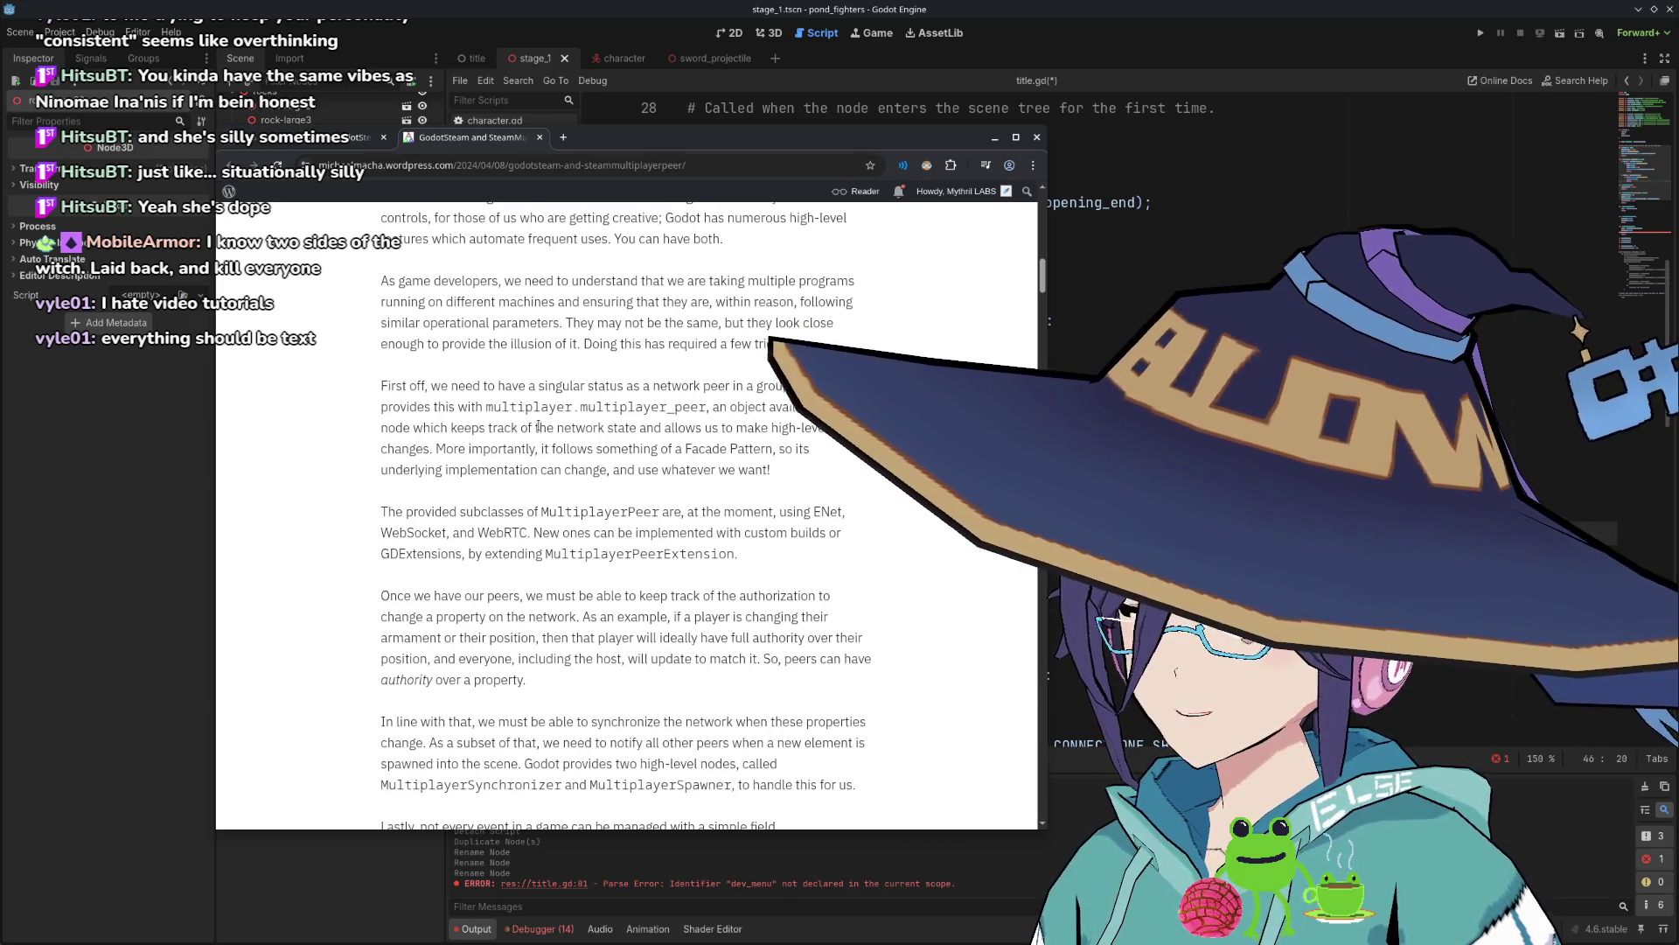
scroll(538, 426, "down", 3)
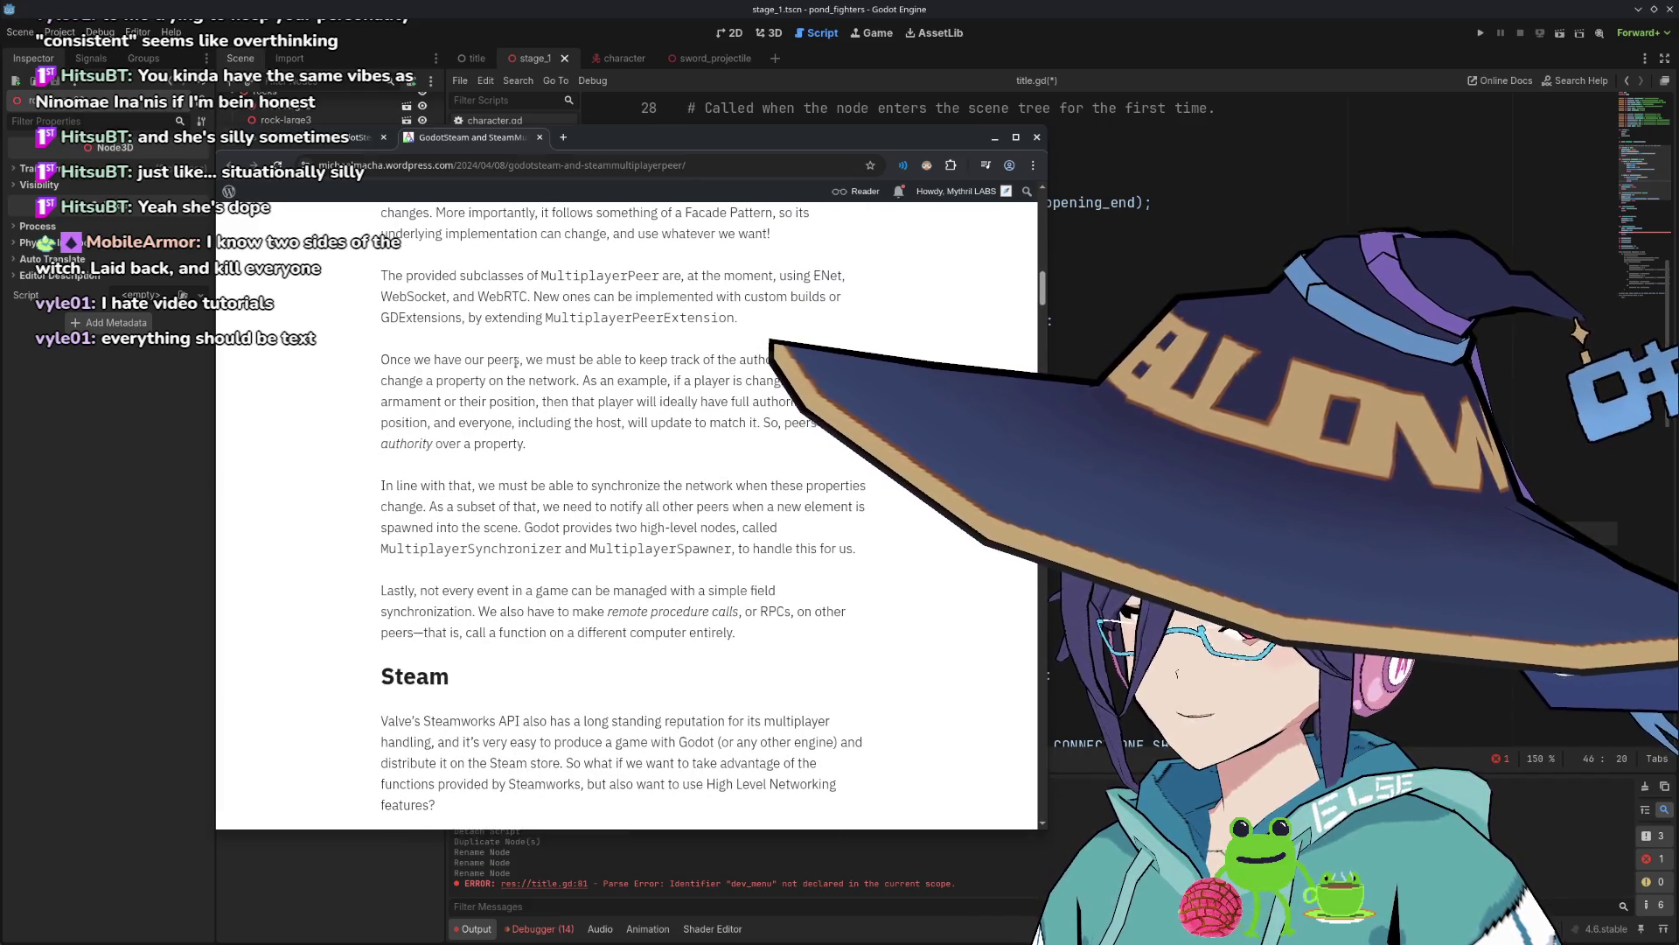
mouse_move(520, 360)
left_mouse_down()
mouse_move(623, 363)
mouse_move(604, 460)
left_mouse_up()
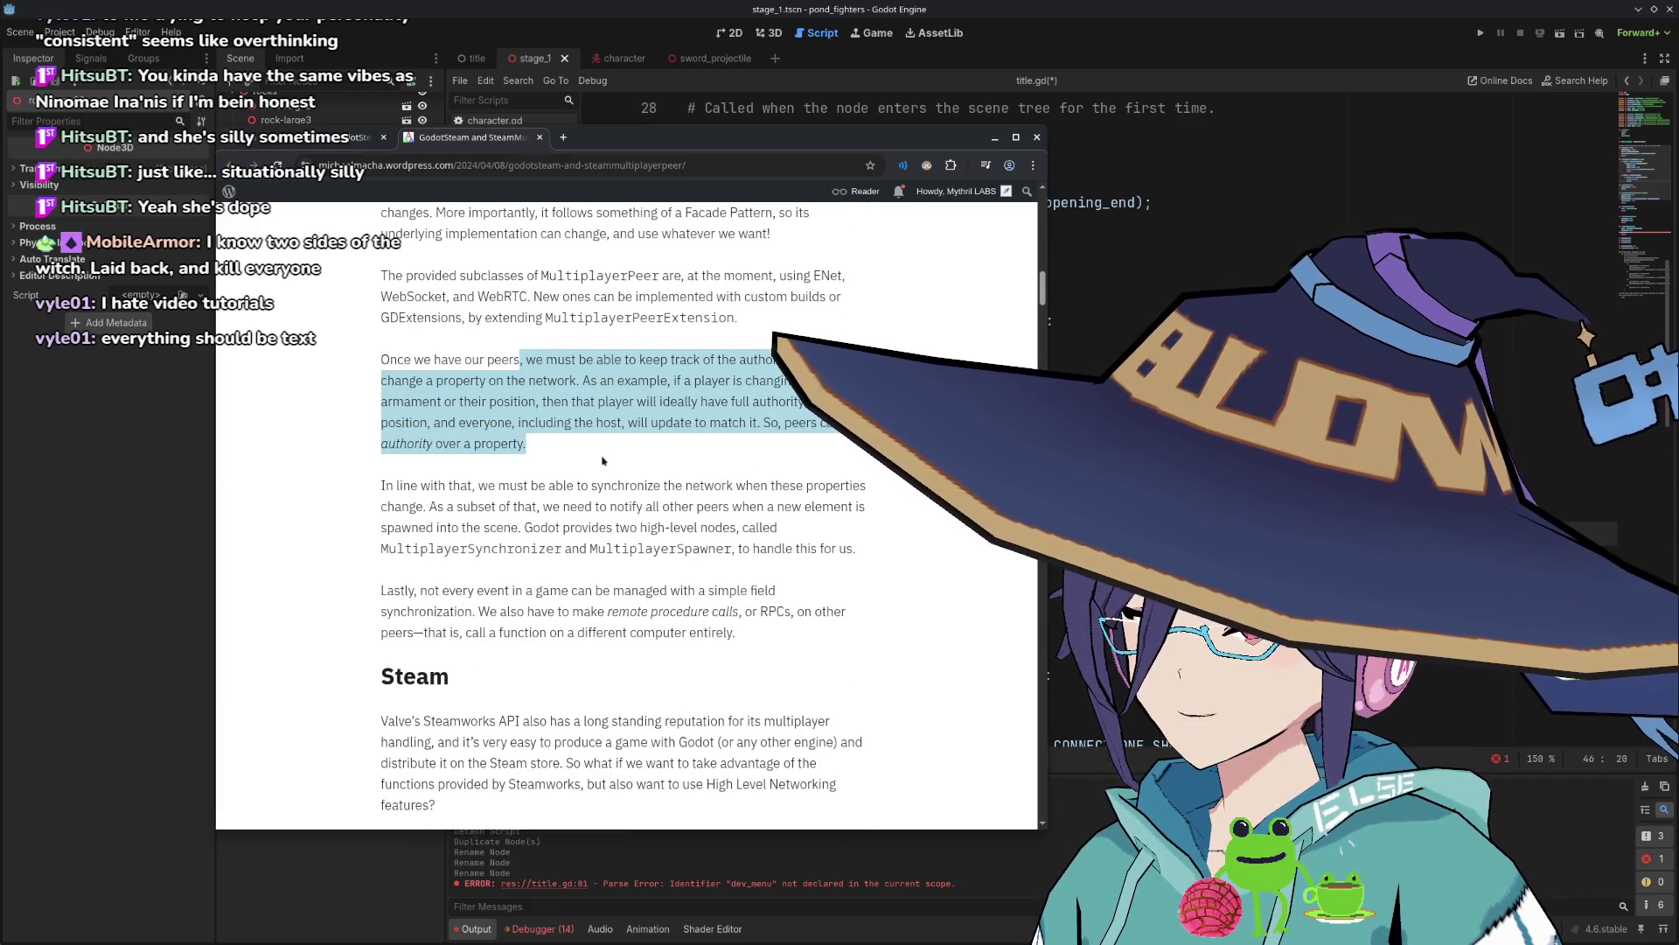
scroll(569, 450, "down", 1)
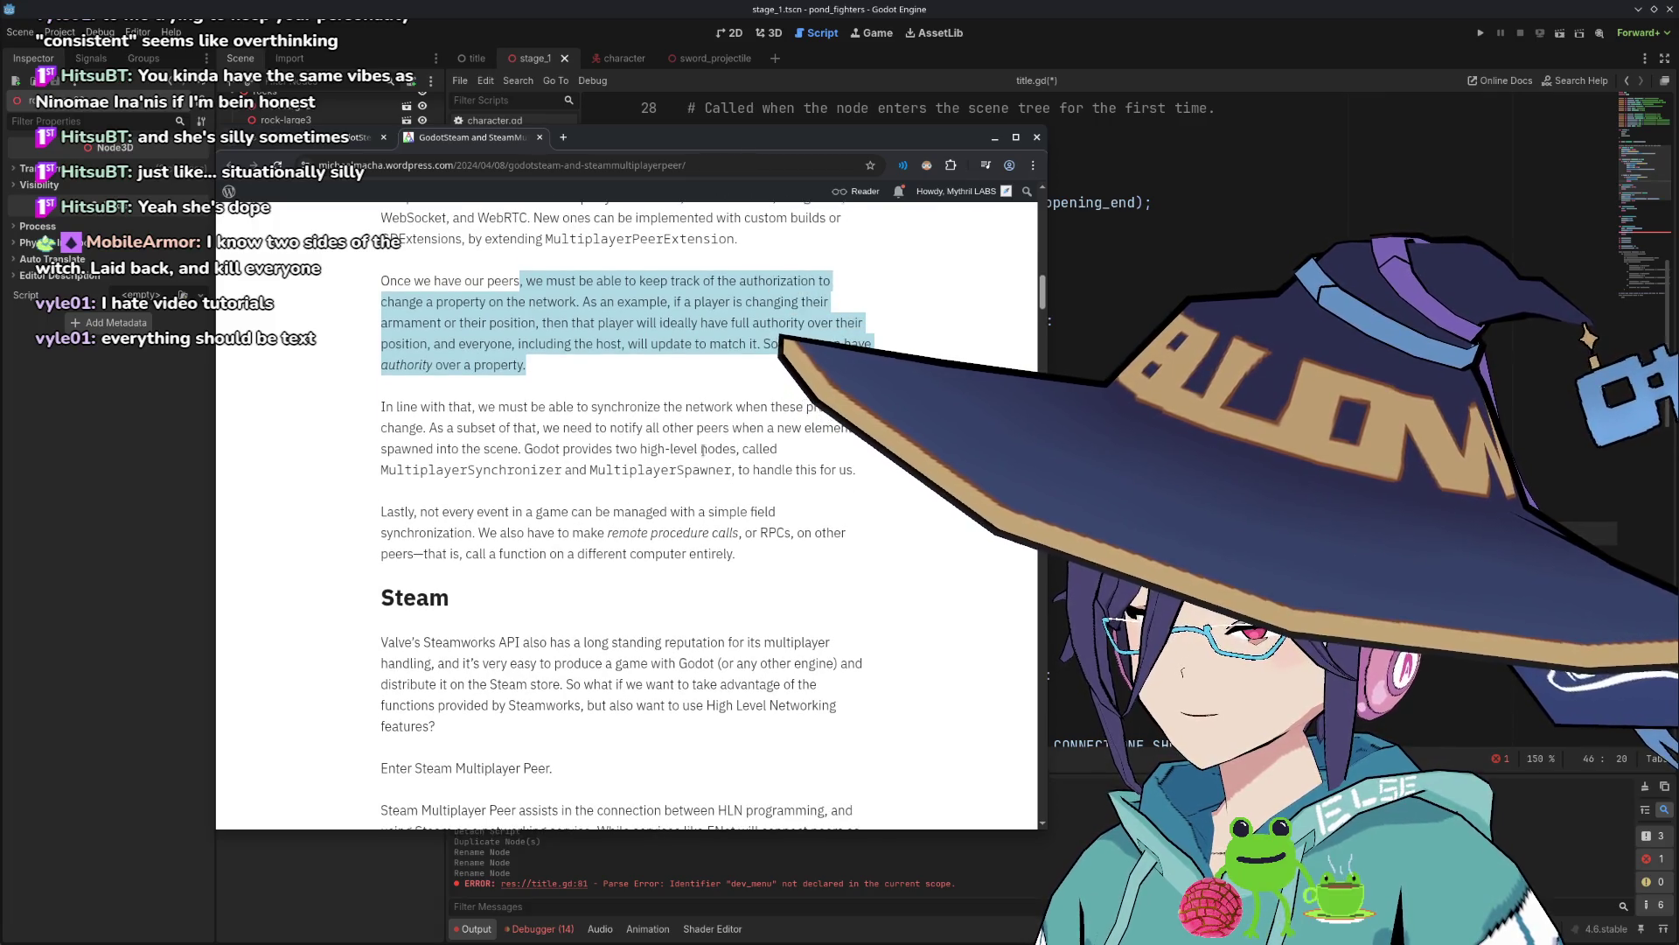
double_click(477, 470)
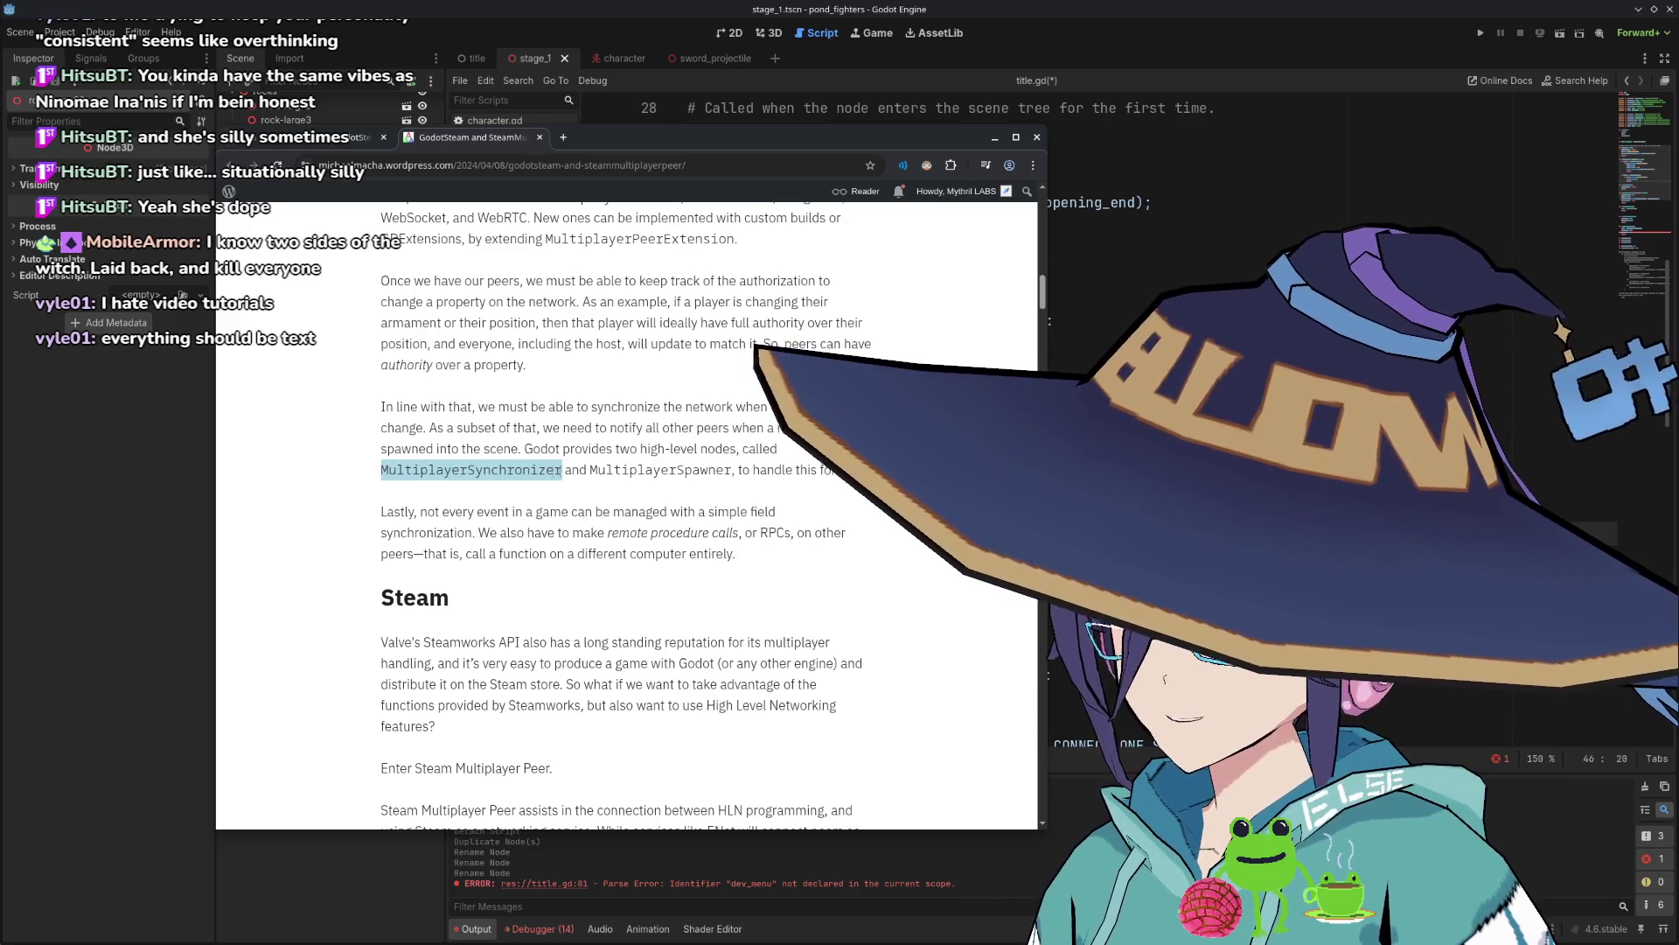
double_click(615, 473)
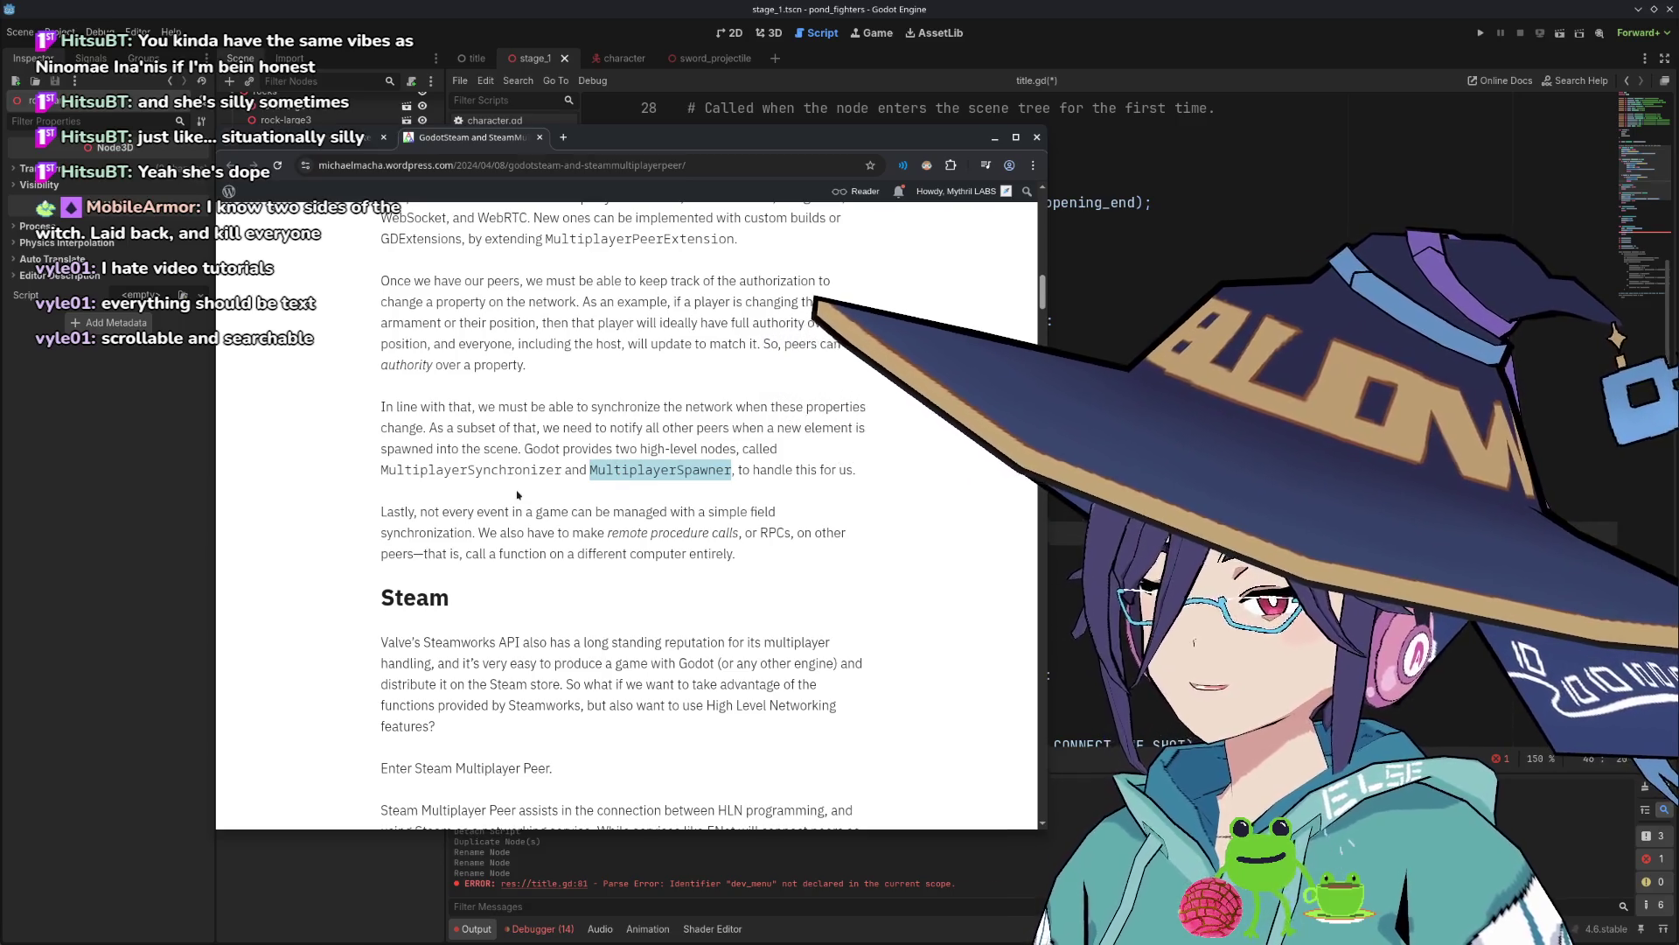
Read further down the article, then go back to the GodotSteam MultiplayerPeer tutorial page.
scroll(518, 495, "down", 3)
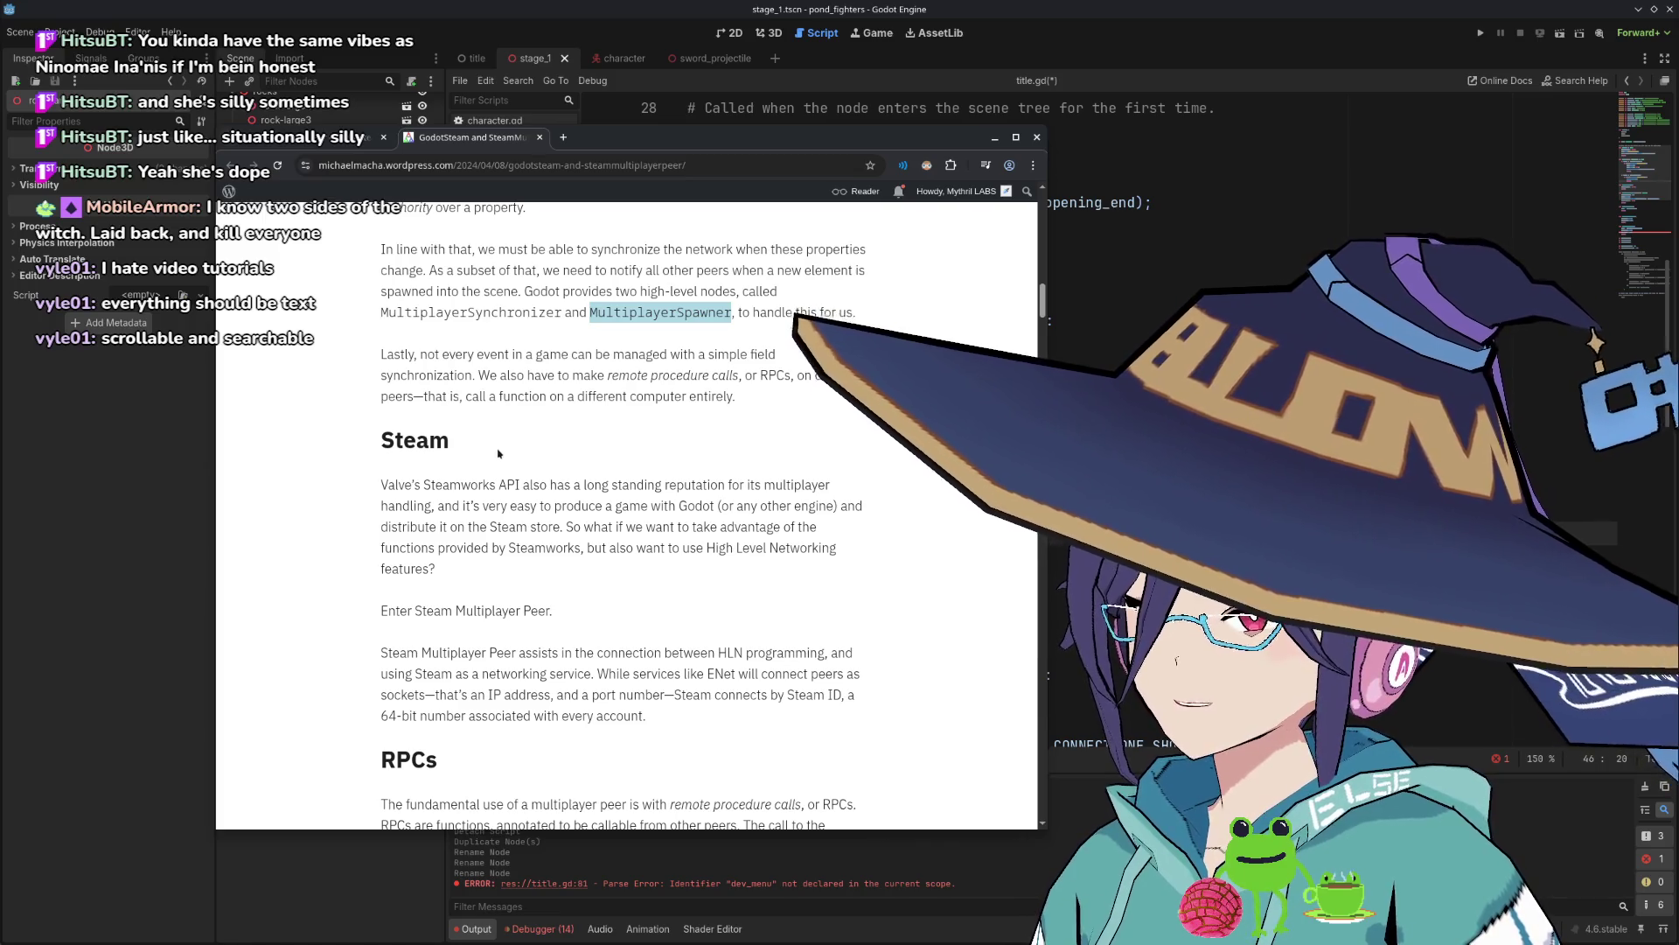
scroll(499, 453, "down", 2)
scroll(496, 450, "down", 4)
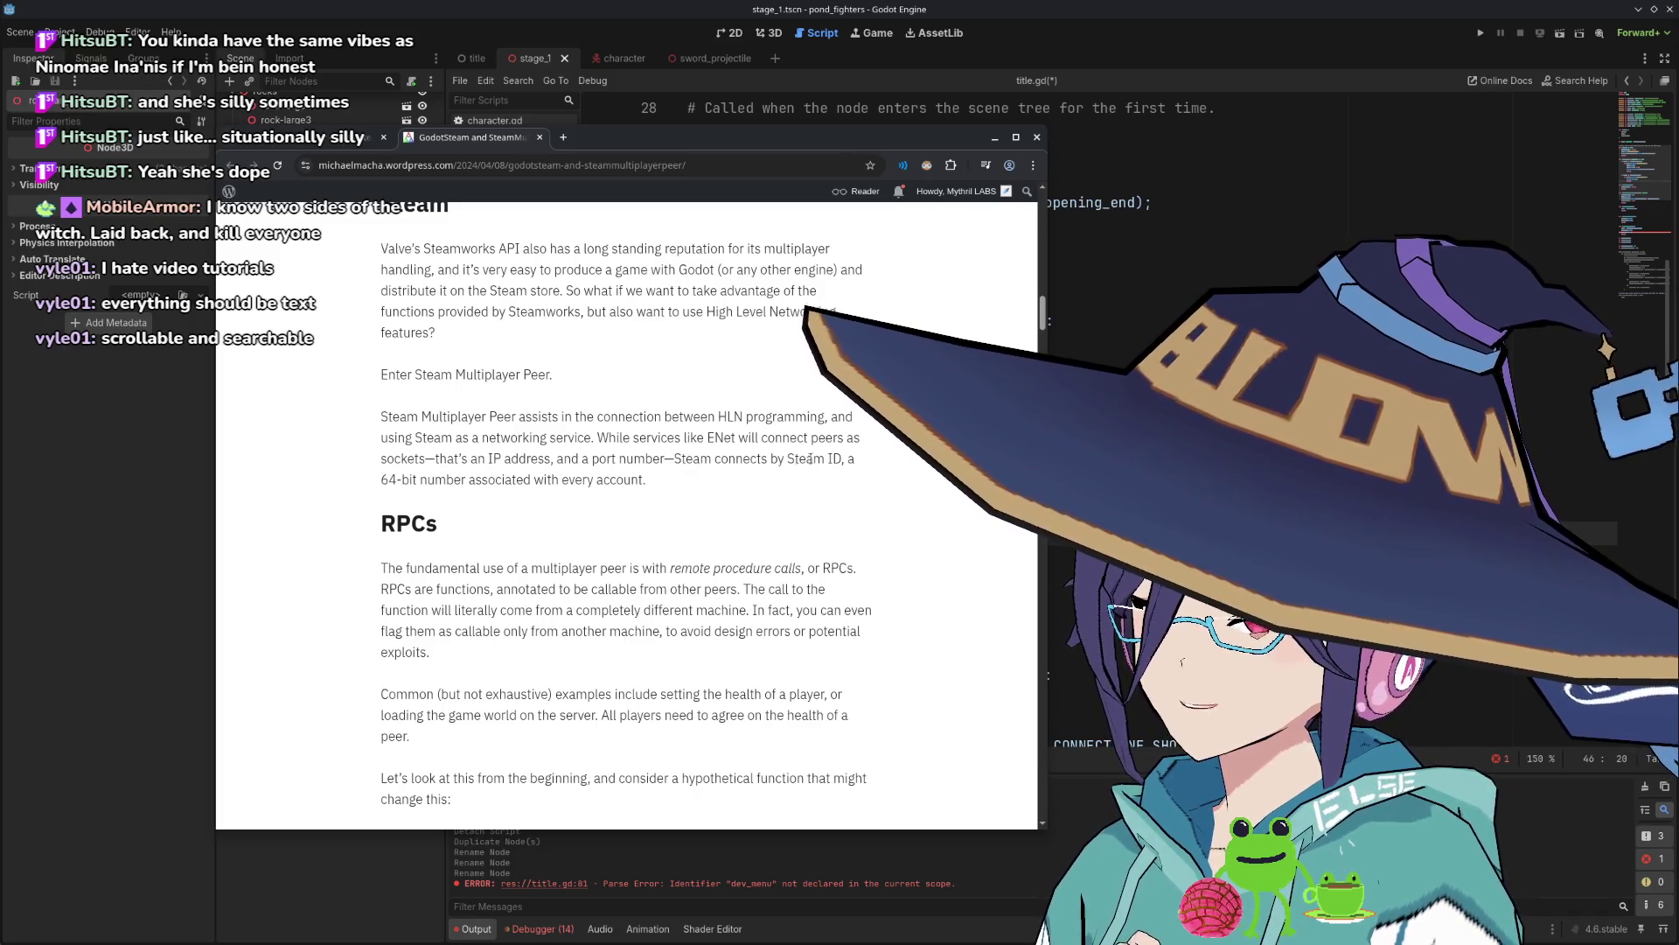
scroll(572, 458, "down", 5)
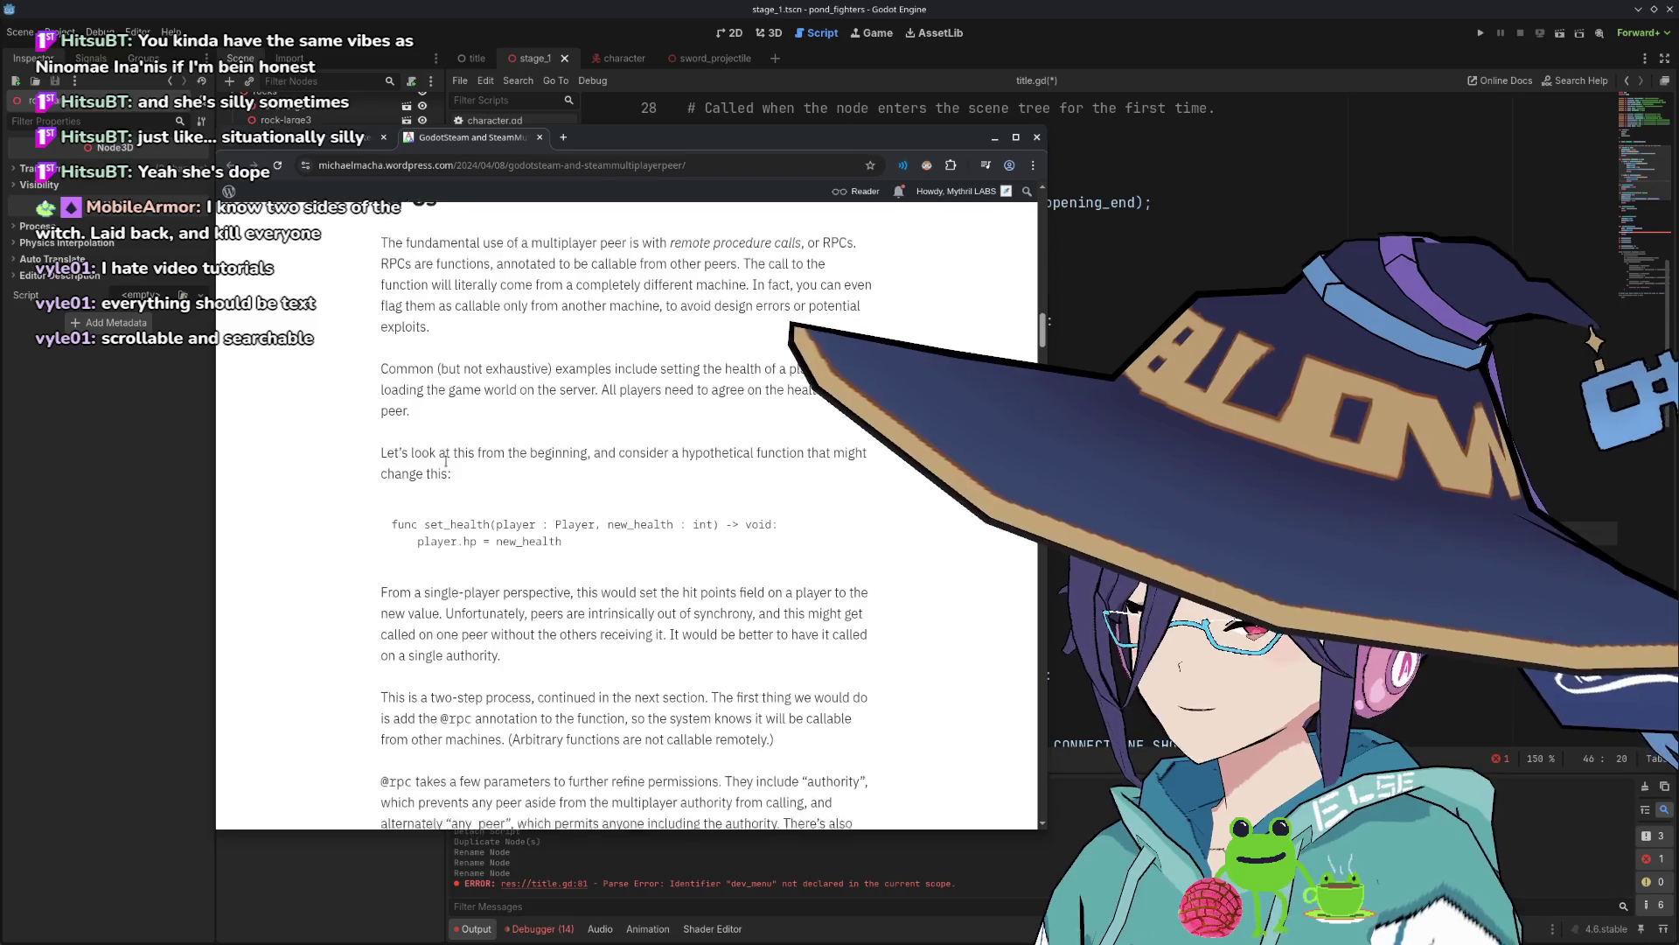
scroll(599, 458, "down", 3)
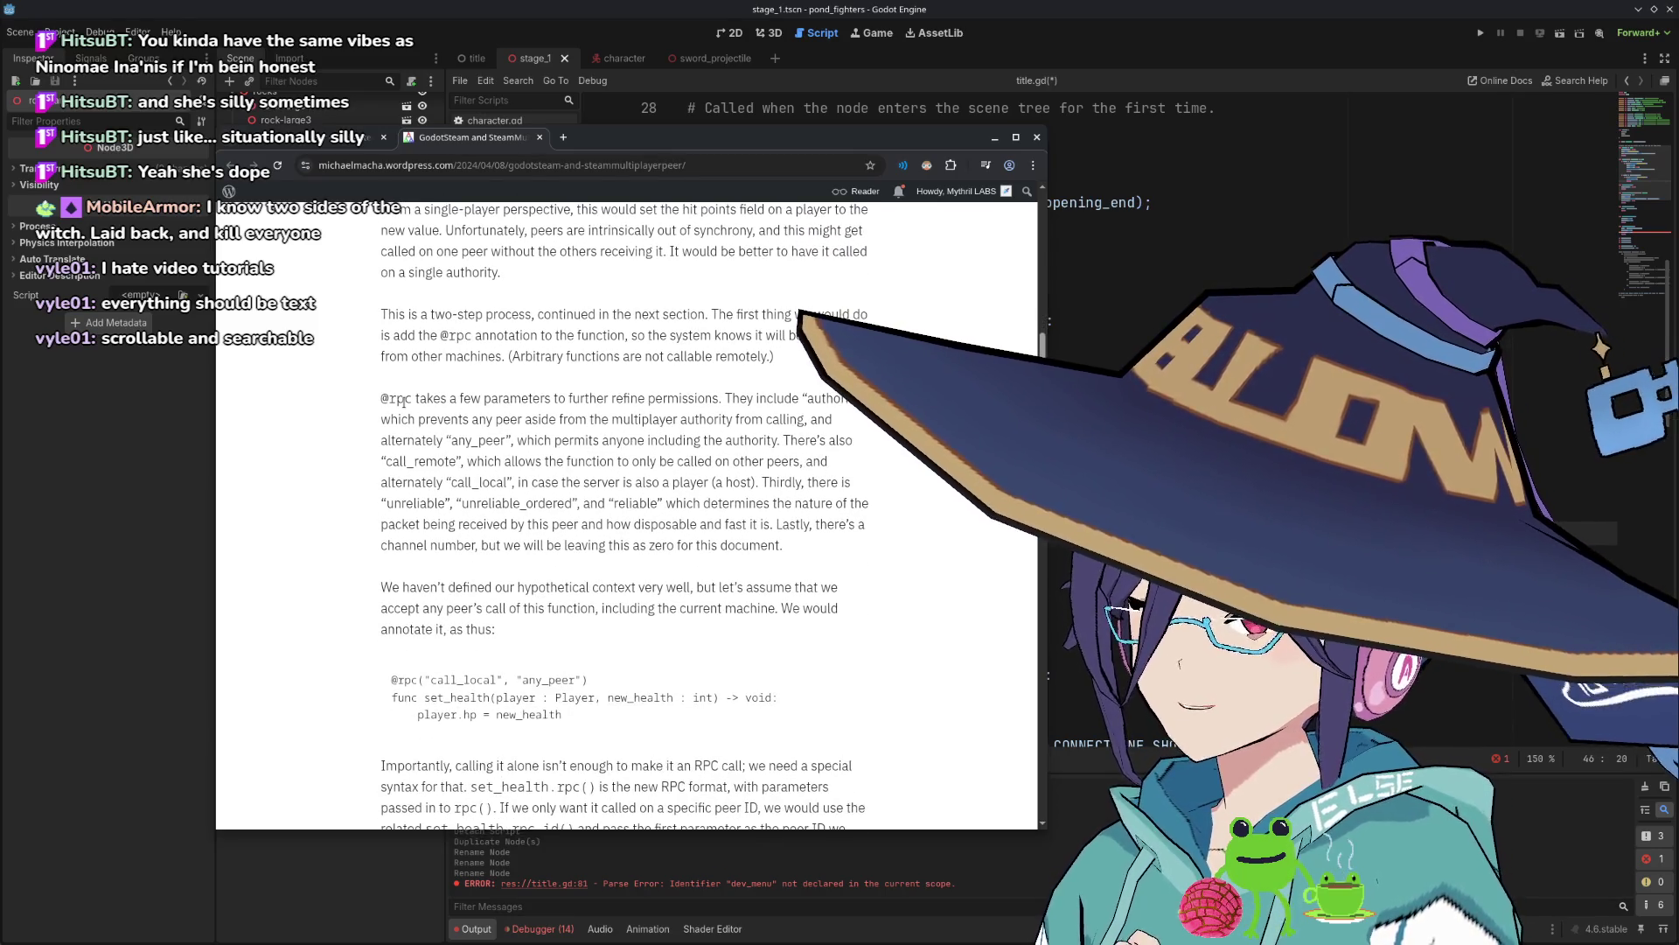
scroll(664, 423, "down", 6)
scroll(621, 430, "down", 15)
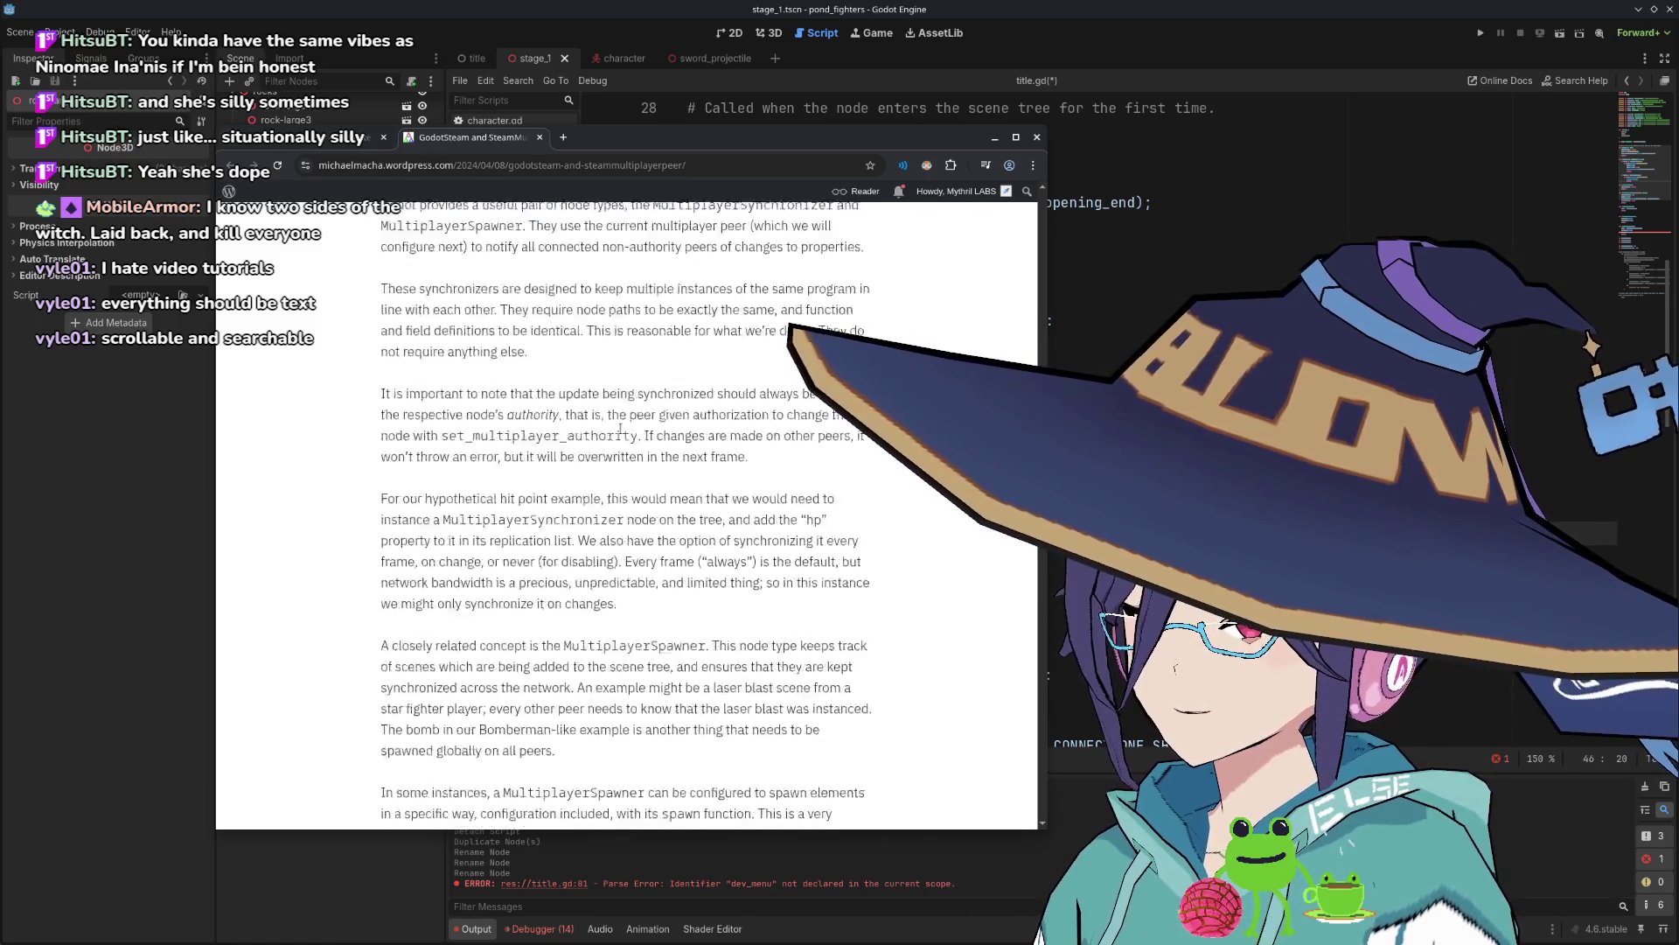
scroll(624, 426, "up", 2)
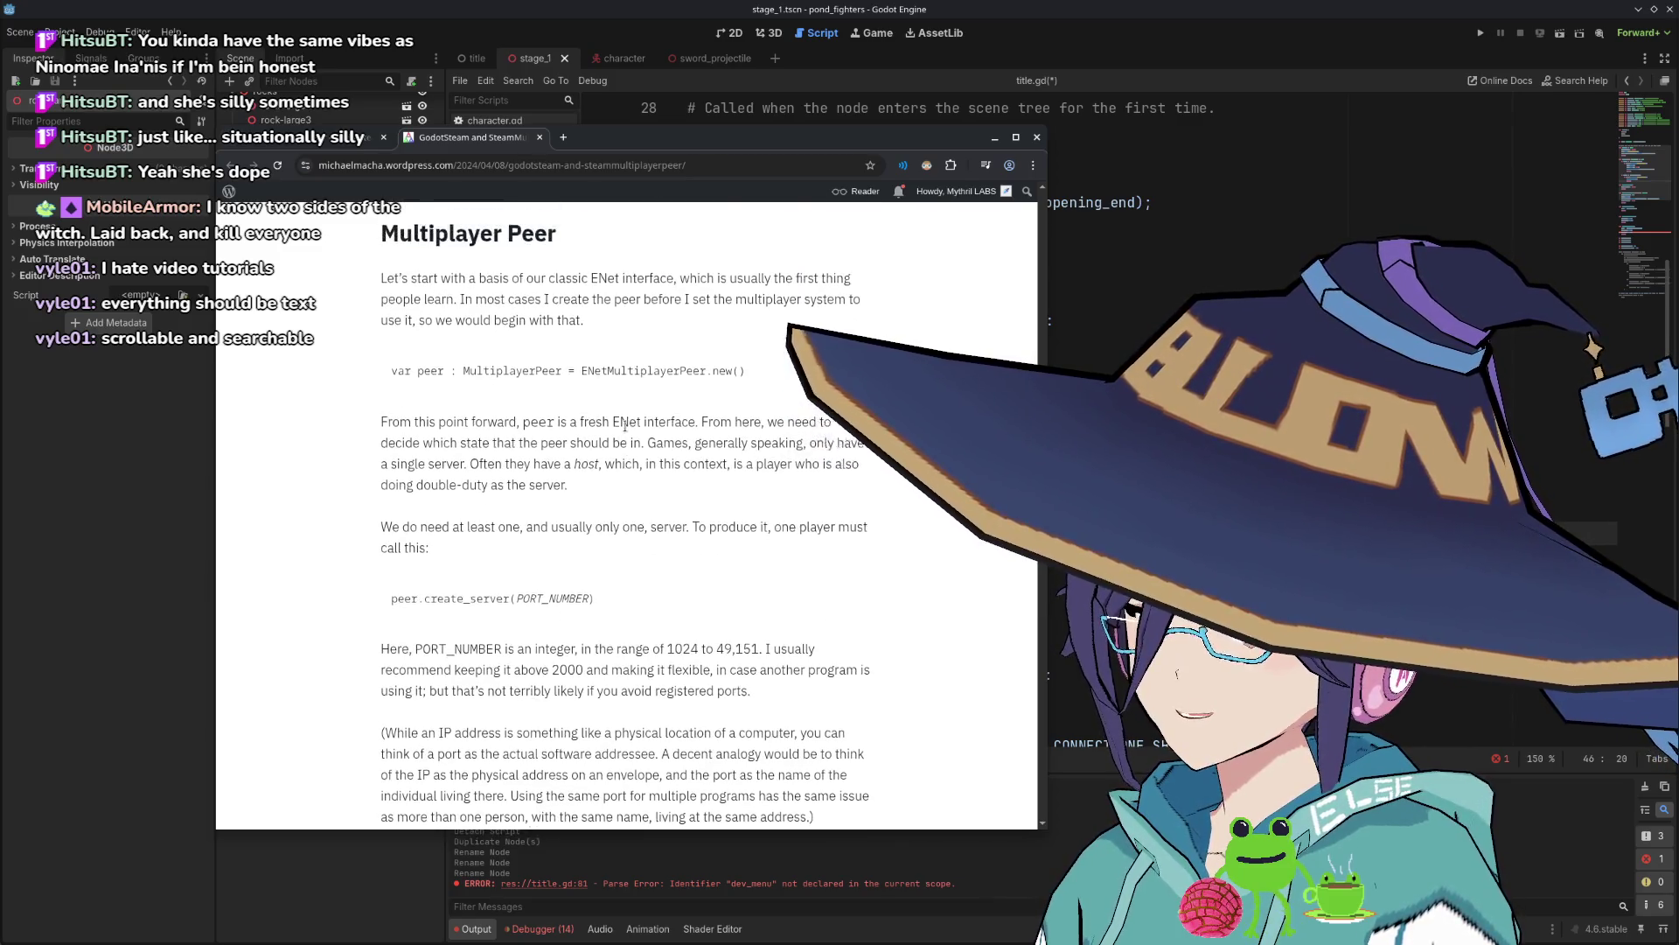
scroll(630, 427, "up", 12)
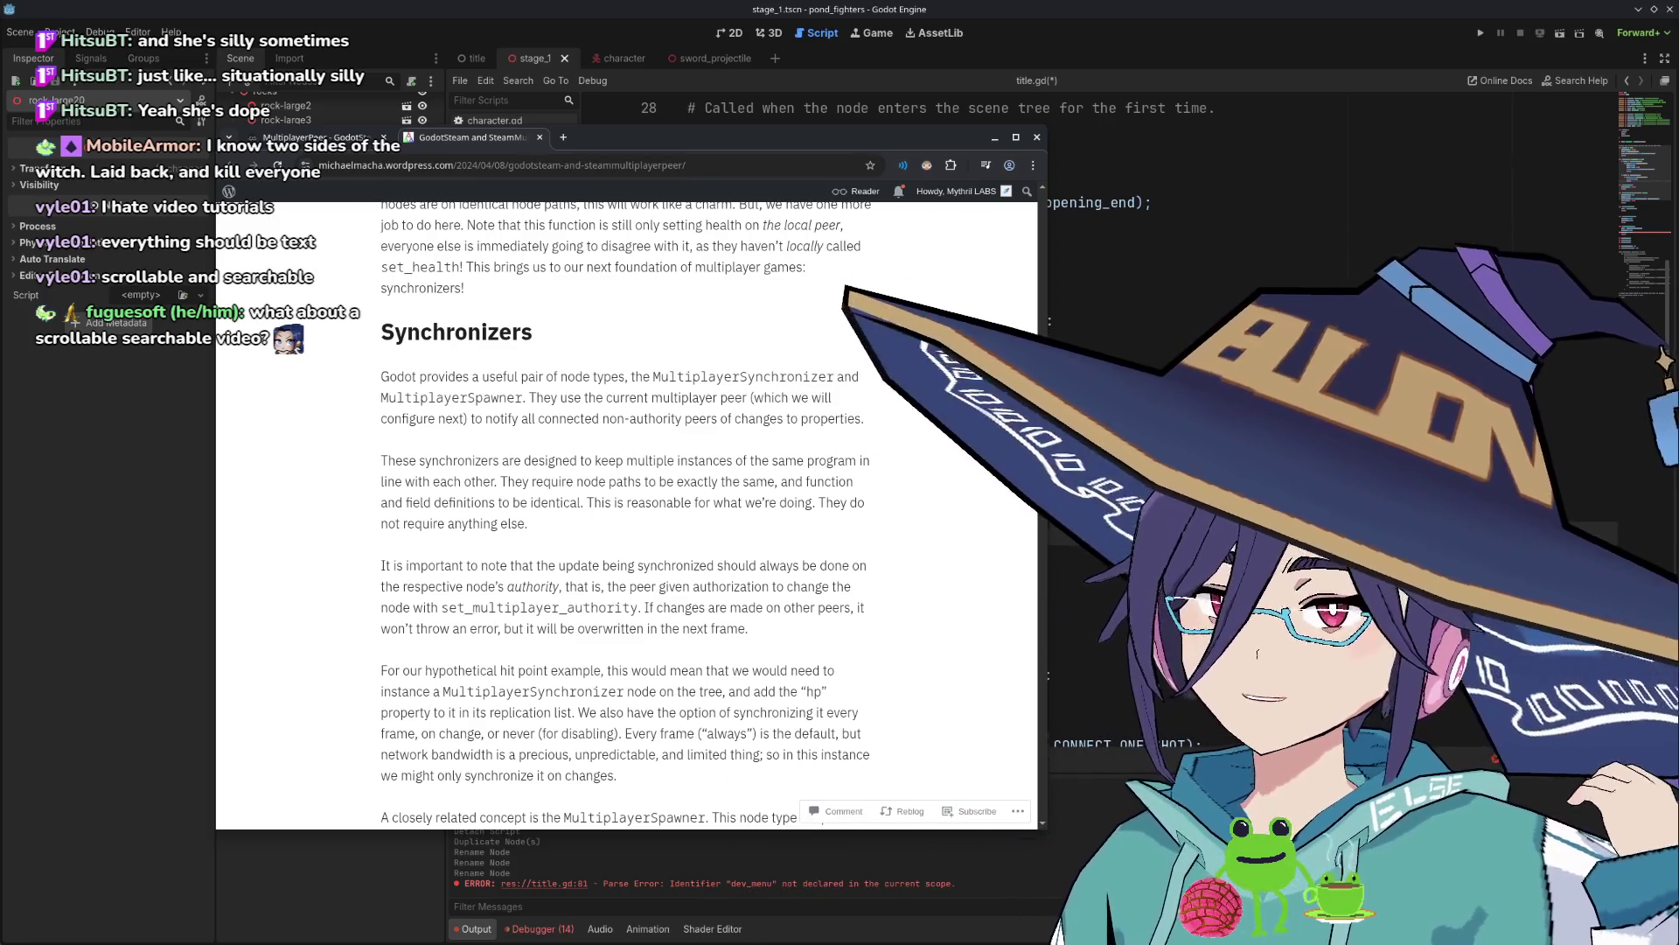
key("alt+Left")
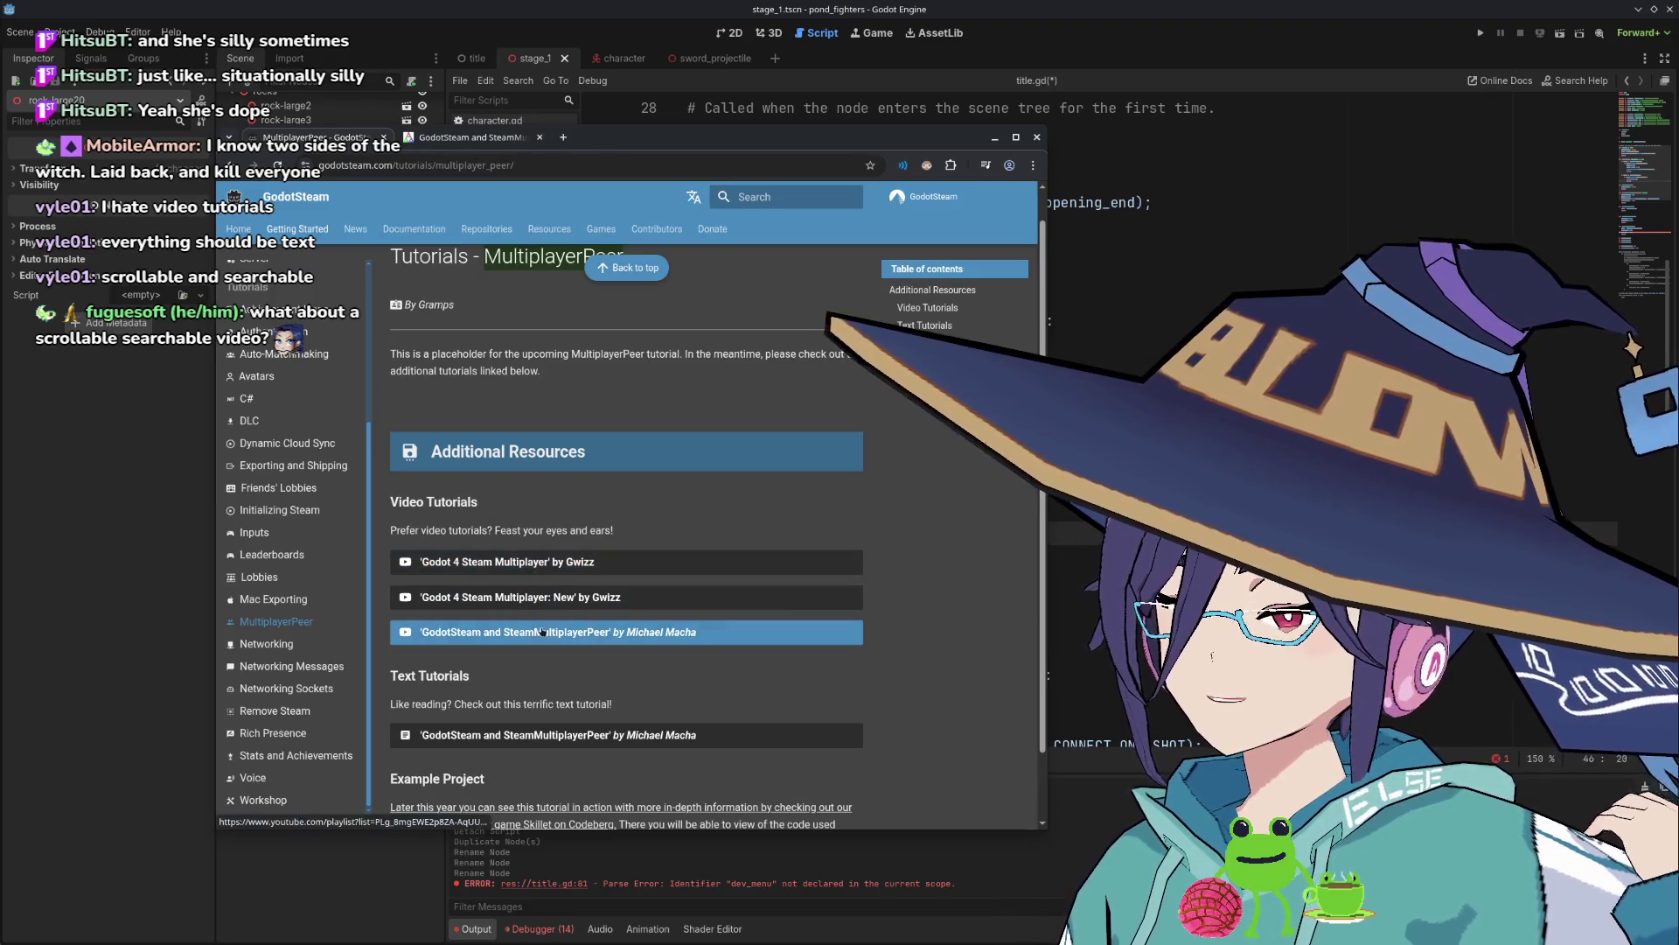
Open the Steam Multiplayer on Godot video, pause at the ENet host example slide, and return to the article.
left_click(525, 631)
left_click(630, 288)
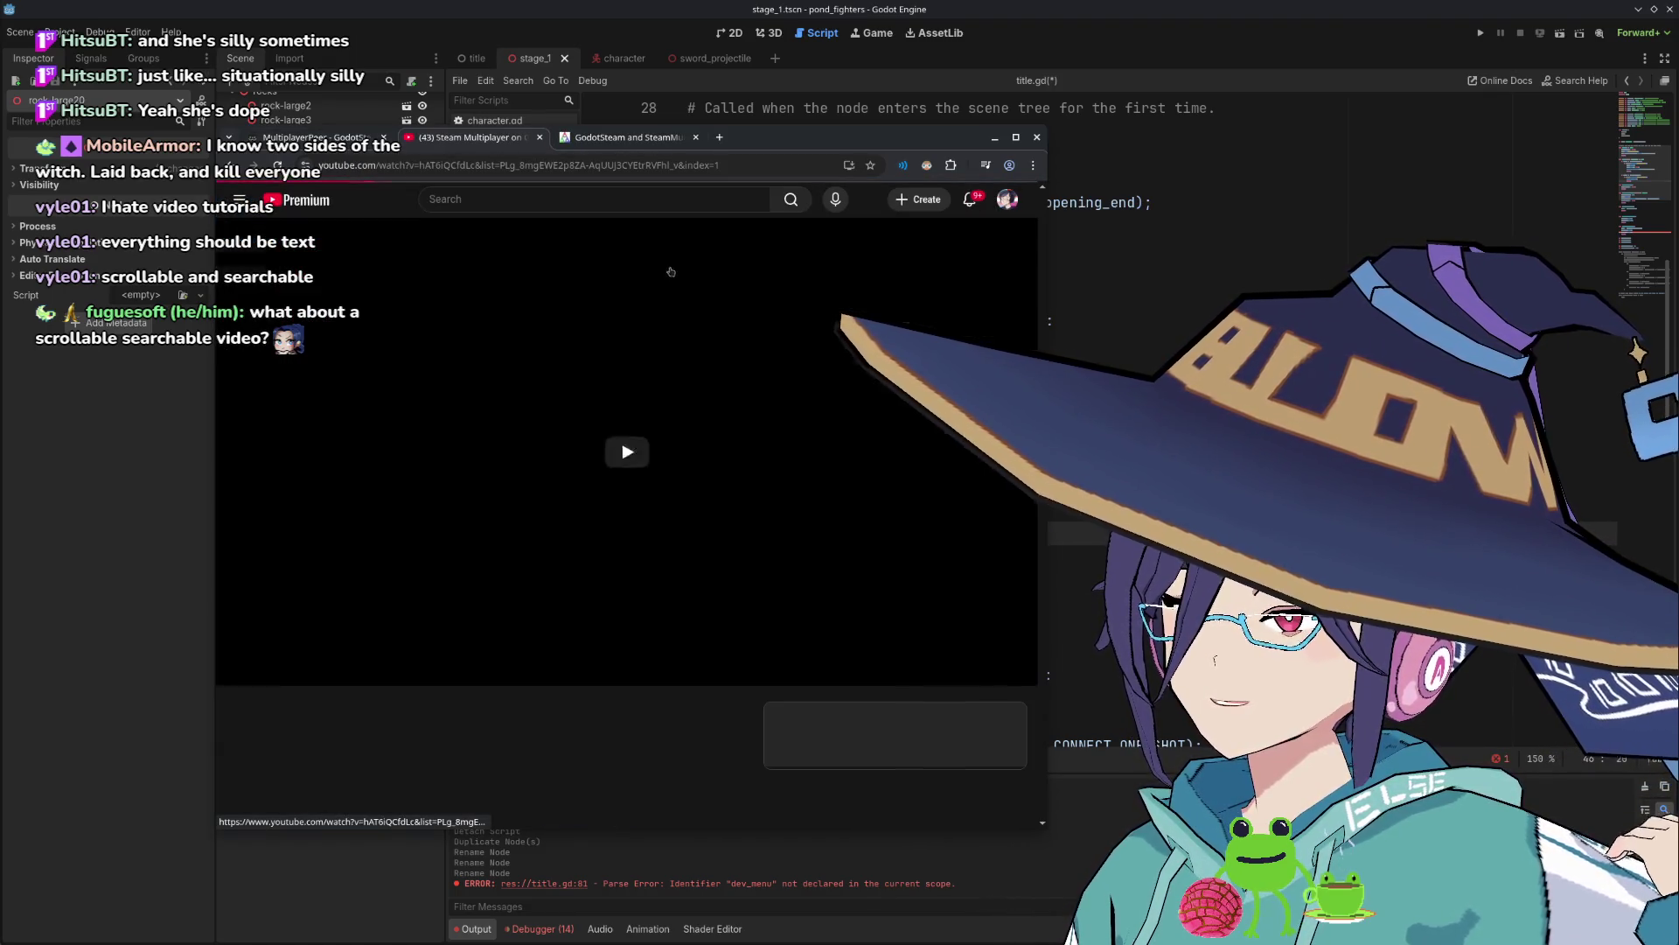
left_click(618, 367)
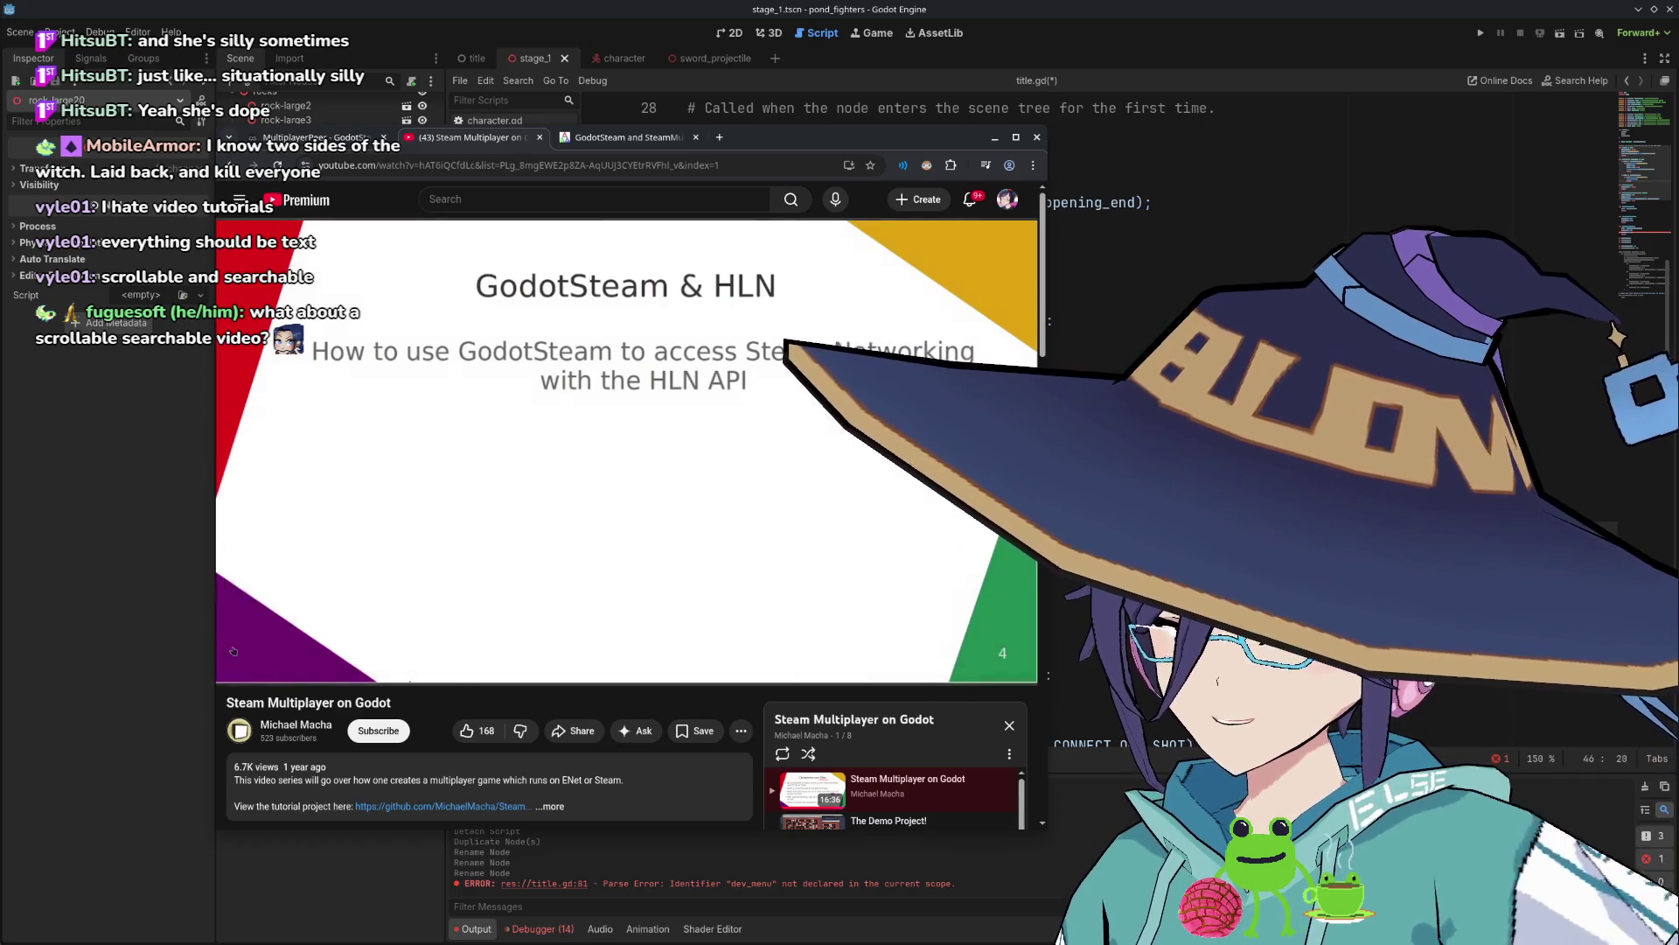
left_click(247, 648)
left_click_drag(248, 650, 731, 651)
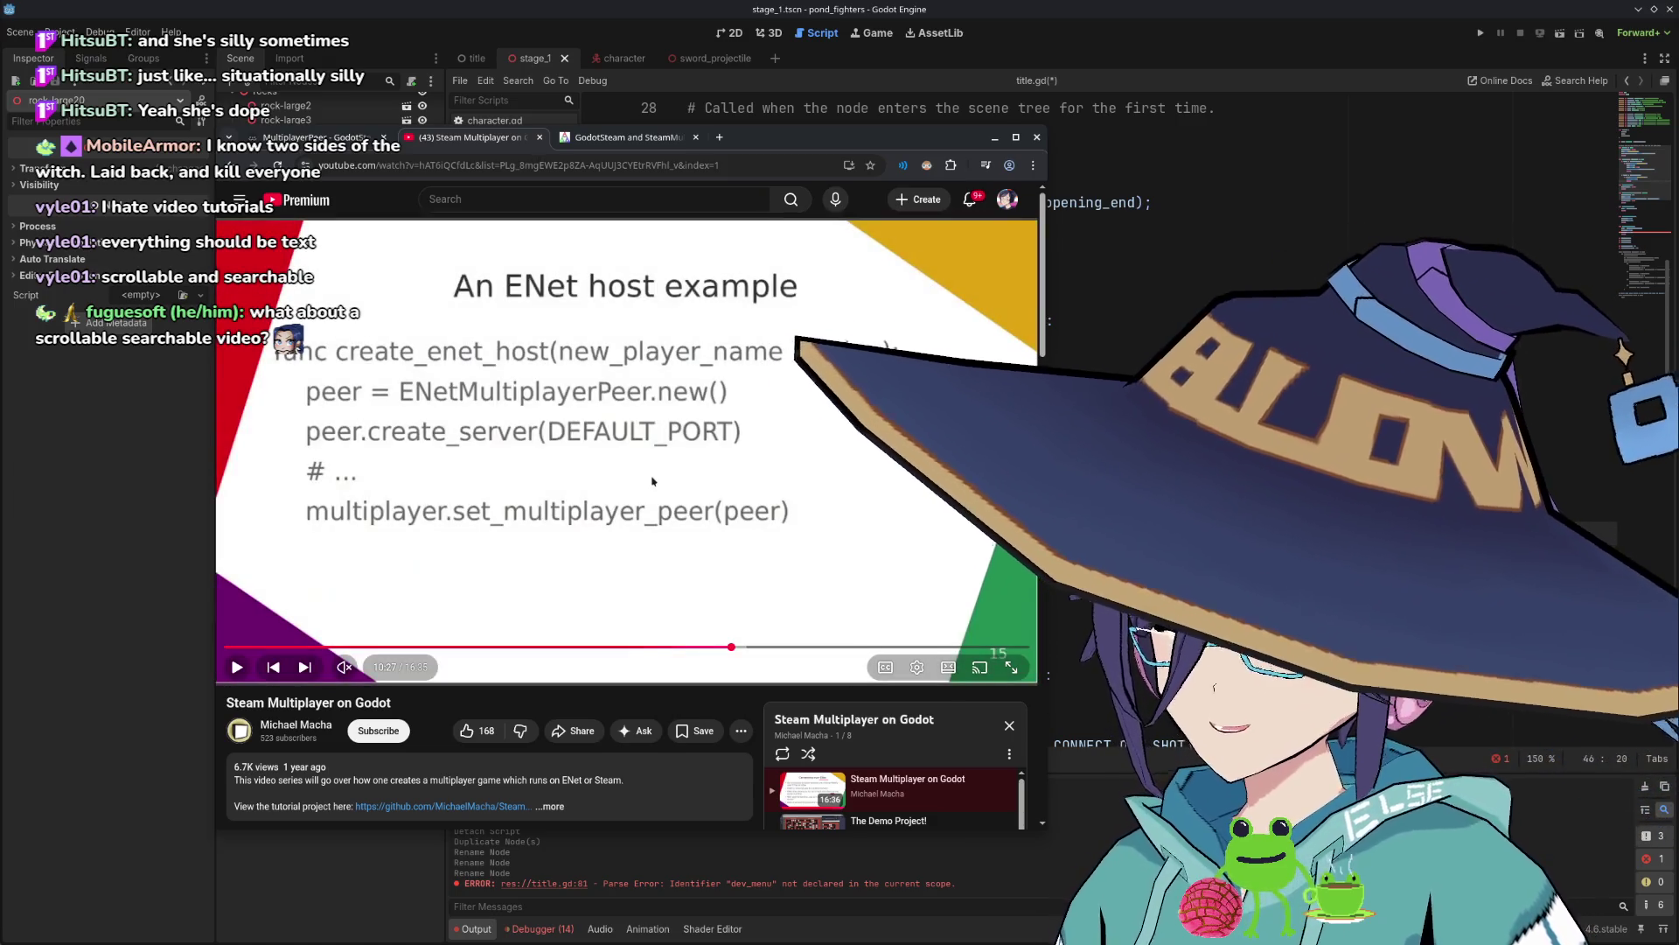
left_click(612, 138)
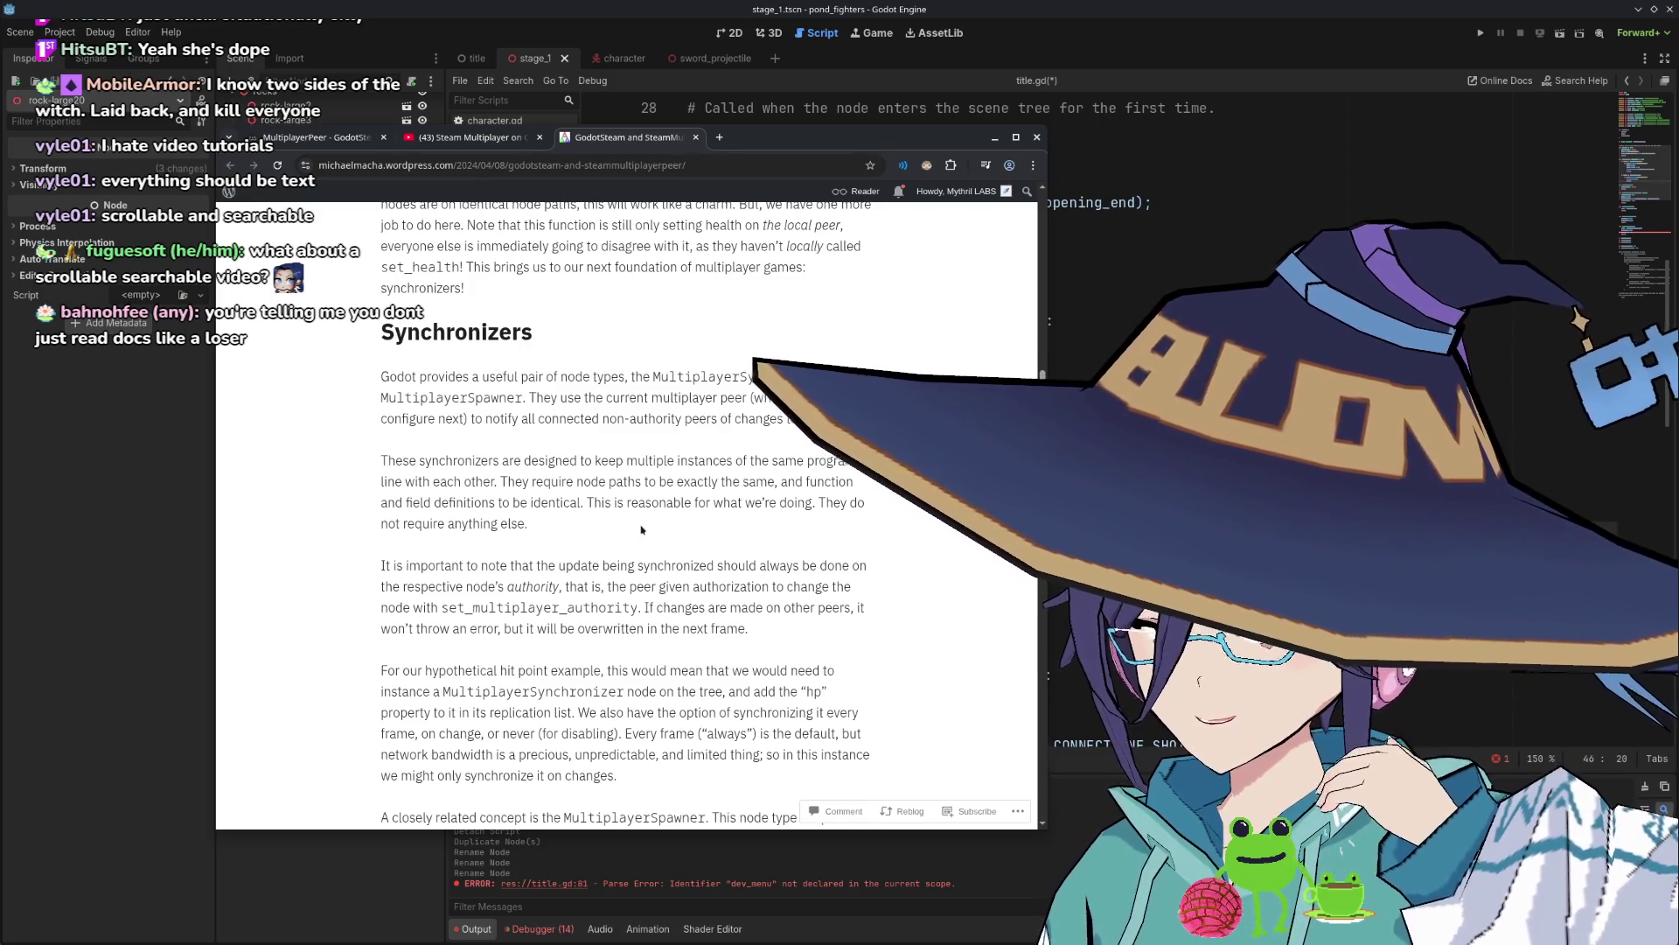
left_click(342, 142)
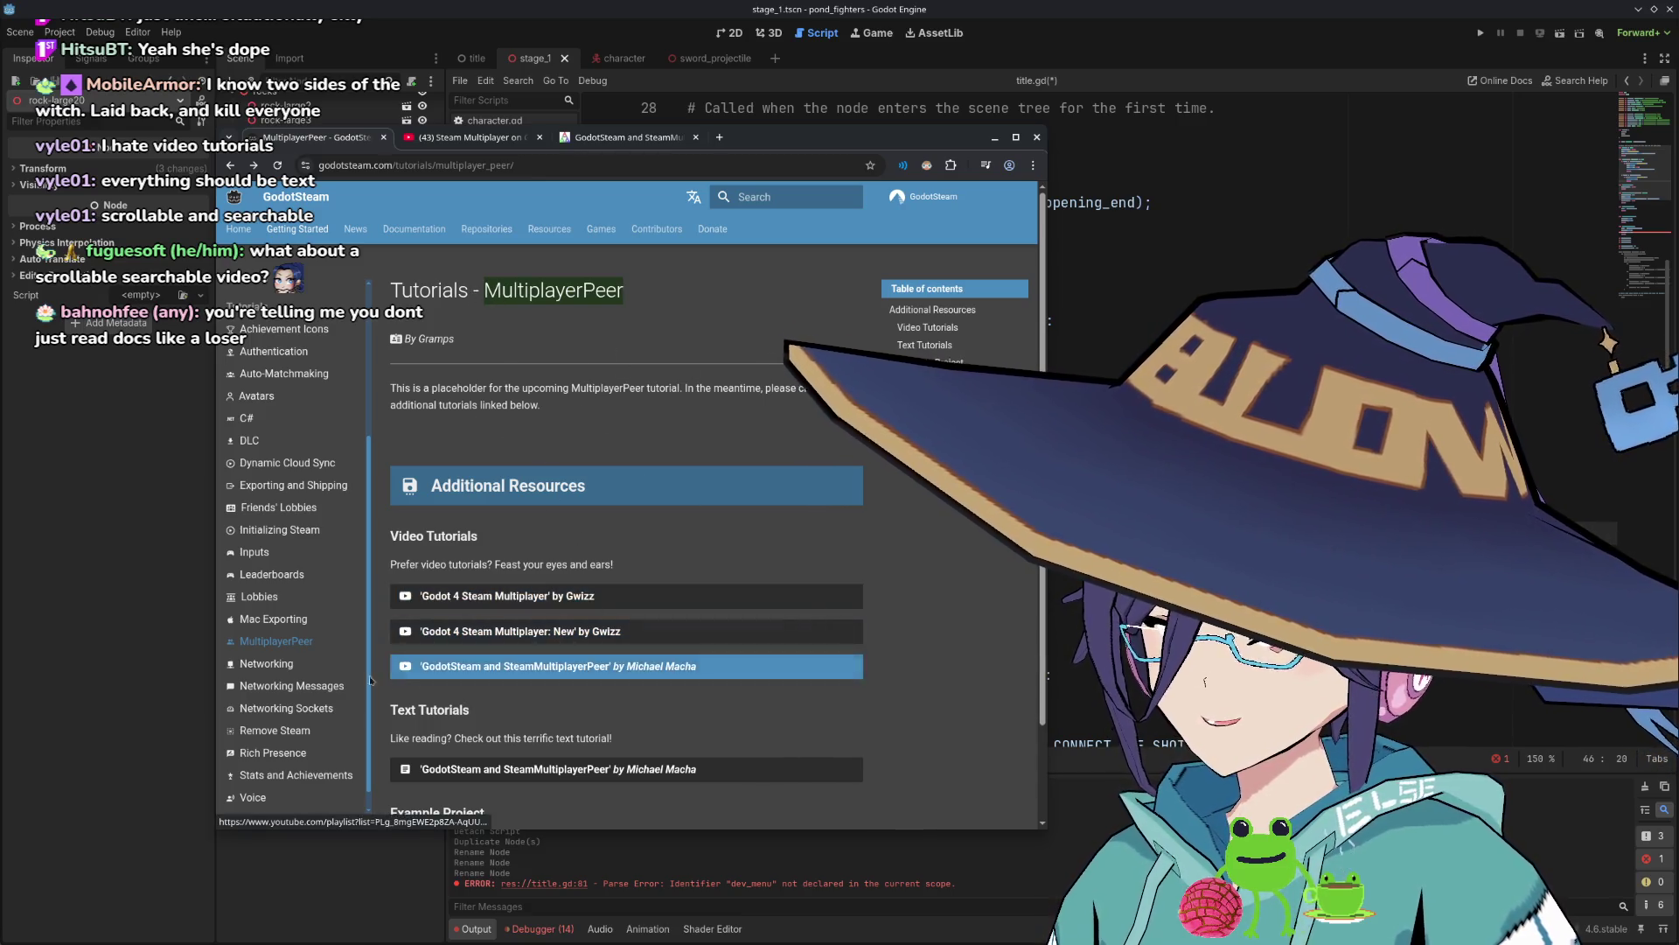
scroll(525, 665, "down", 2)
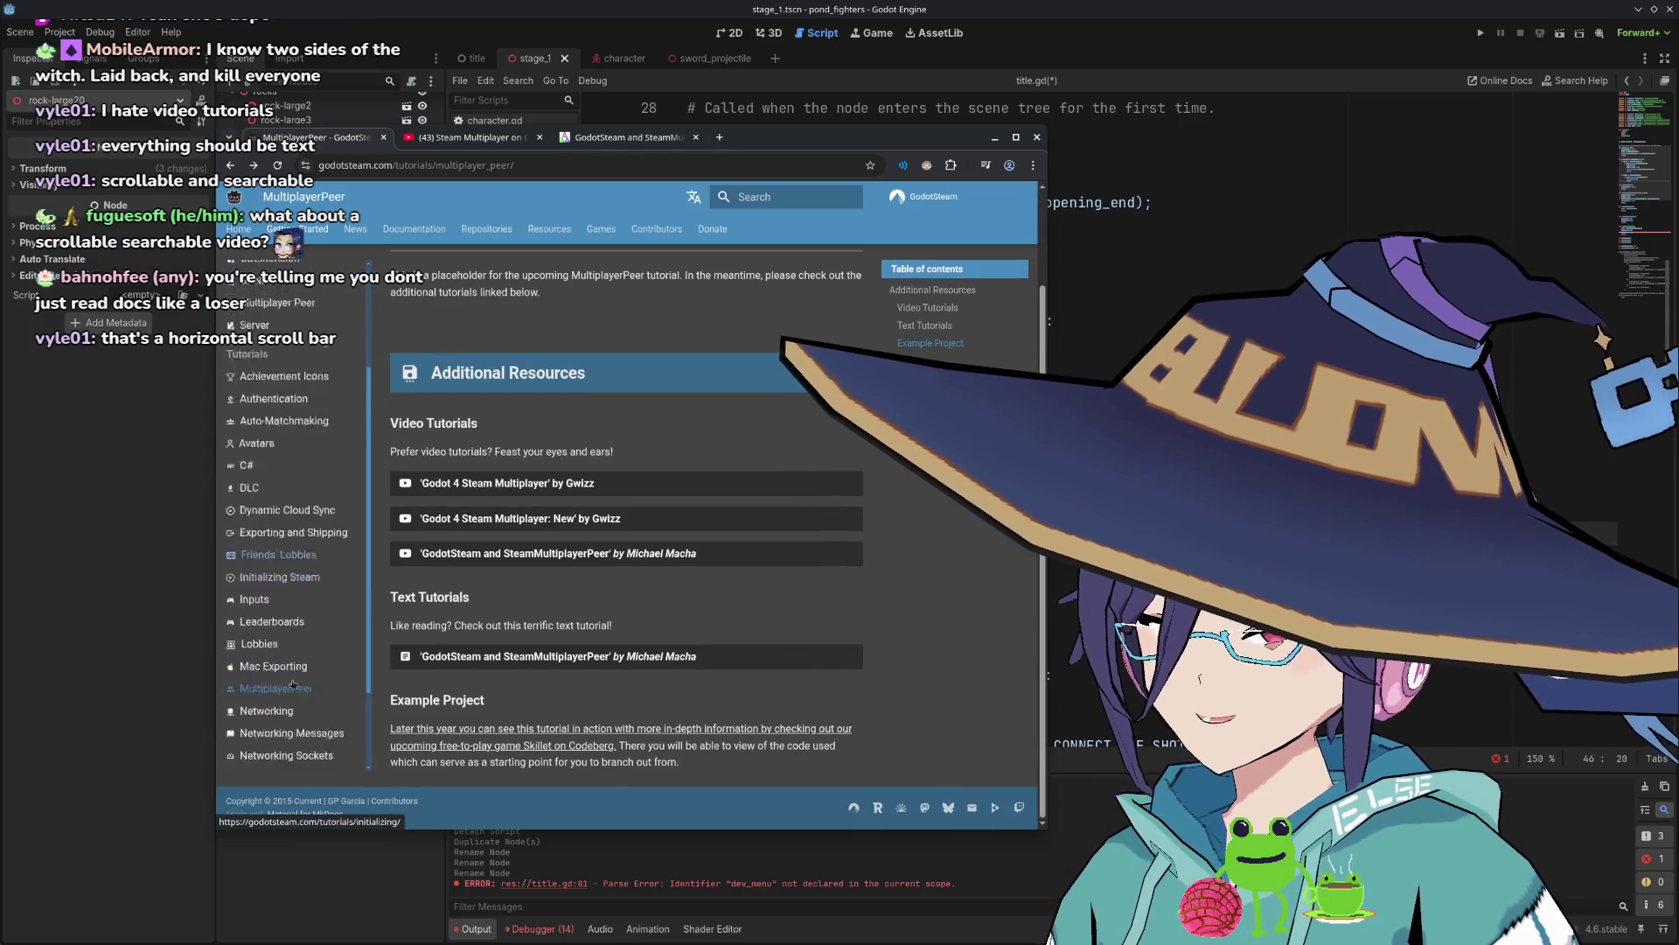
scroll(696, 582, "up", 2)
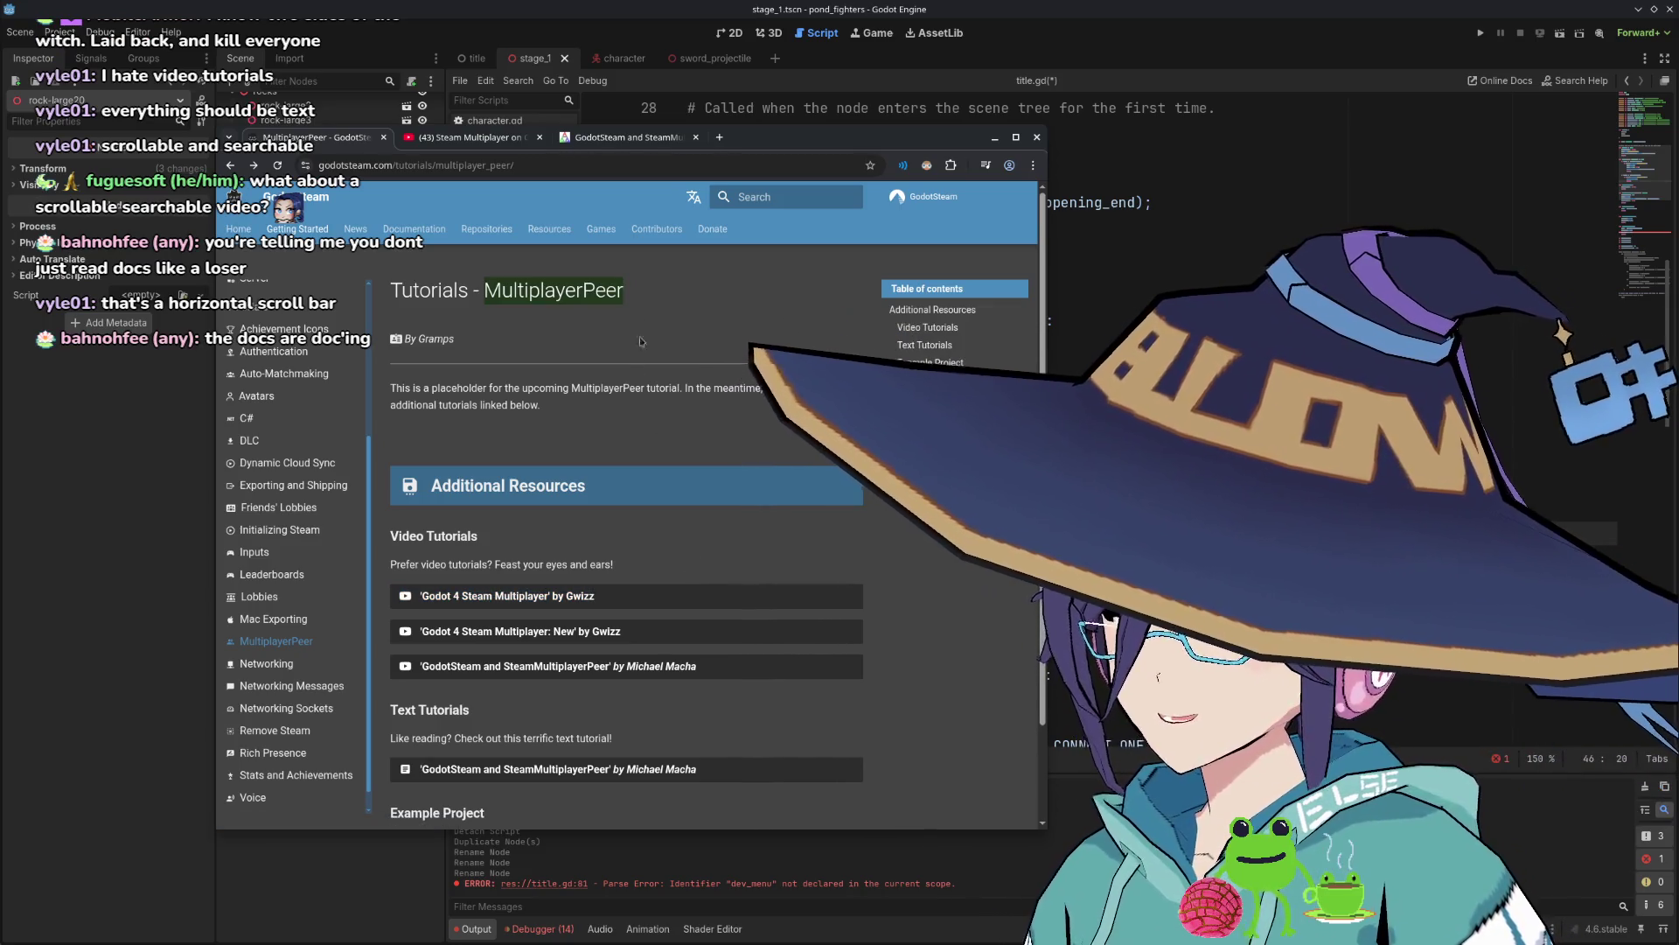
left_click(530, 140)
mouse_move(661, 414)
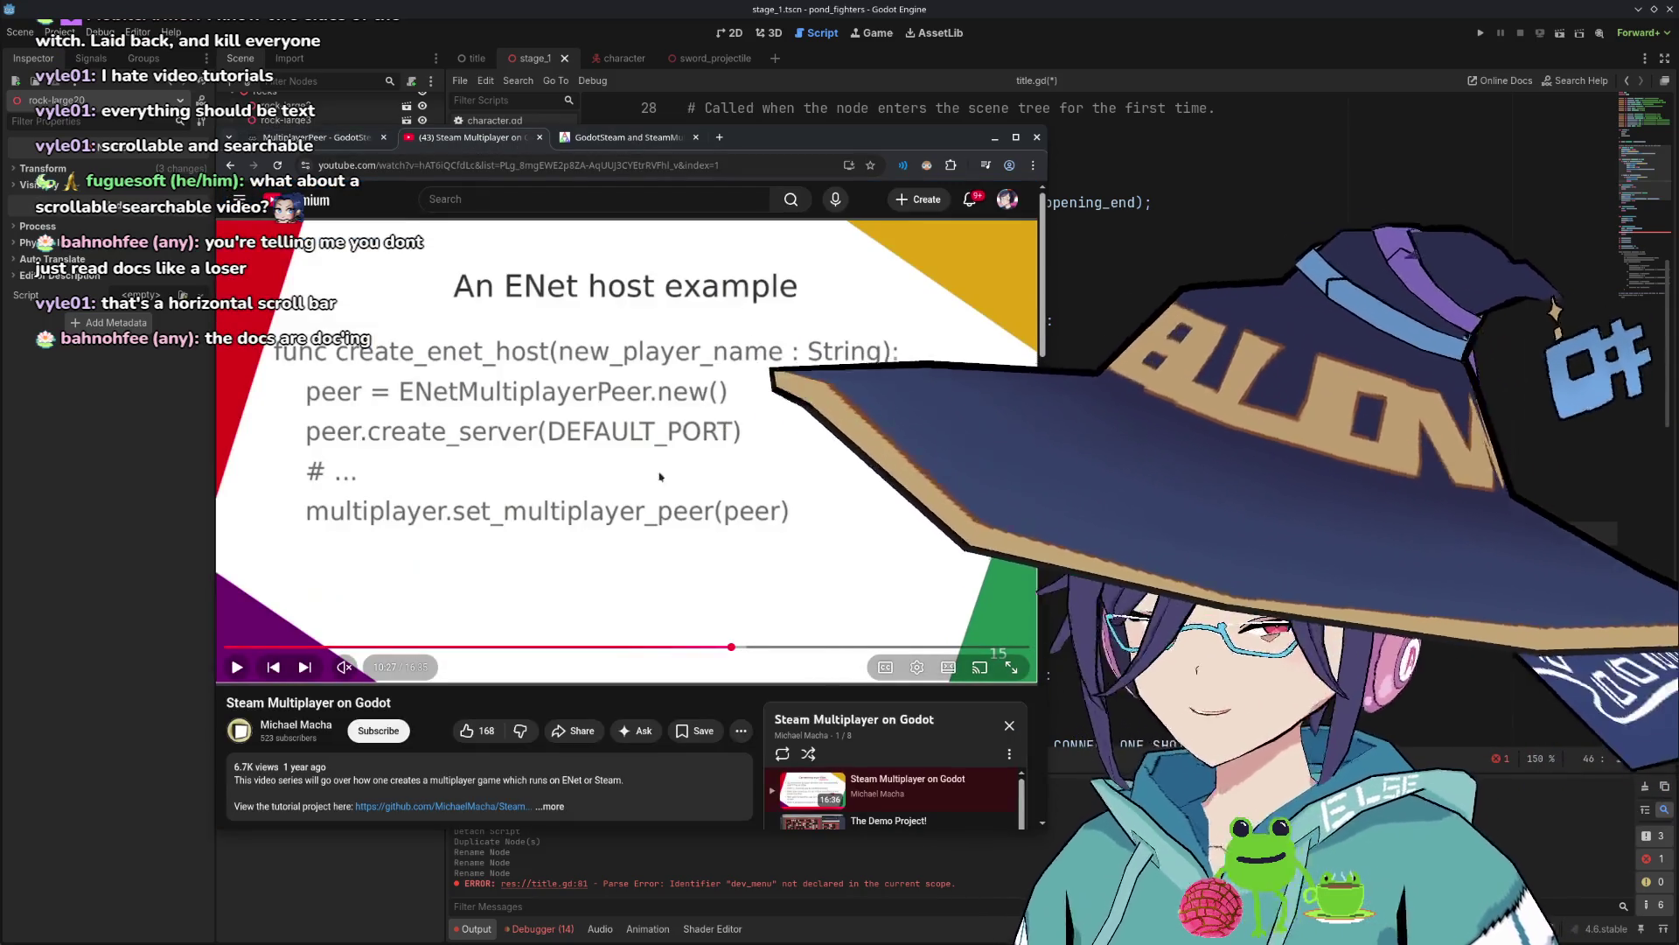
scroll(599, 464, "down", 1)
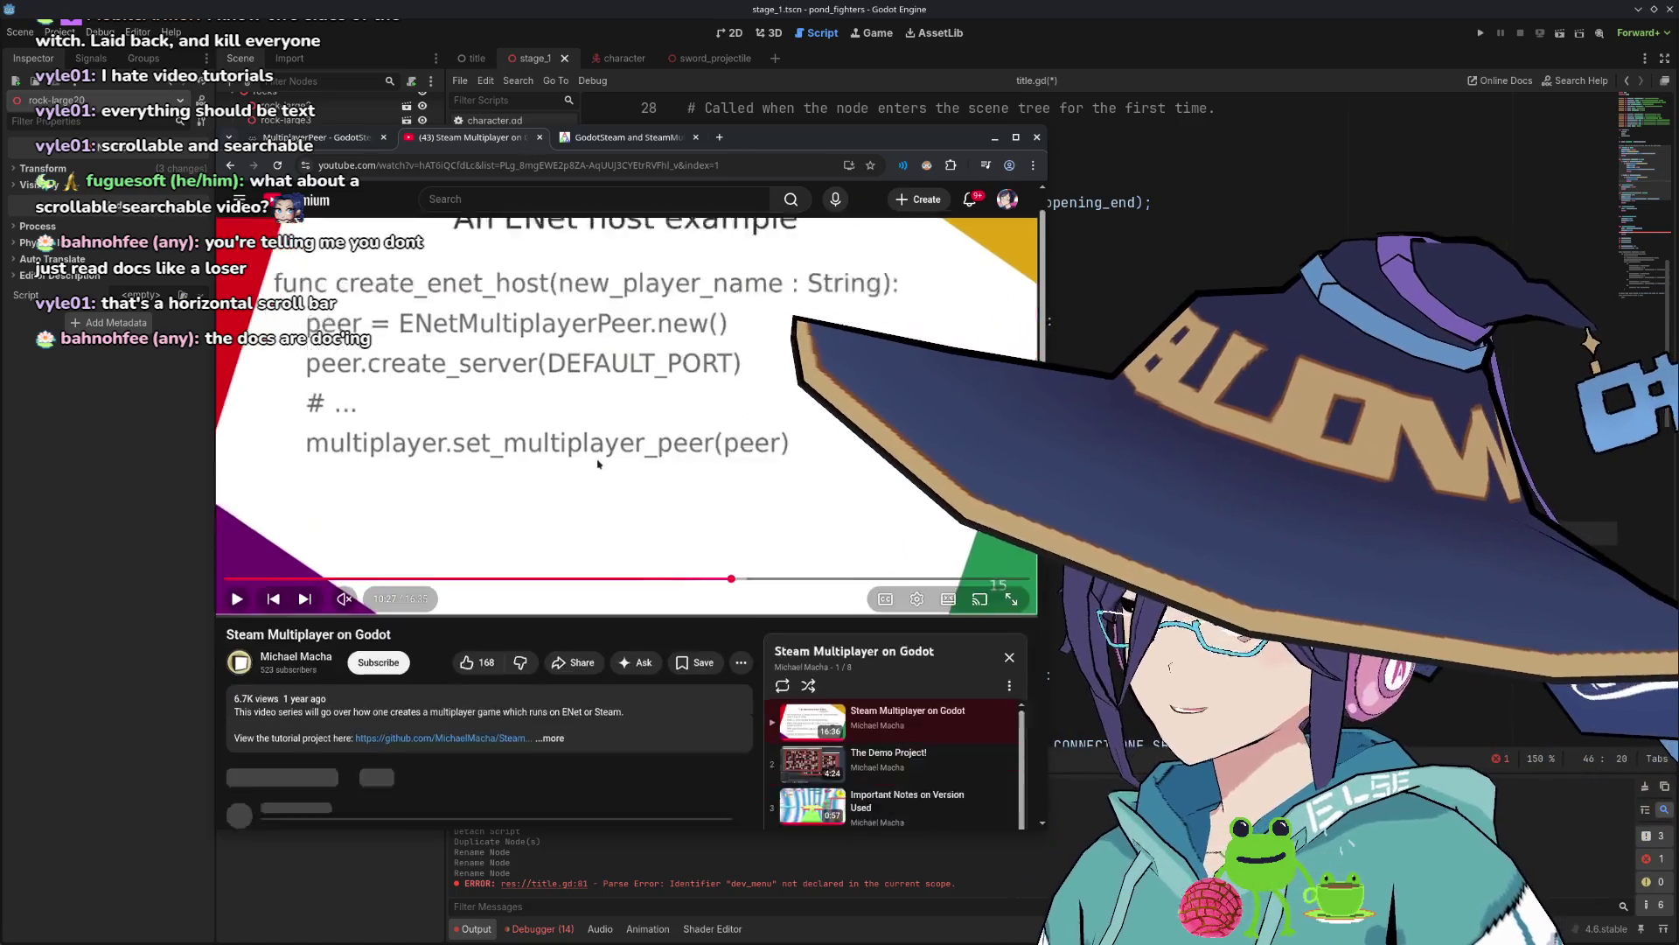
scroll(599, 463, "up", 1)
scroll(609, 481, "down", 1)
scroll(609, 495, "up", 1)
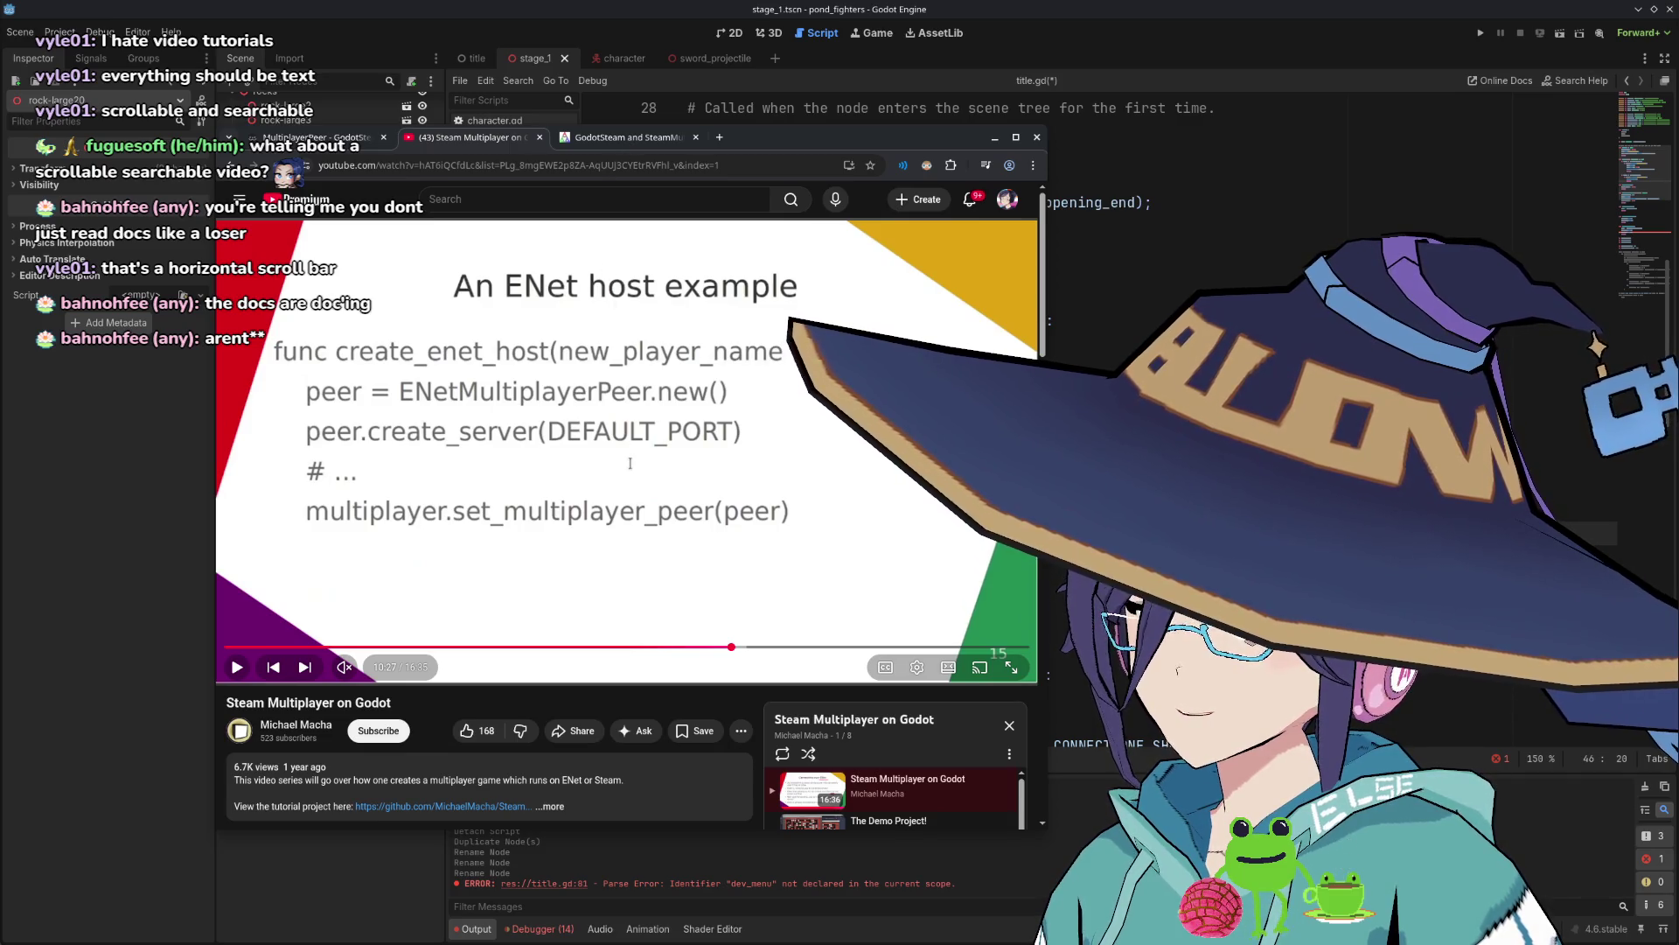
key("ctrl+Tab")
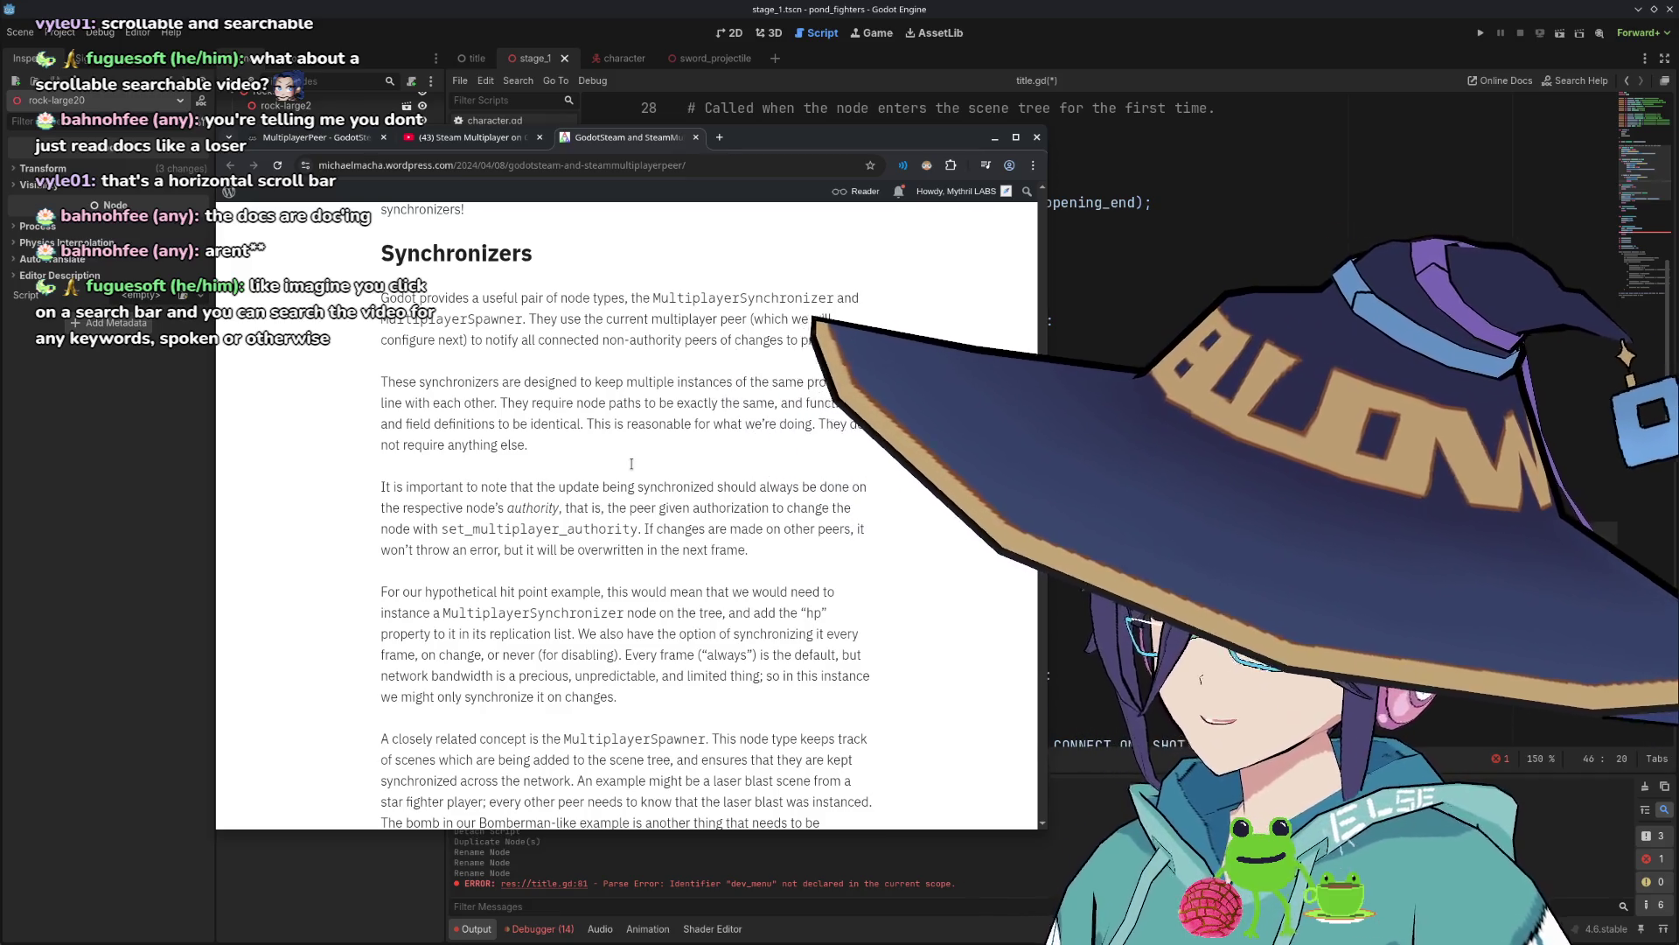
scroll(630, 463, "down", 3)
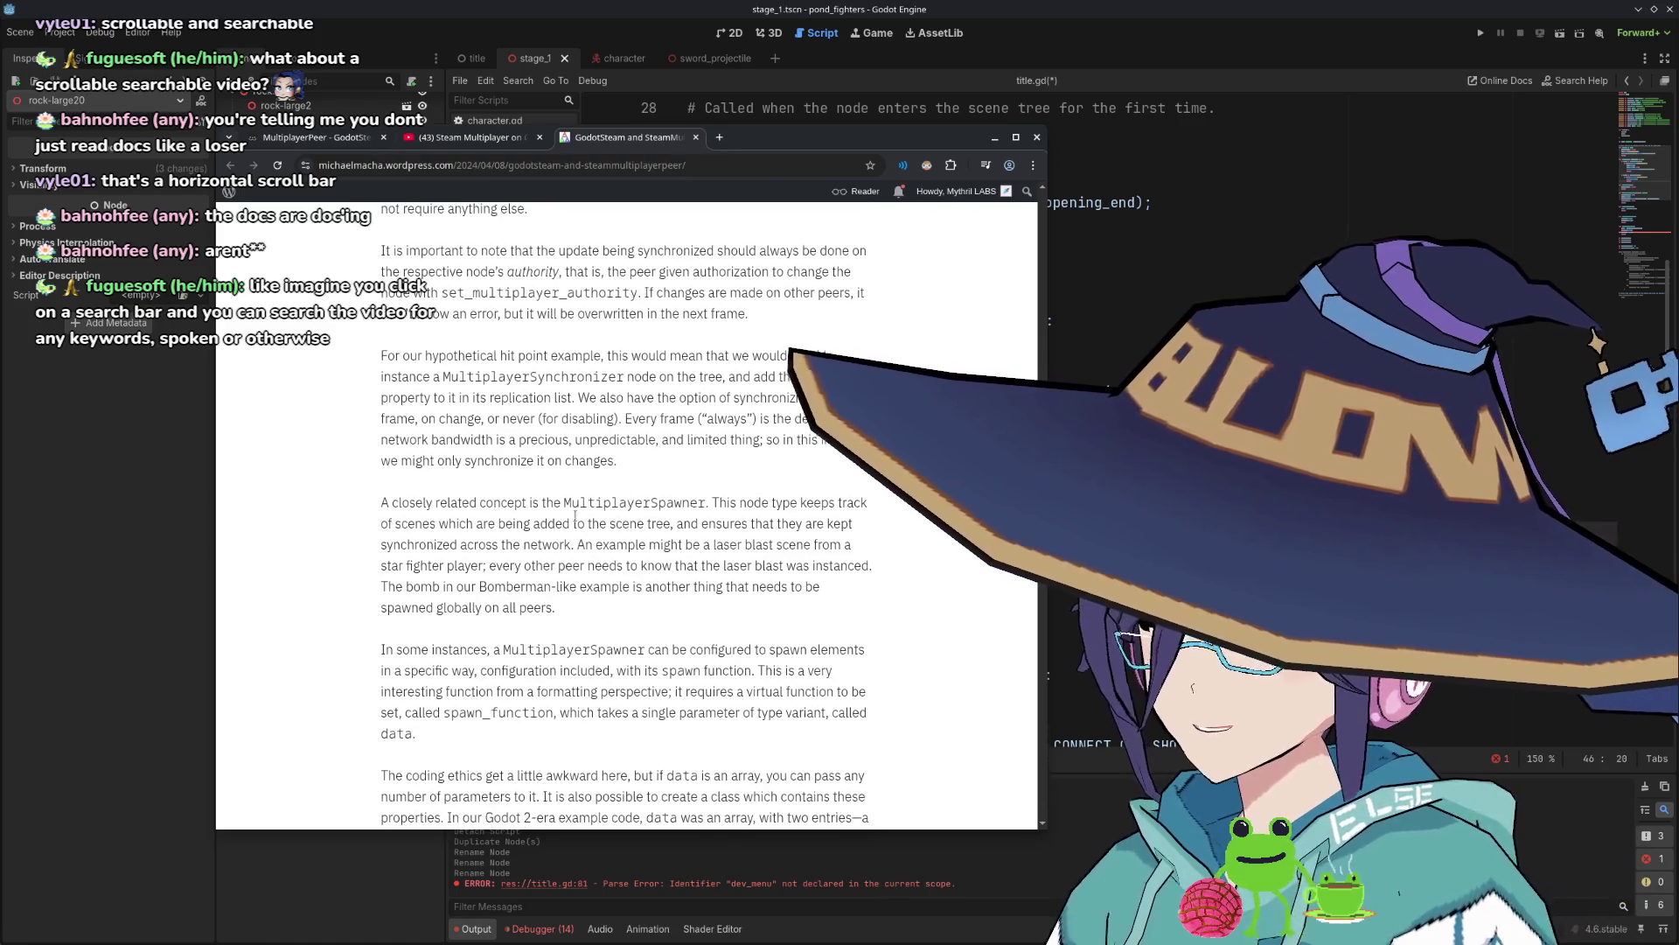
scroll(621, 507, "down", 1)
scroll(562, 525, "down", 1)
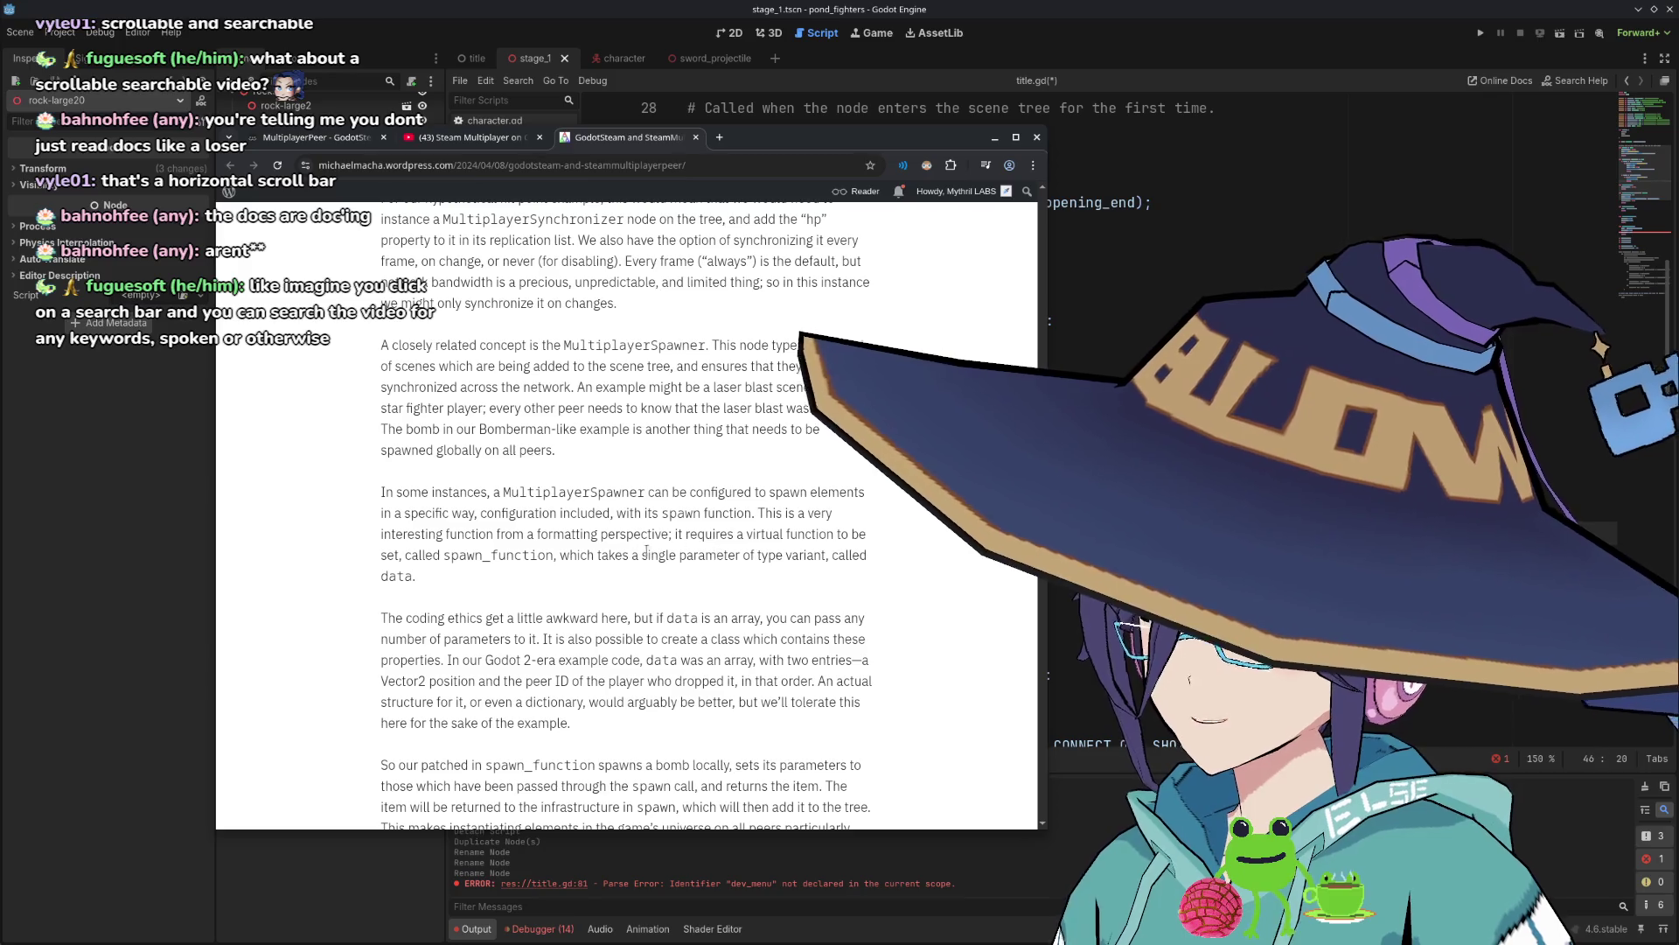
scroll(646, 551, "down", 3)
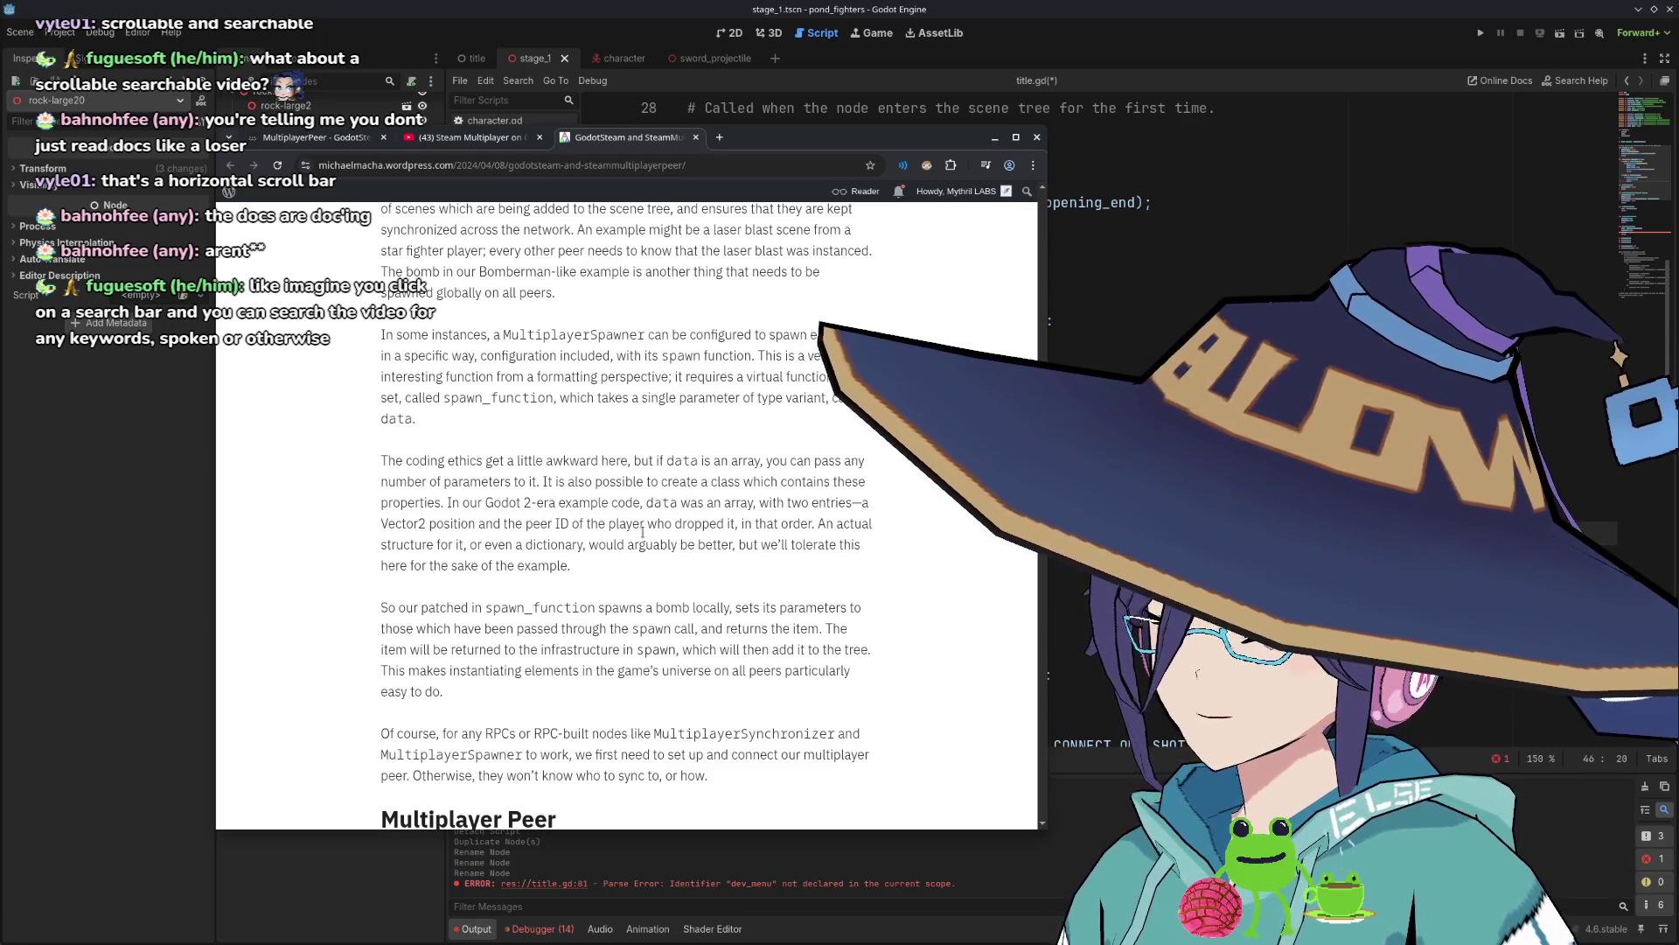
scroll(643, 532, "down", 3)
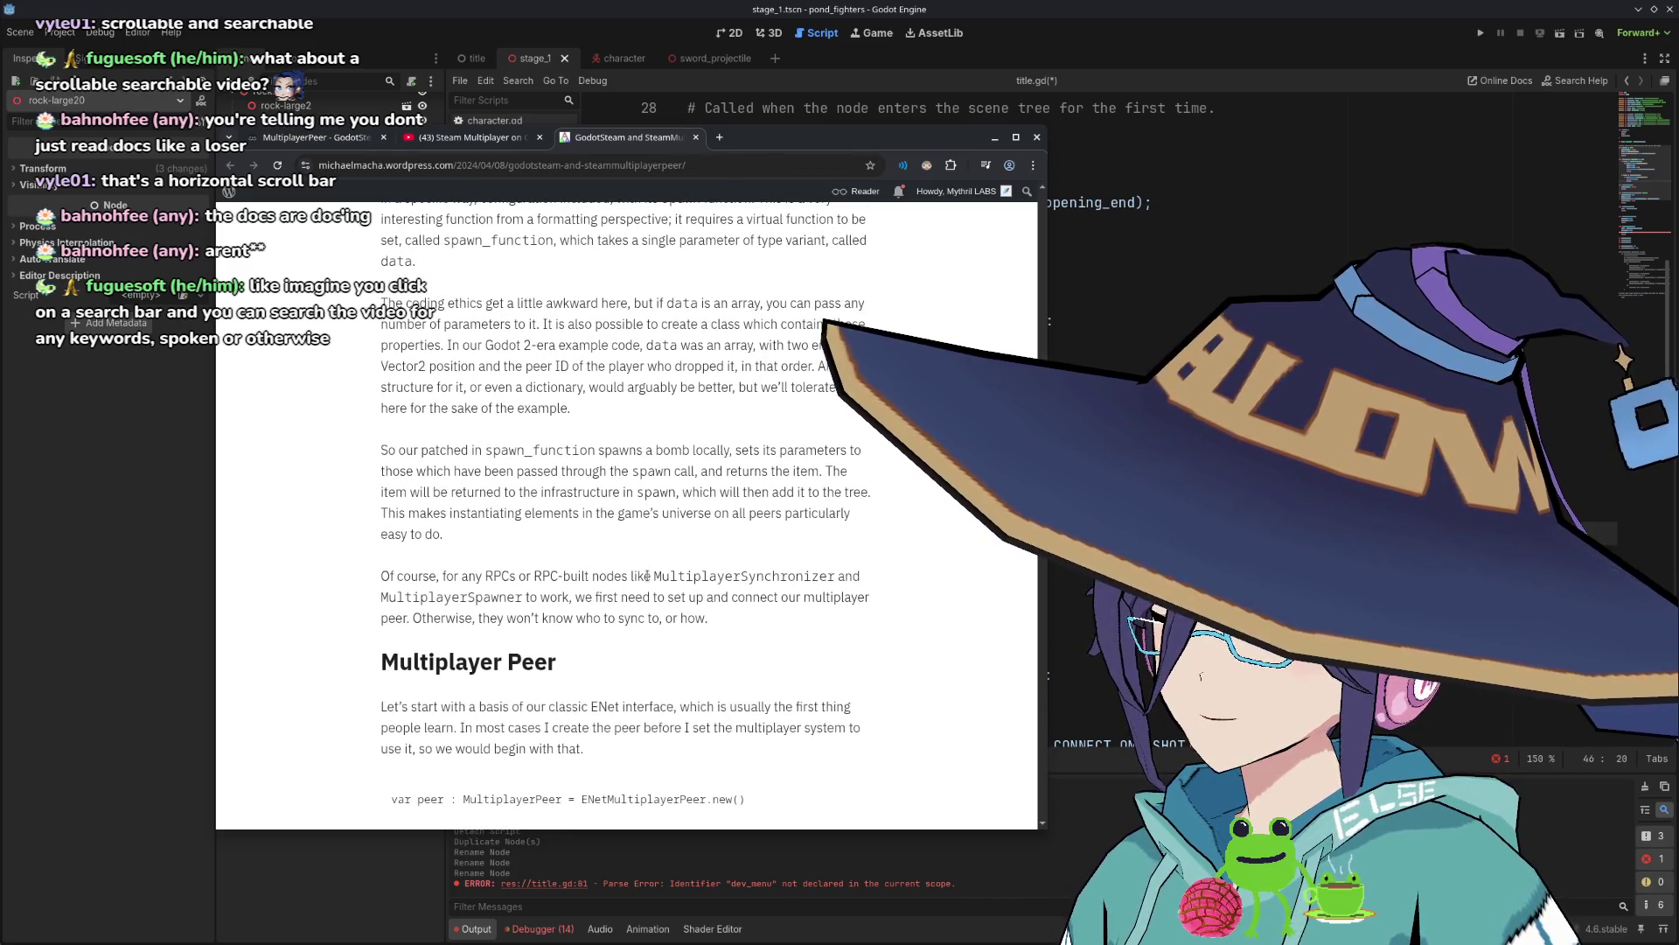
scroll(646, 576, "down", 4)
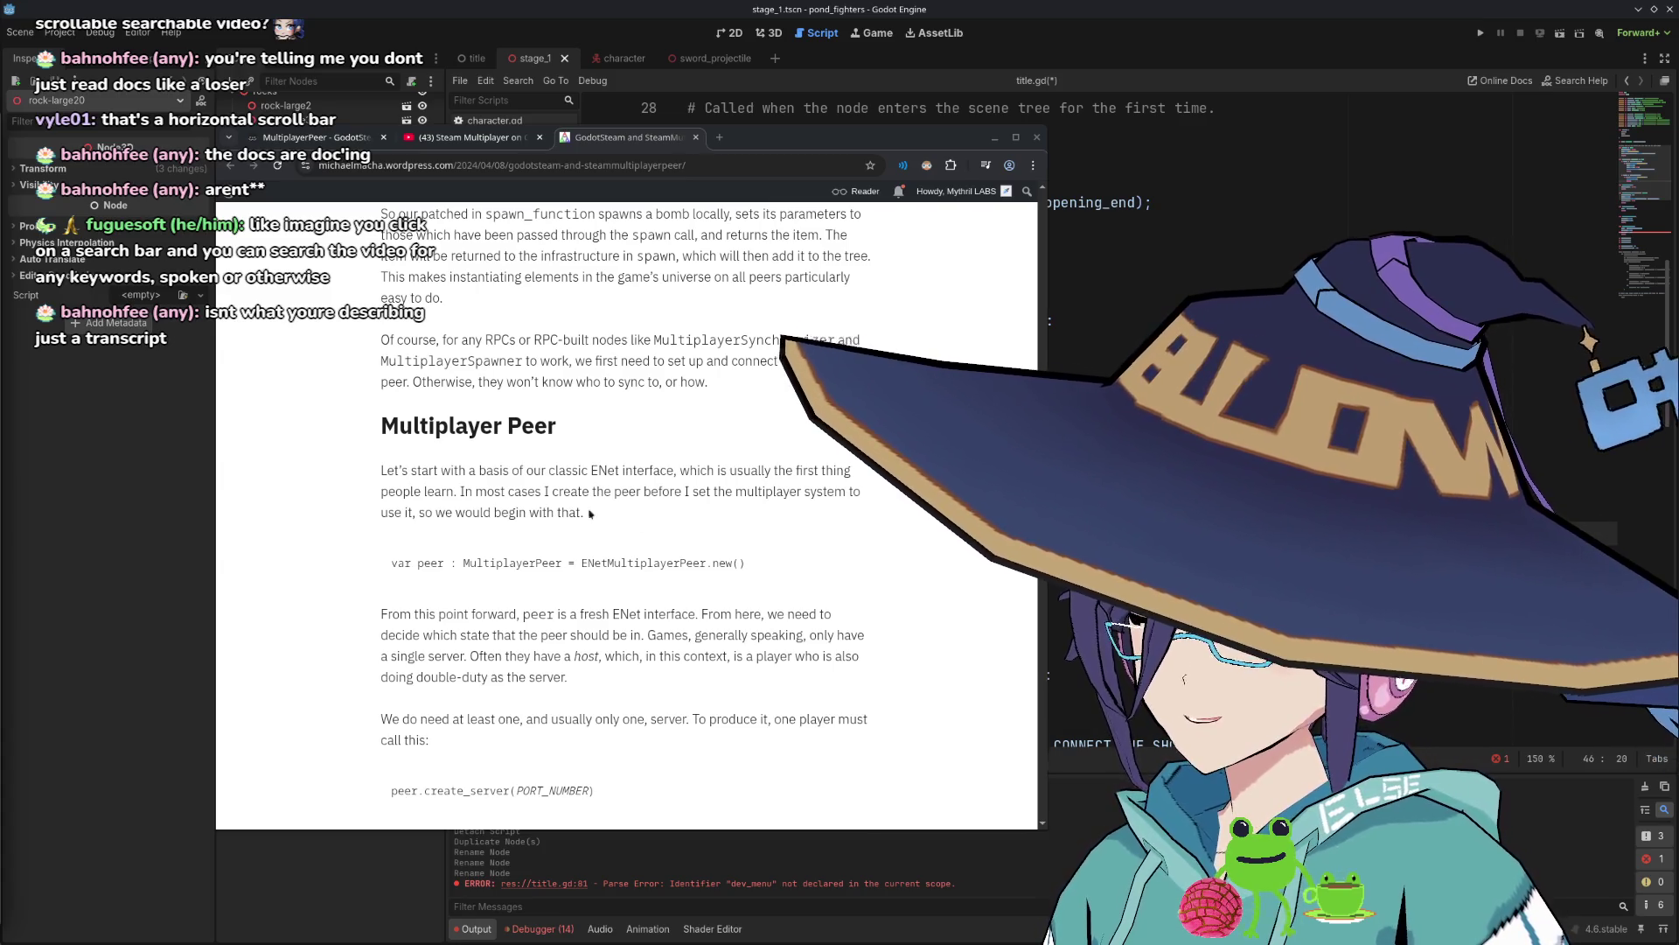
scroll(590, 514, "down", 2)
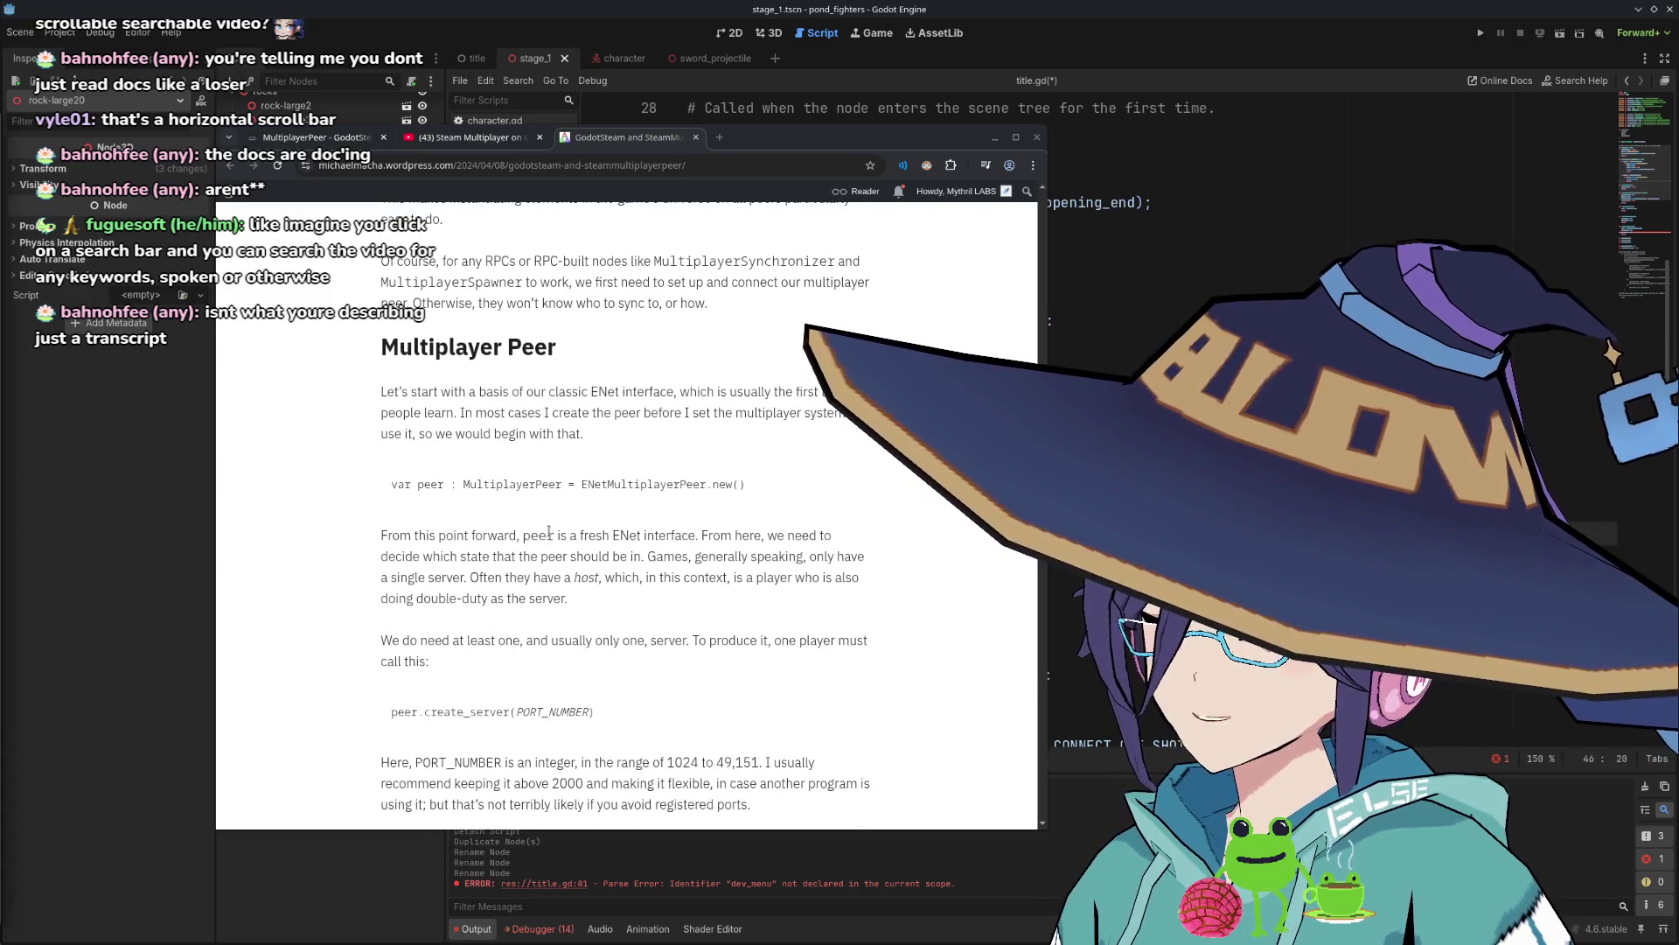
scroll(550, 531, "down", 2)
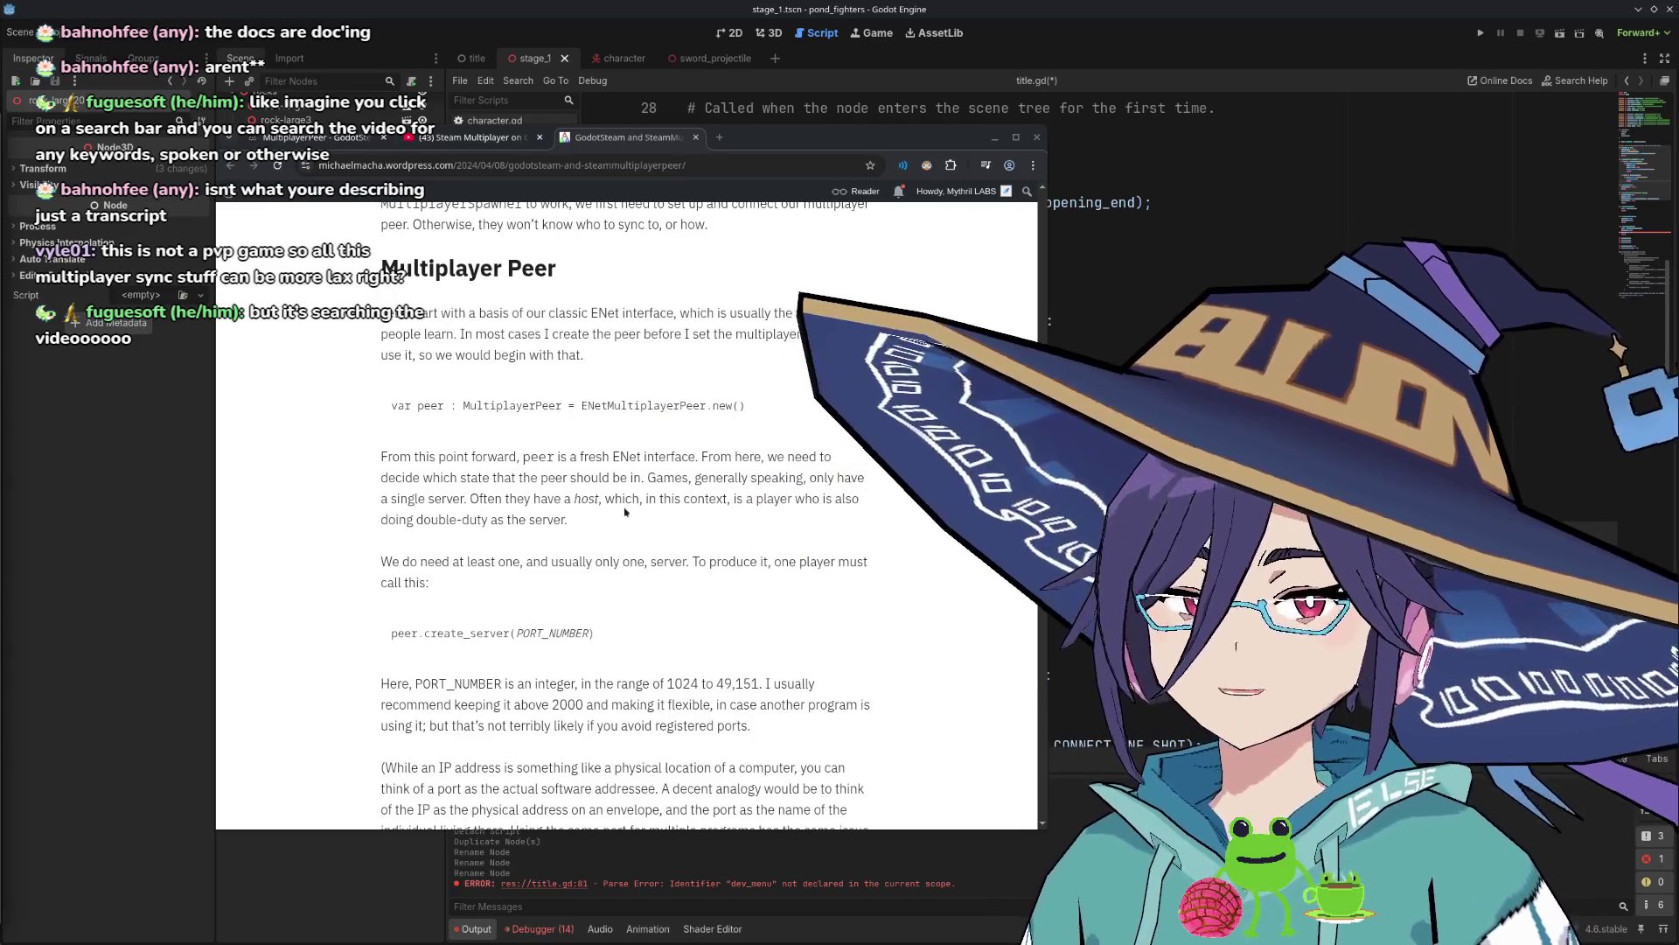
scroll(614, 532, "down", 1)
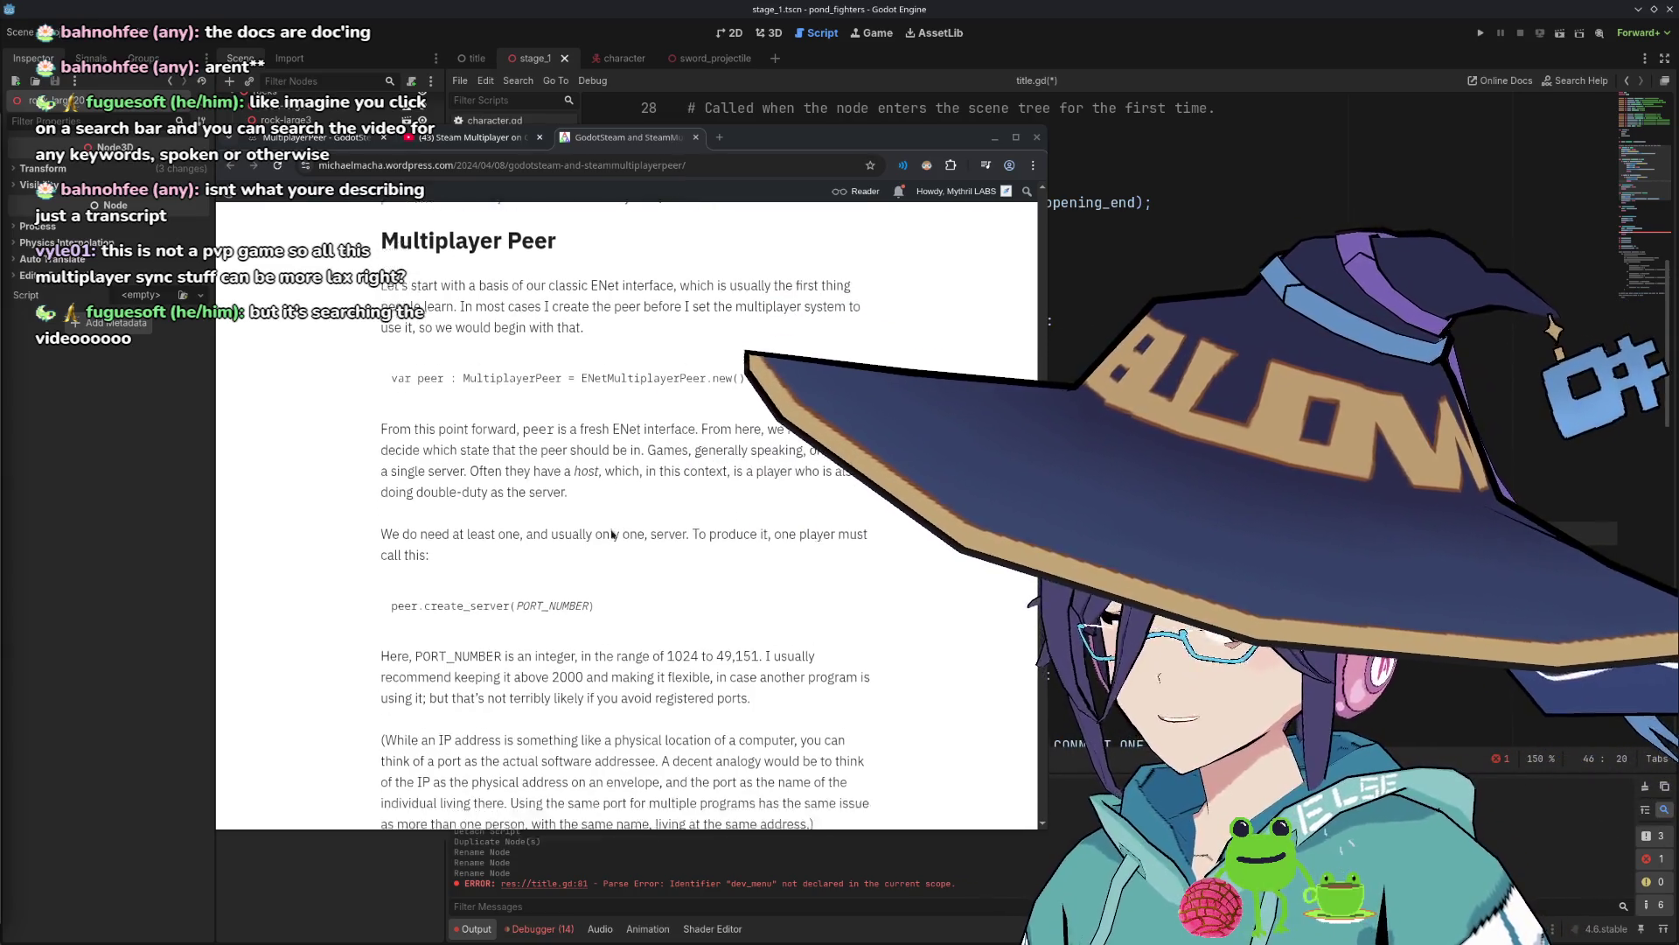
scroll(612, 534, "down", 2)
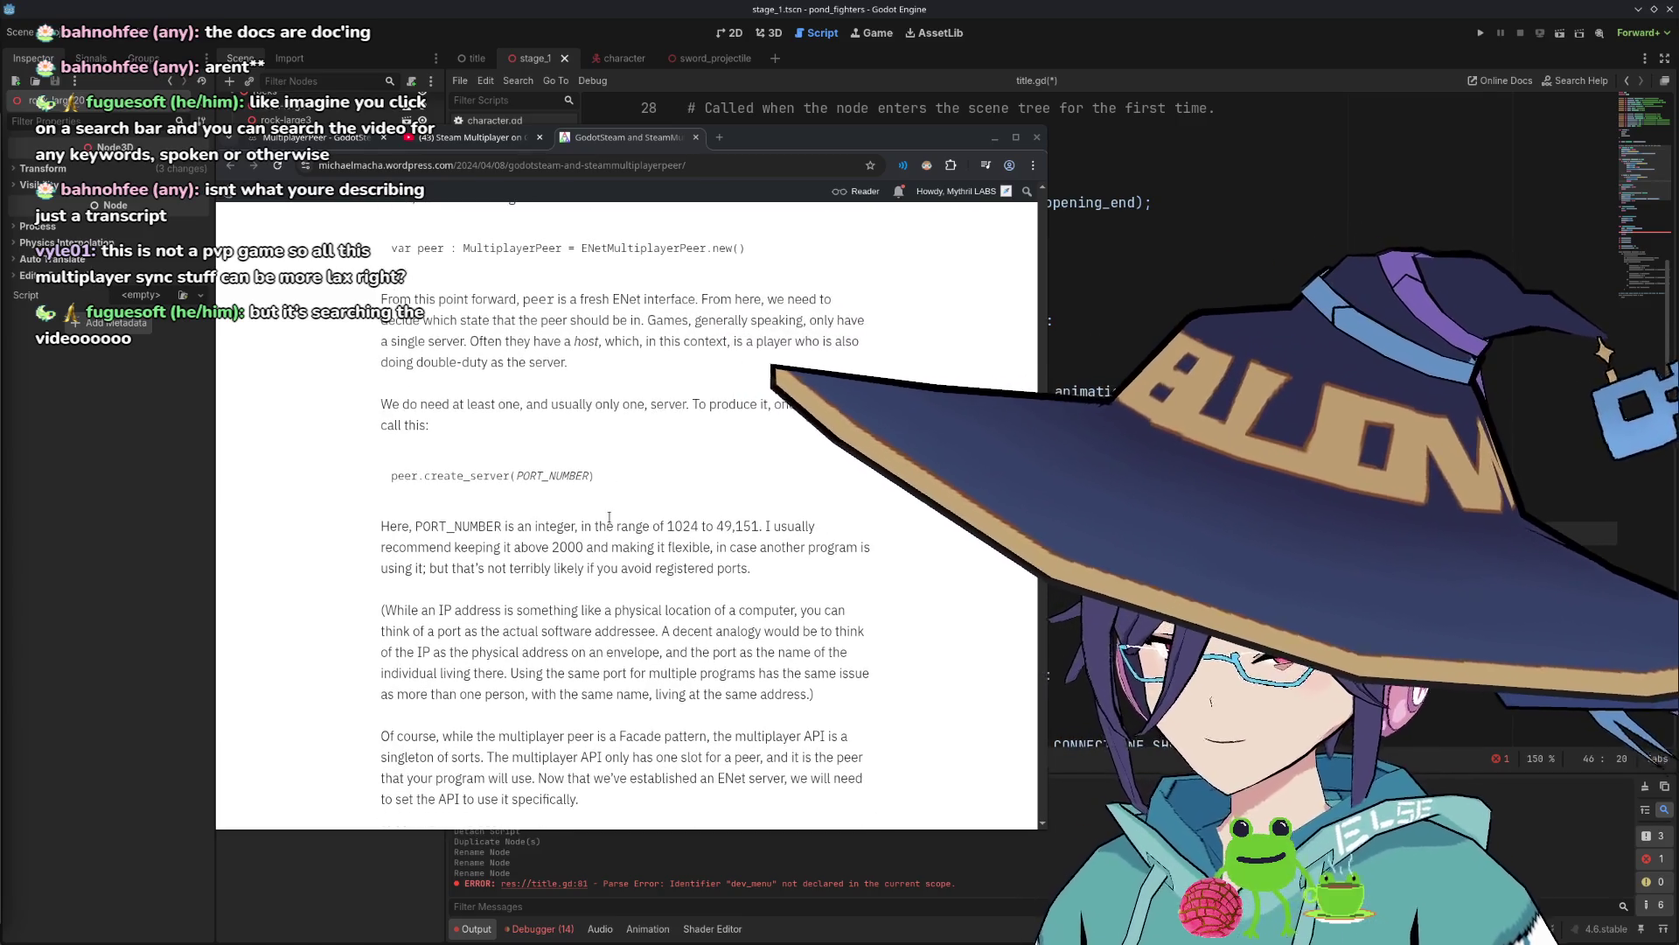
scroll(612, 520, "up", 3)
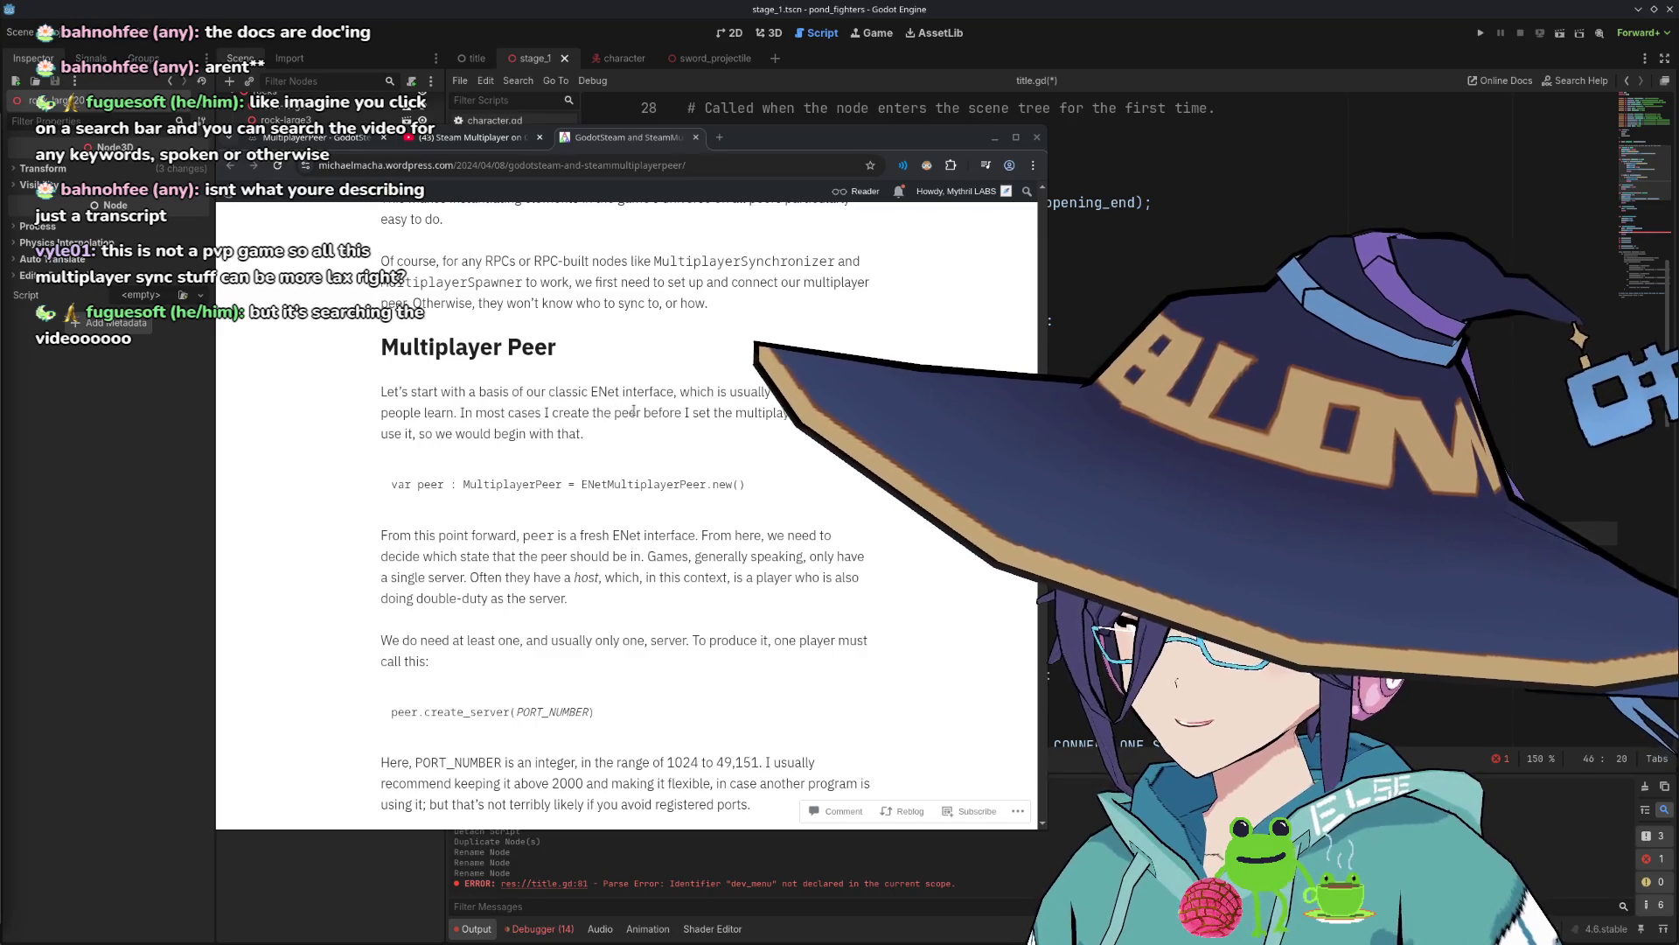
mouse_move(458, 418)
left_mouse_down()
mouse_move(707, 414)
mouse_move(578, 435)
mouse_move(768, 413)
mouse_move(573, 429)
left_mouse_up()
scroll(586, 464, "down", 15)
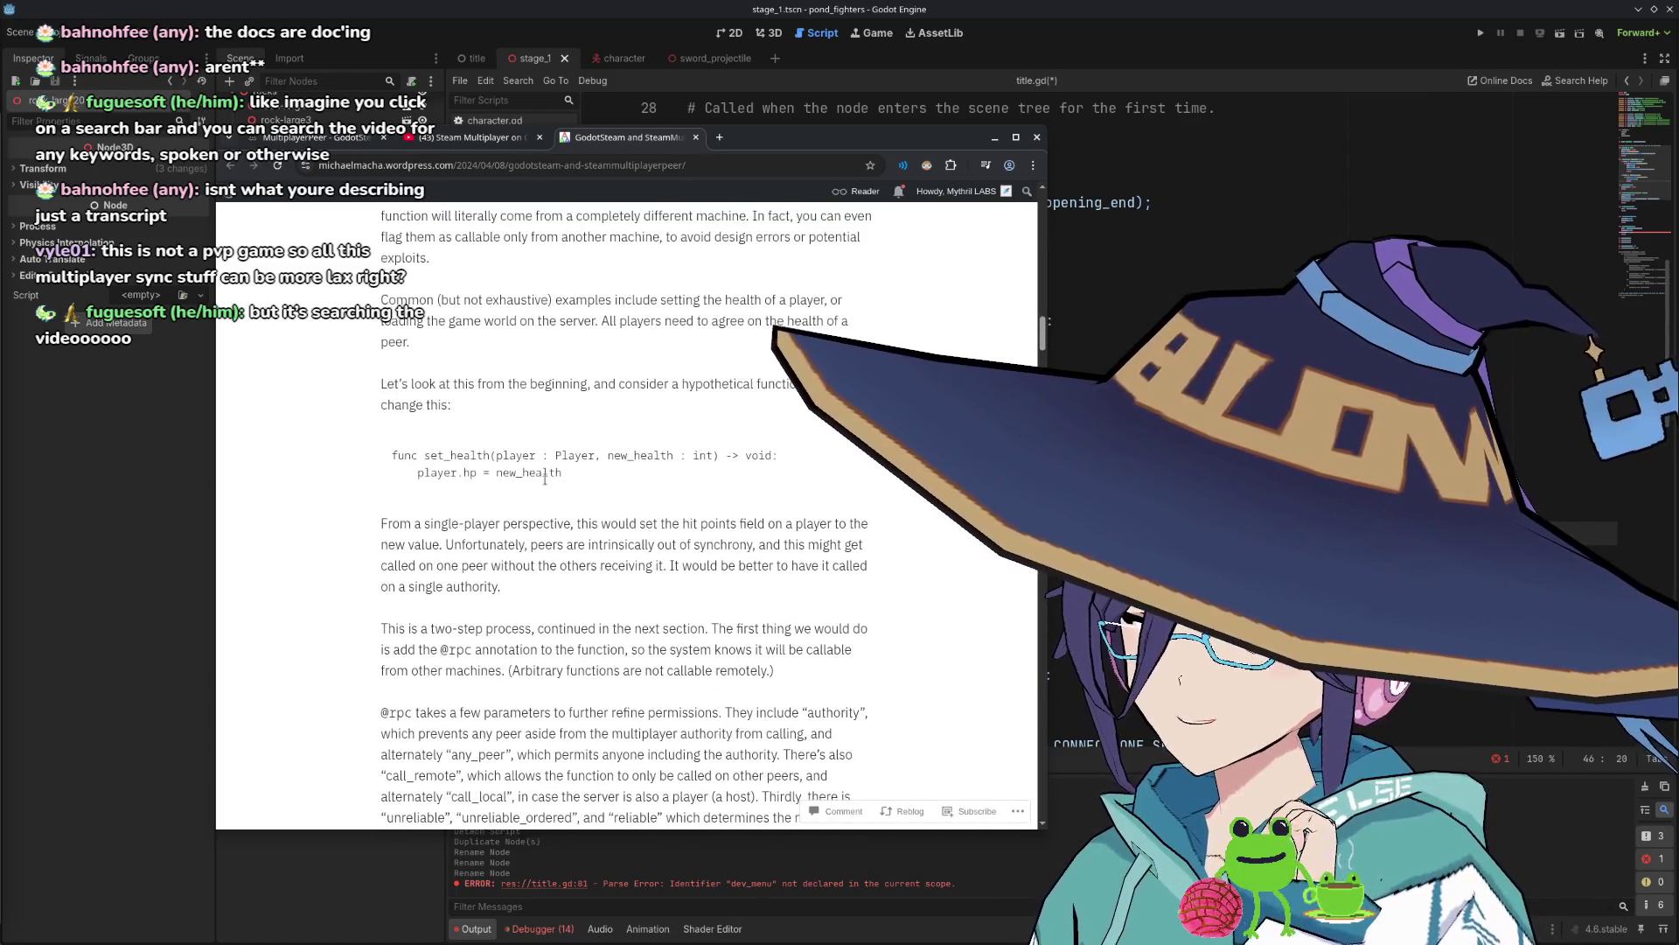
scroll(542, 479, "up", 5)
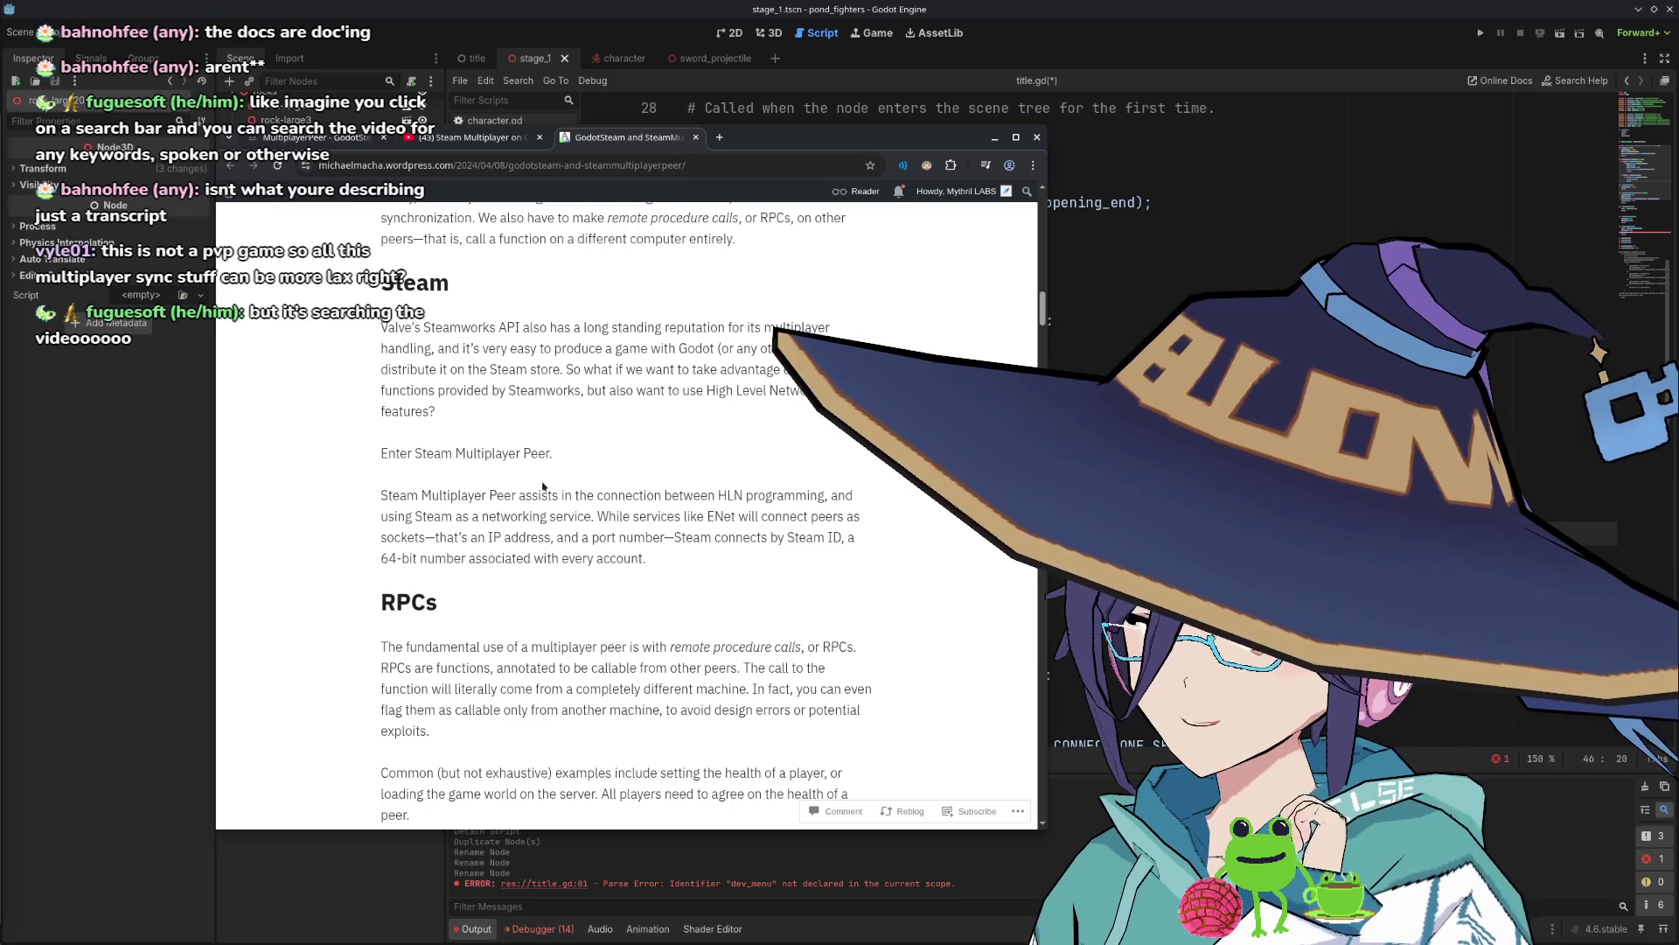
Open the tutorial's source code repository in a background tab.
scroll(542, 485, "up", 15)
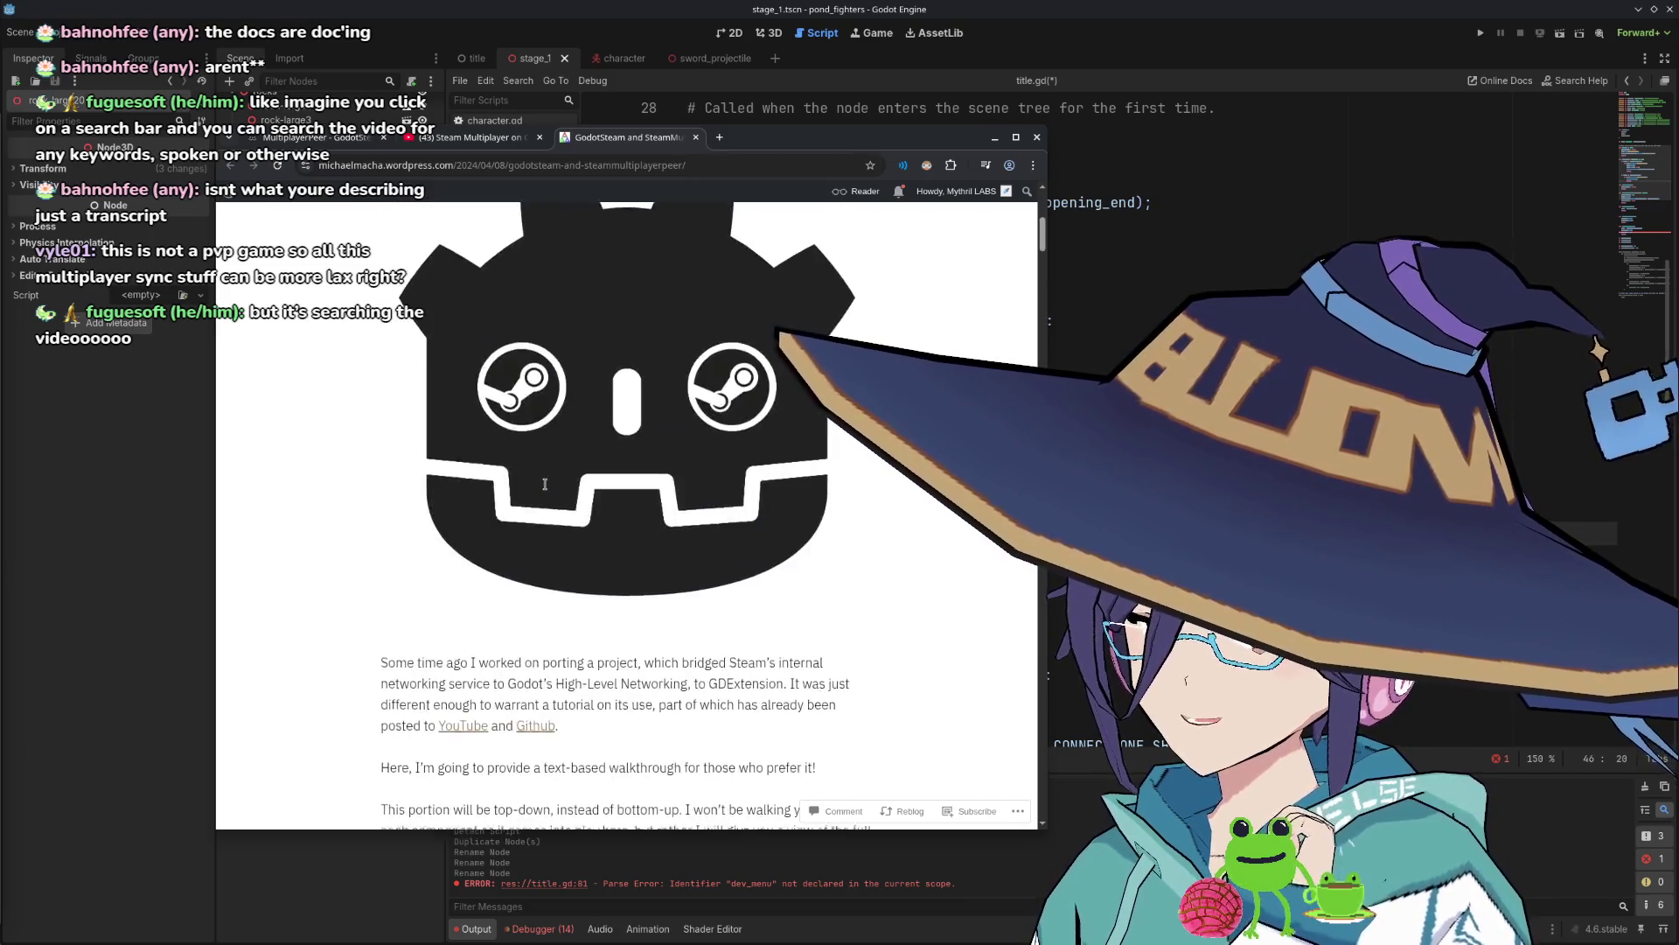
scroll(544, 483, "down", 3)
middle_click(608, 584)
Scroll past the ENet create_server and create_client examples to 'The Steam Multiplayer Peer' heading.
scroll(652, 537, "down", 15)
scroll(654, 535, "down", 15)
scroll(652, 551, "down", 2)
scroll(652, 551, "up", 15)
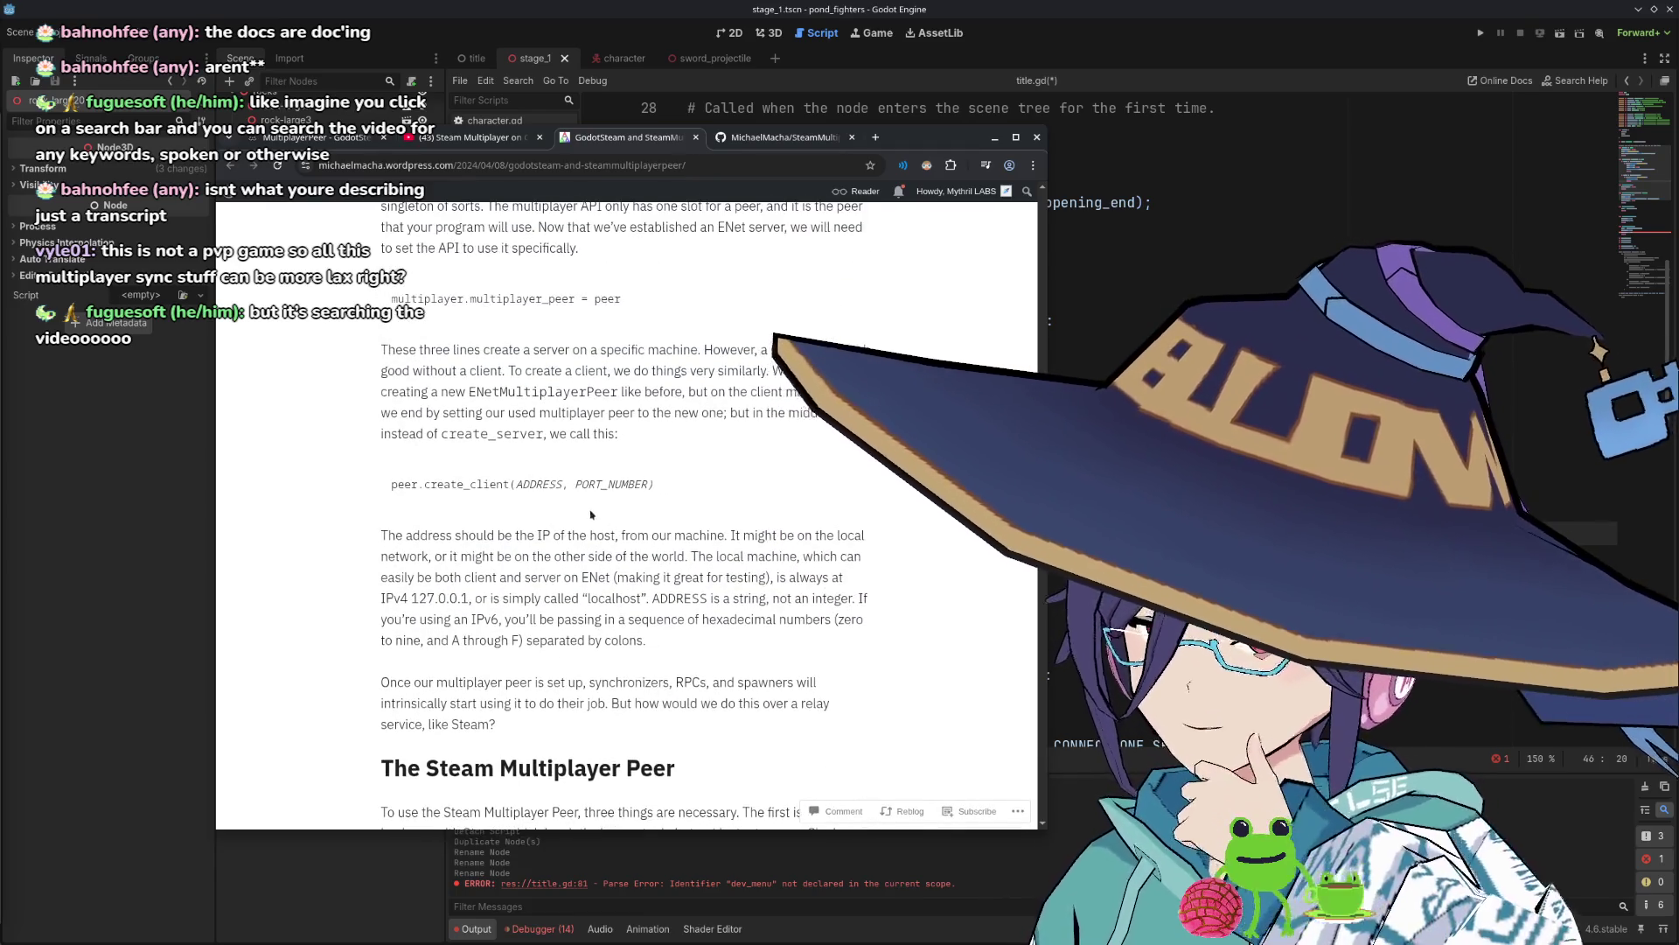
scroll(564, 453, "up", 5)
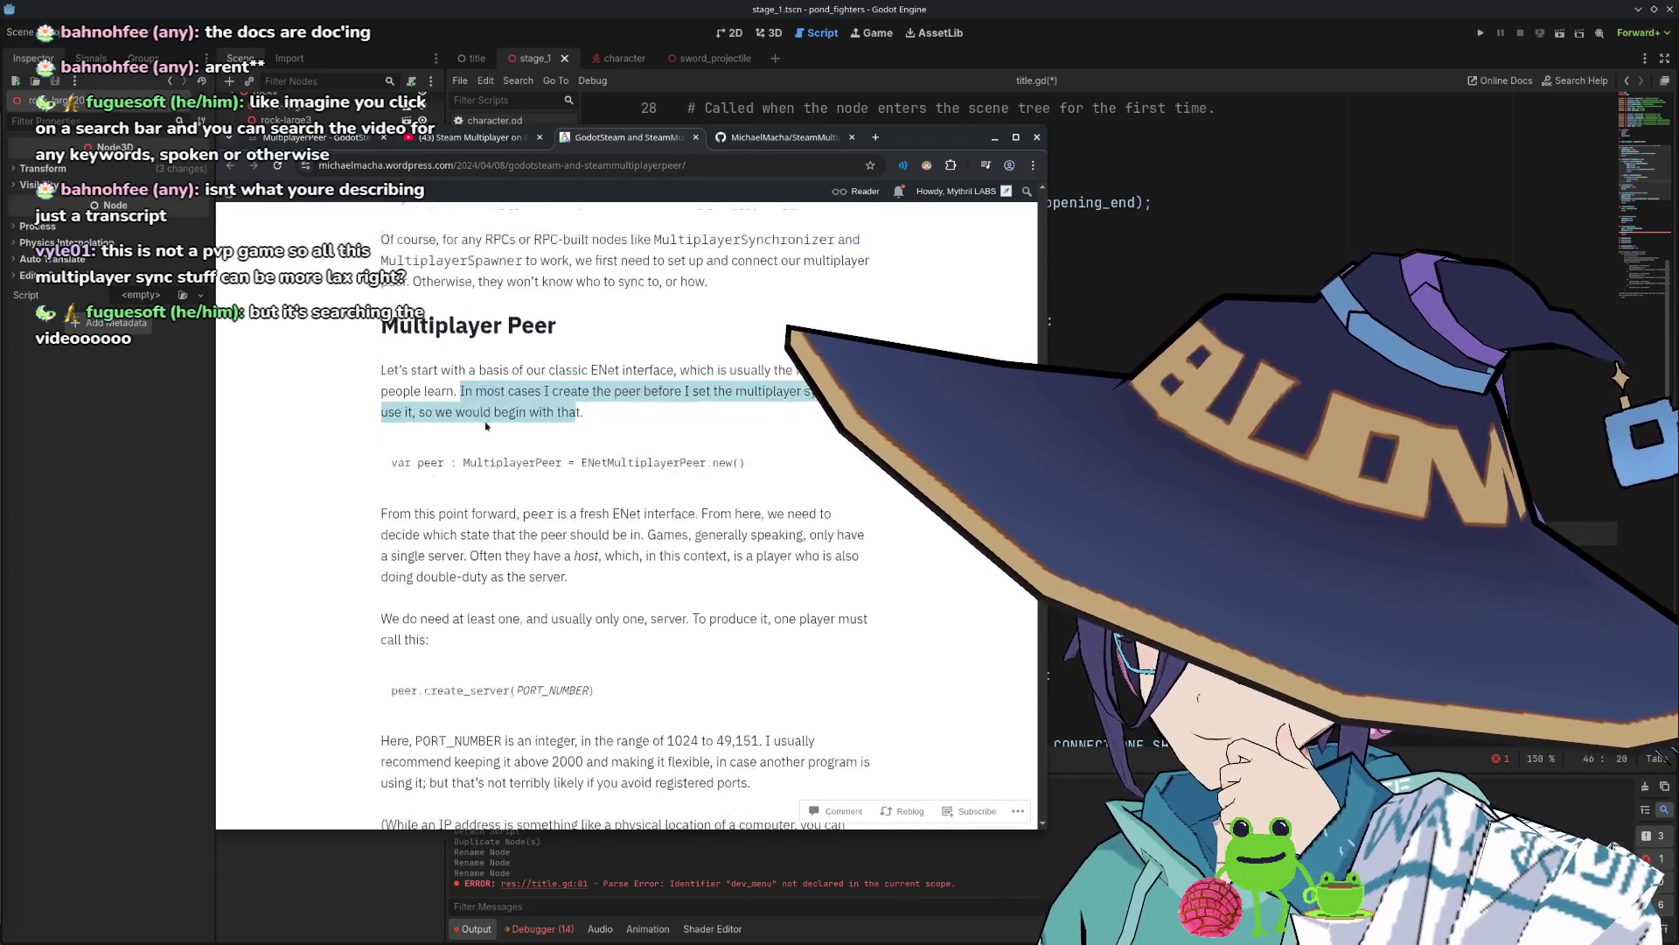
scroll(517, 486, "down", 2)
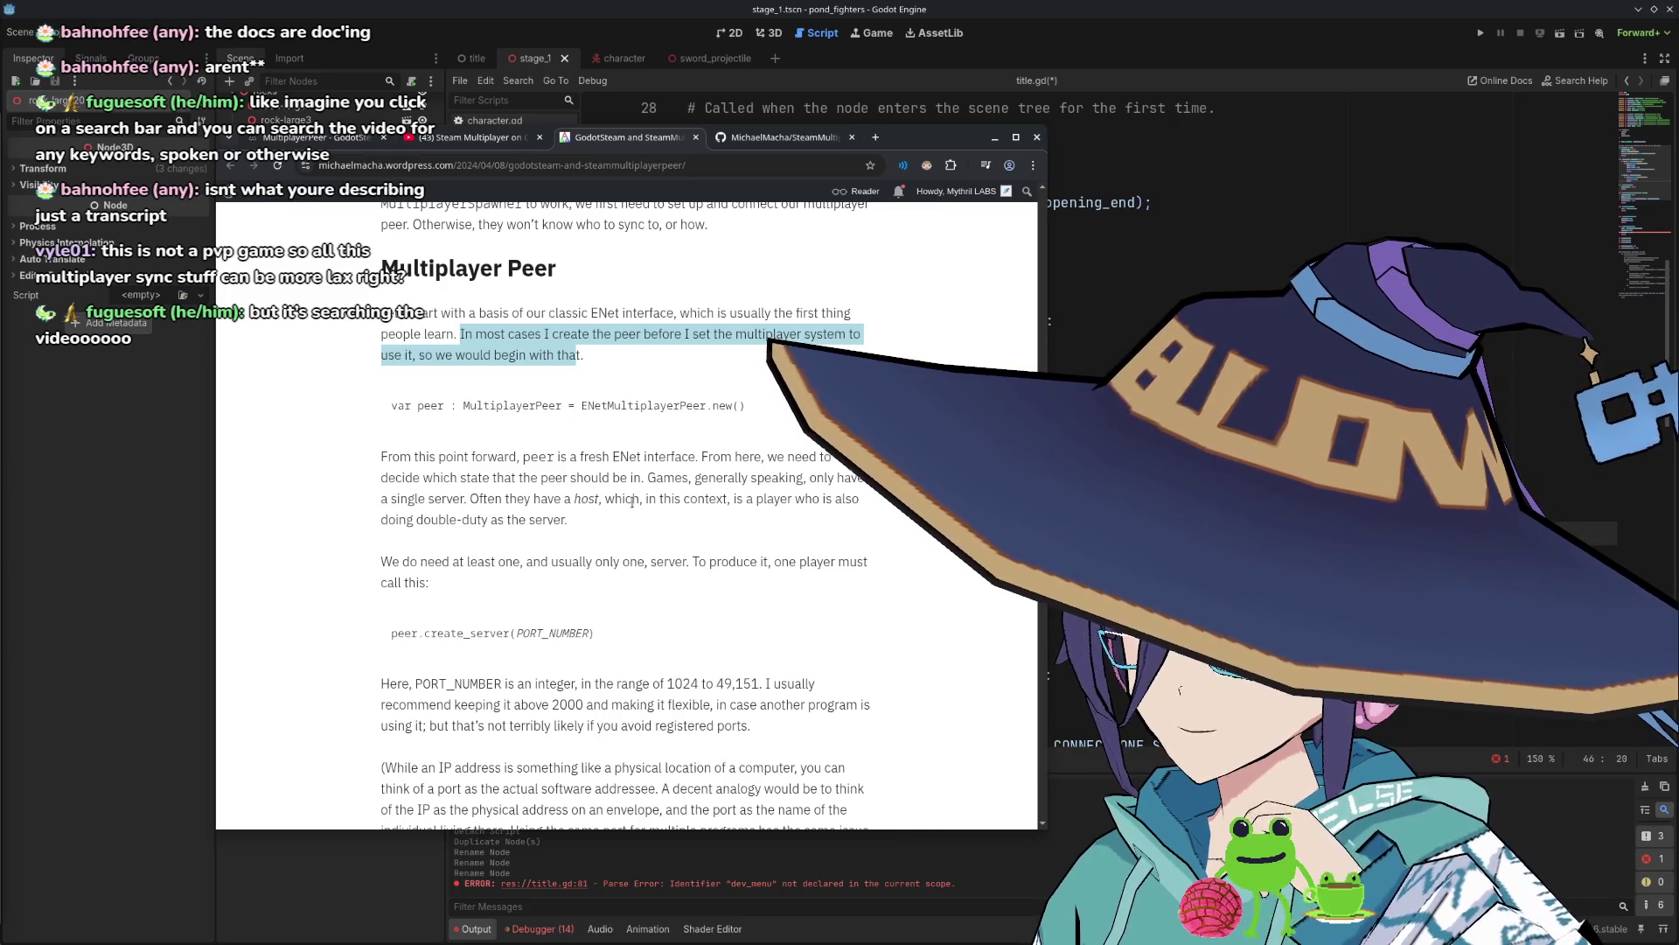
scroll(725, 499, "down", 2)
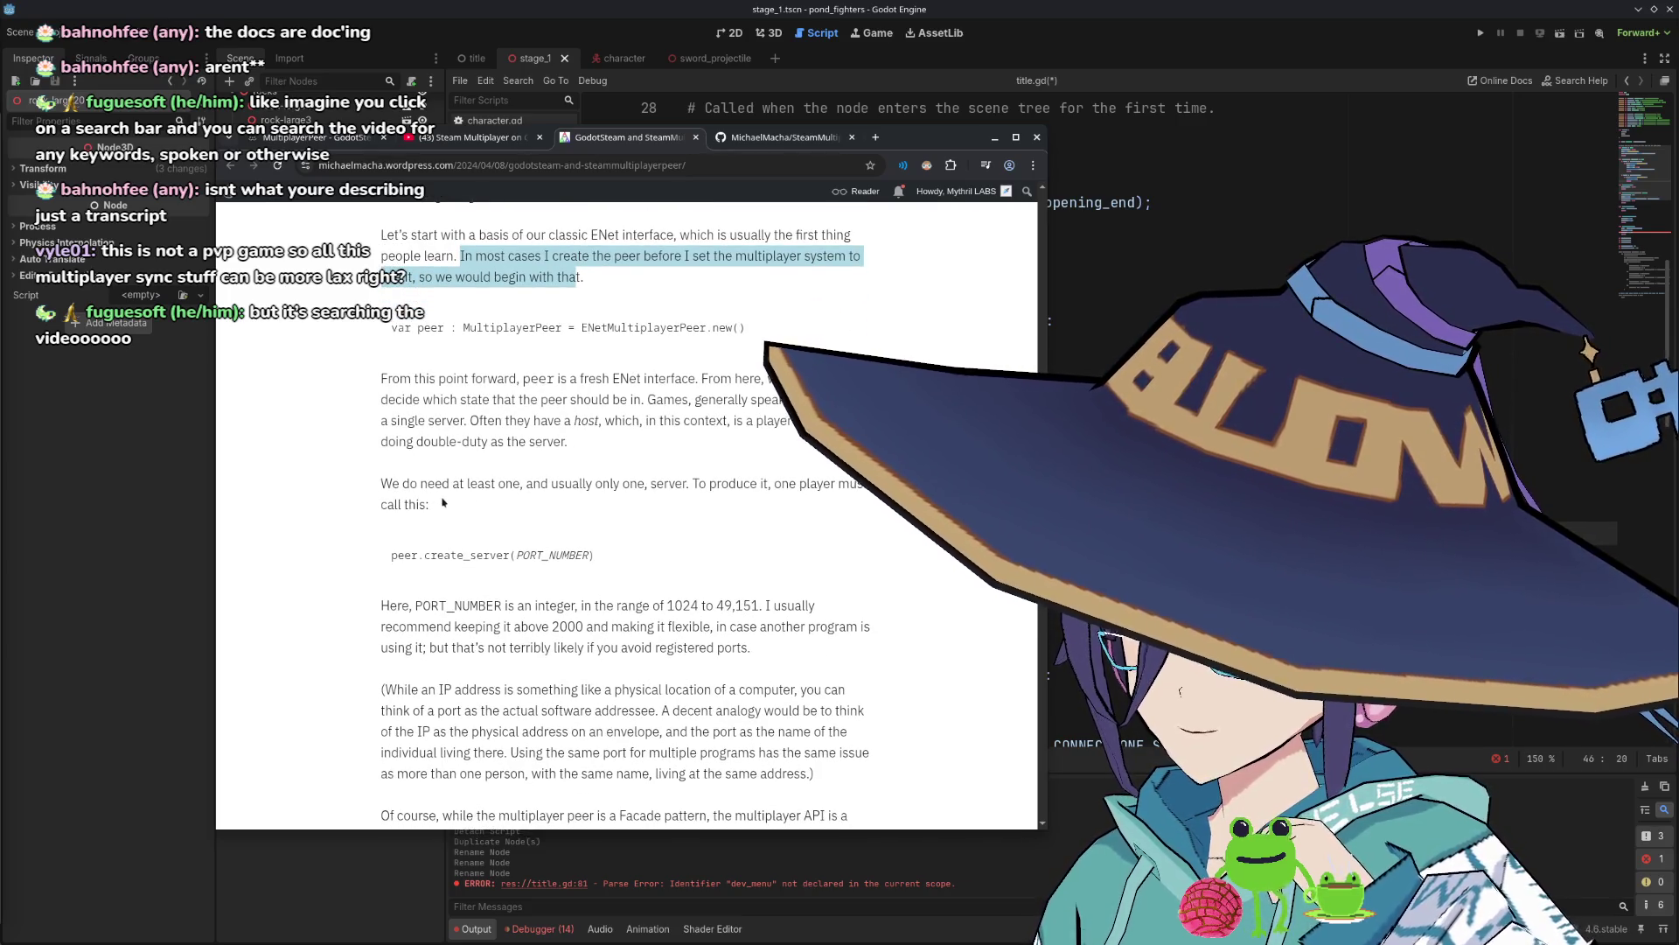
scroll(612, 492, "down", 3)
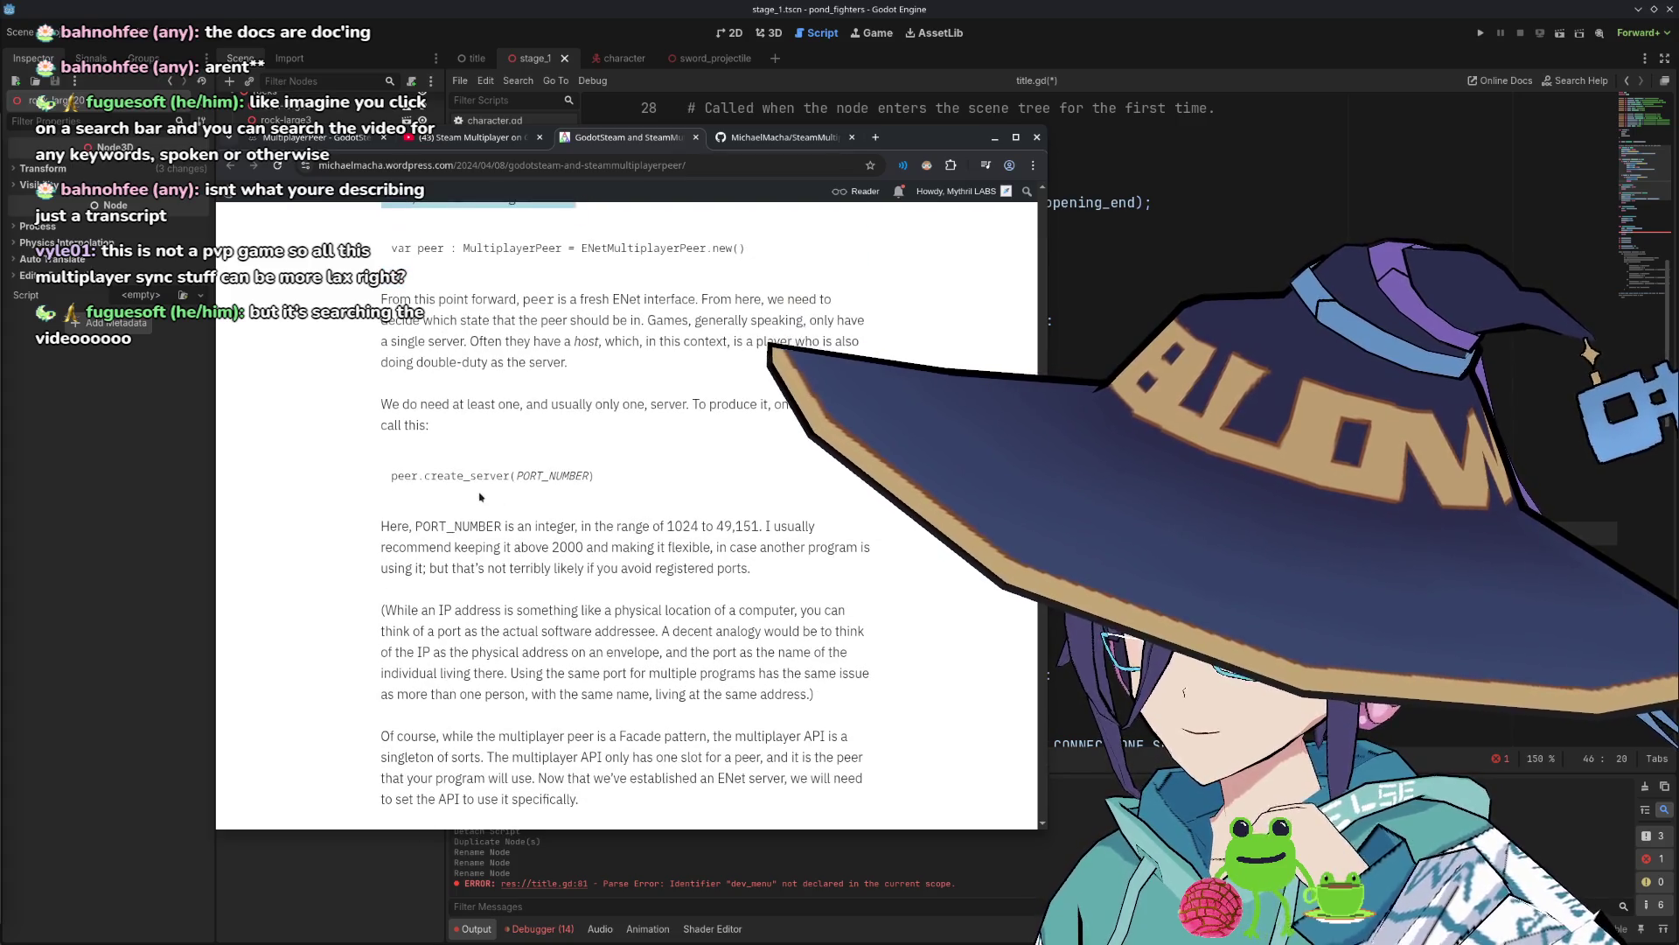
scroll(554, 494, "down", 4)
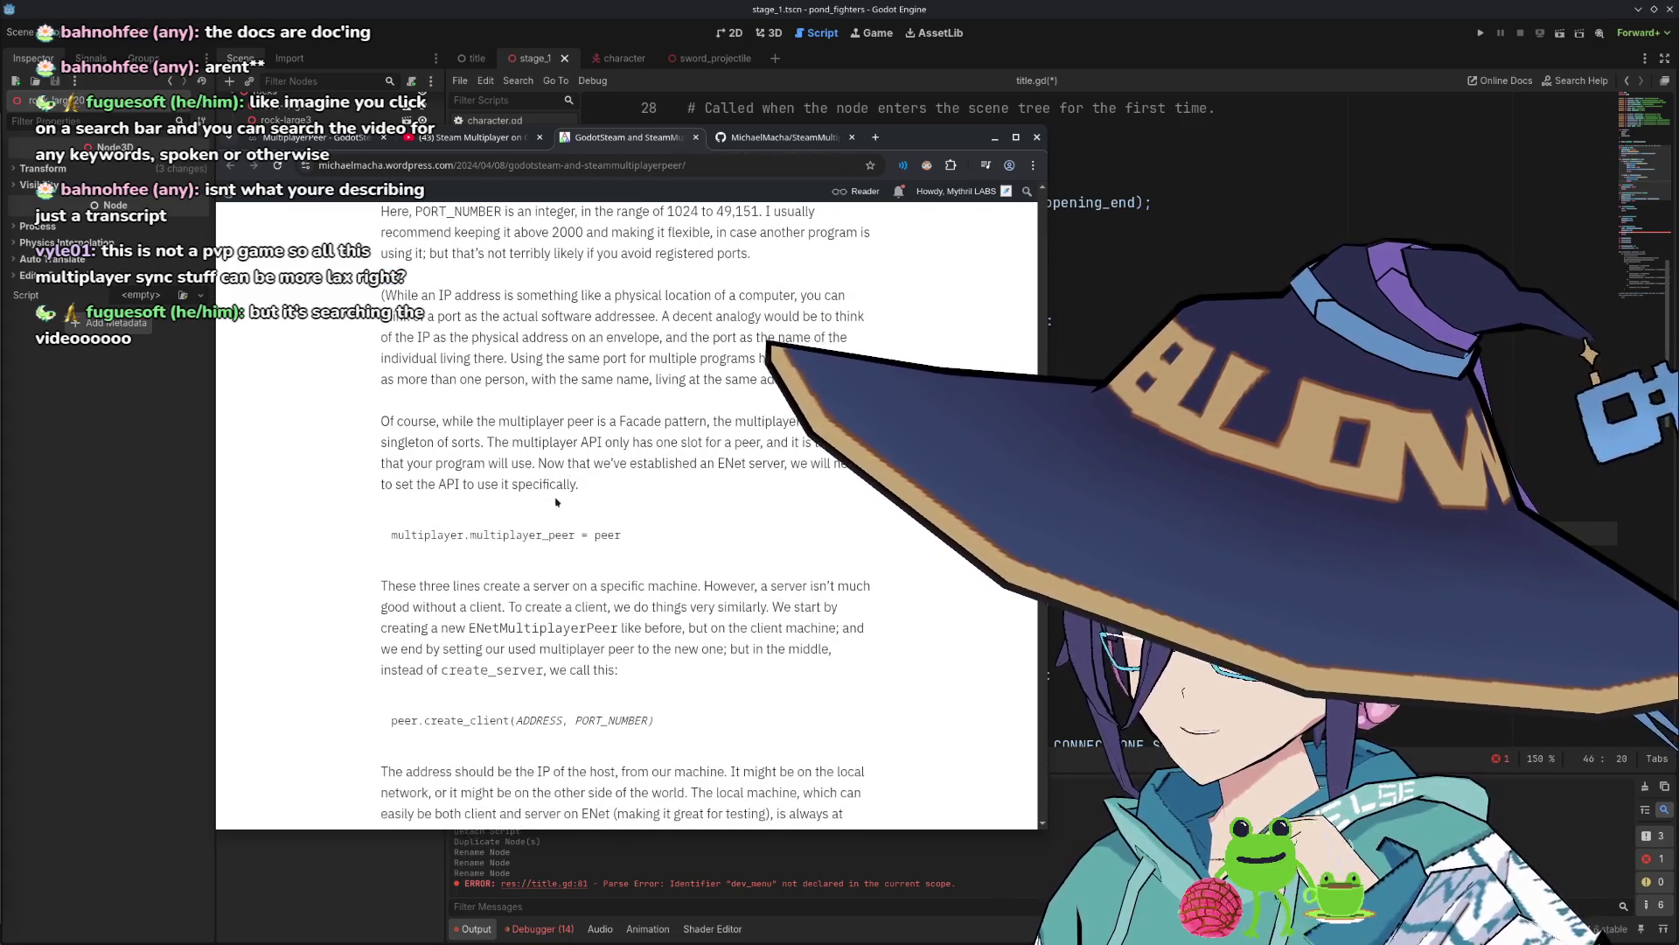
scroll(557, 476, "down", 2)
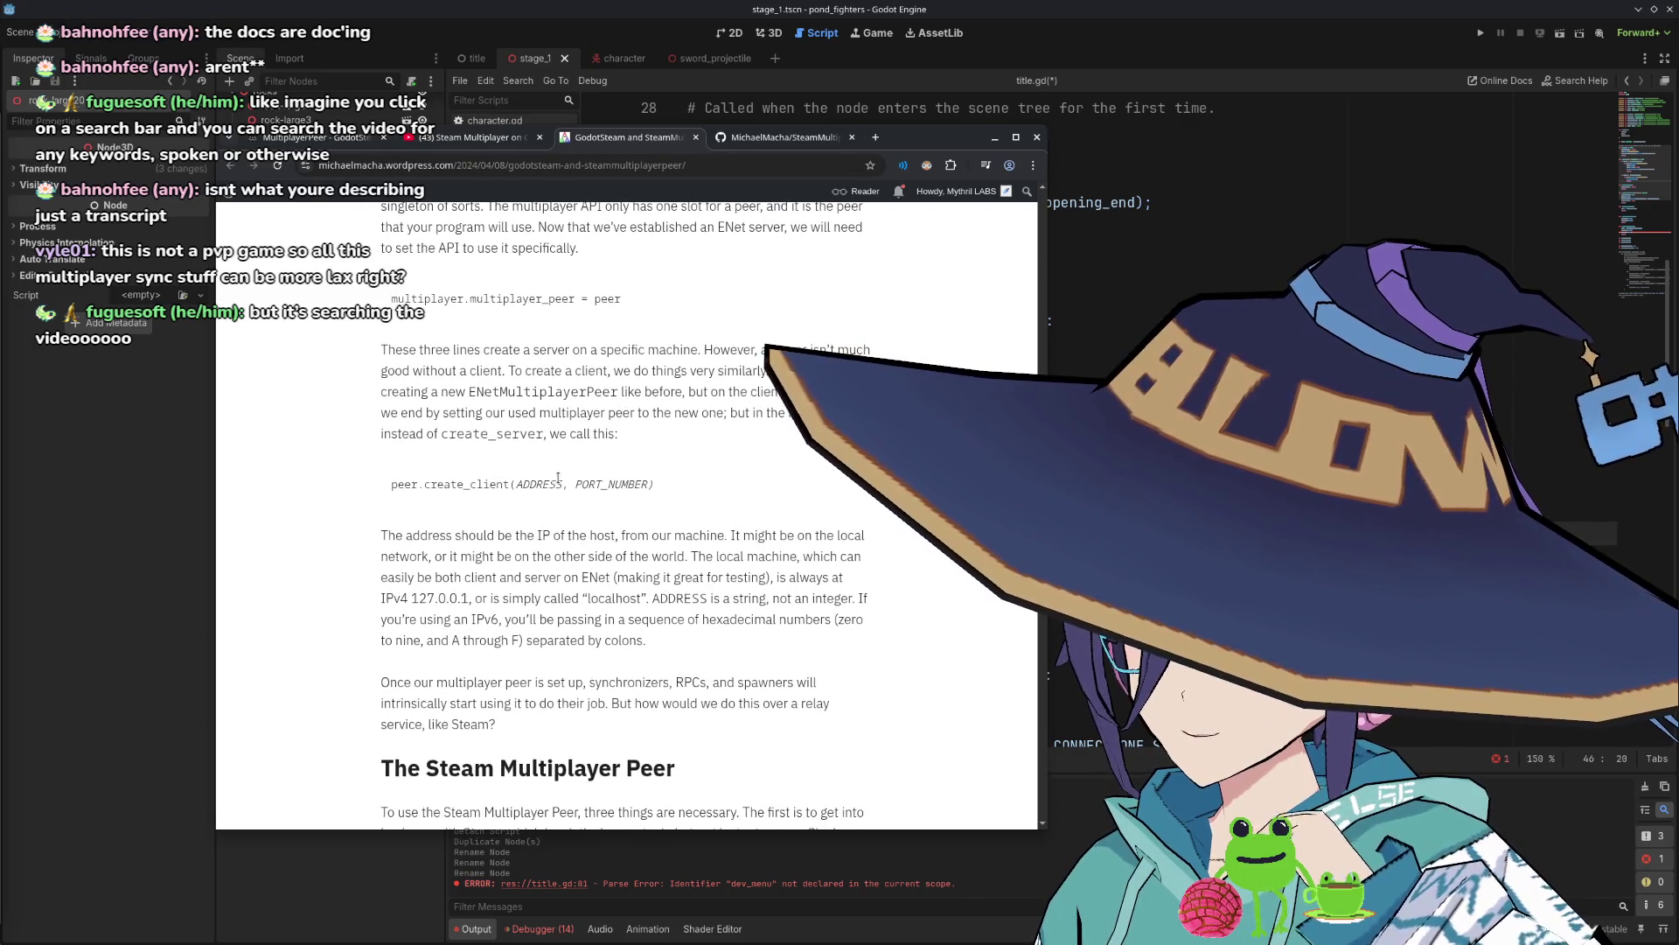
scroll(557, 480, "down", 4)
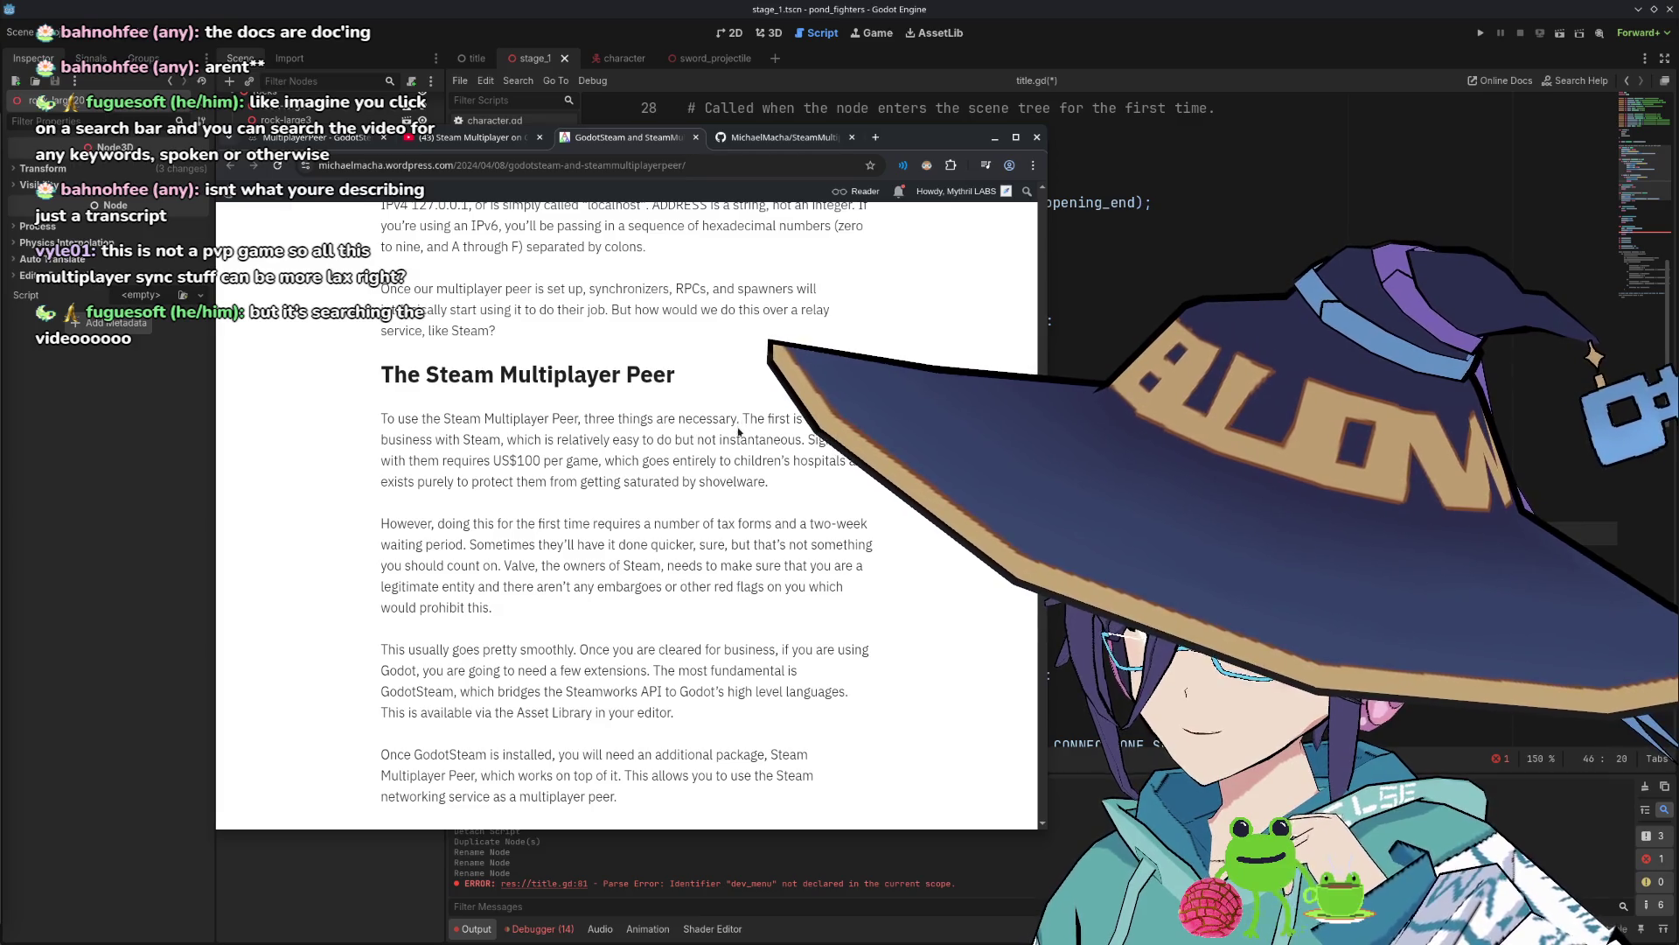
Scroll through the createLobby and create_host explanation to the Steam.lobby_joined and getLobbyOwner example.
scroll(733, 431, "down", 1)
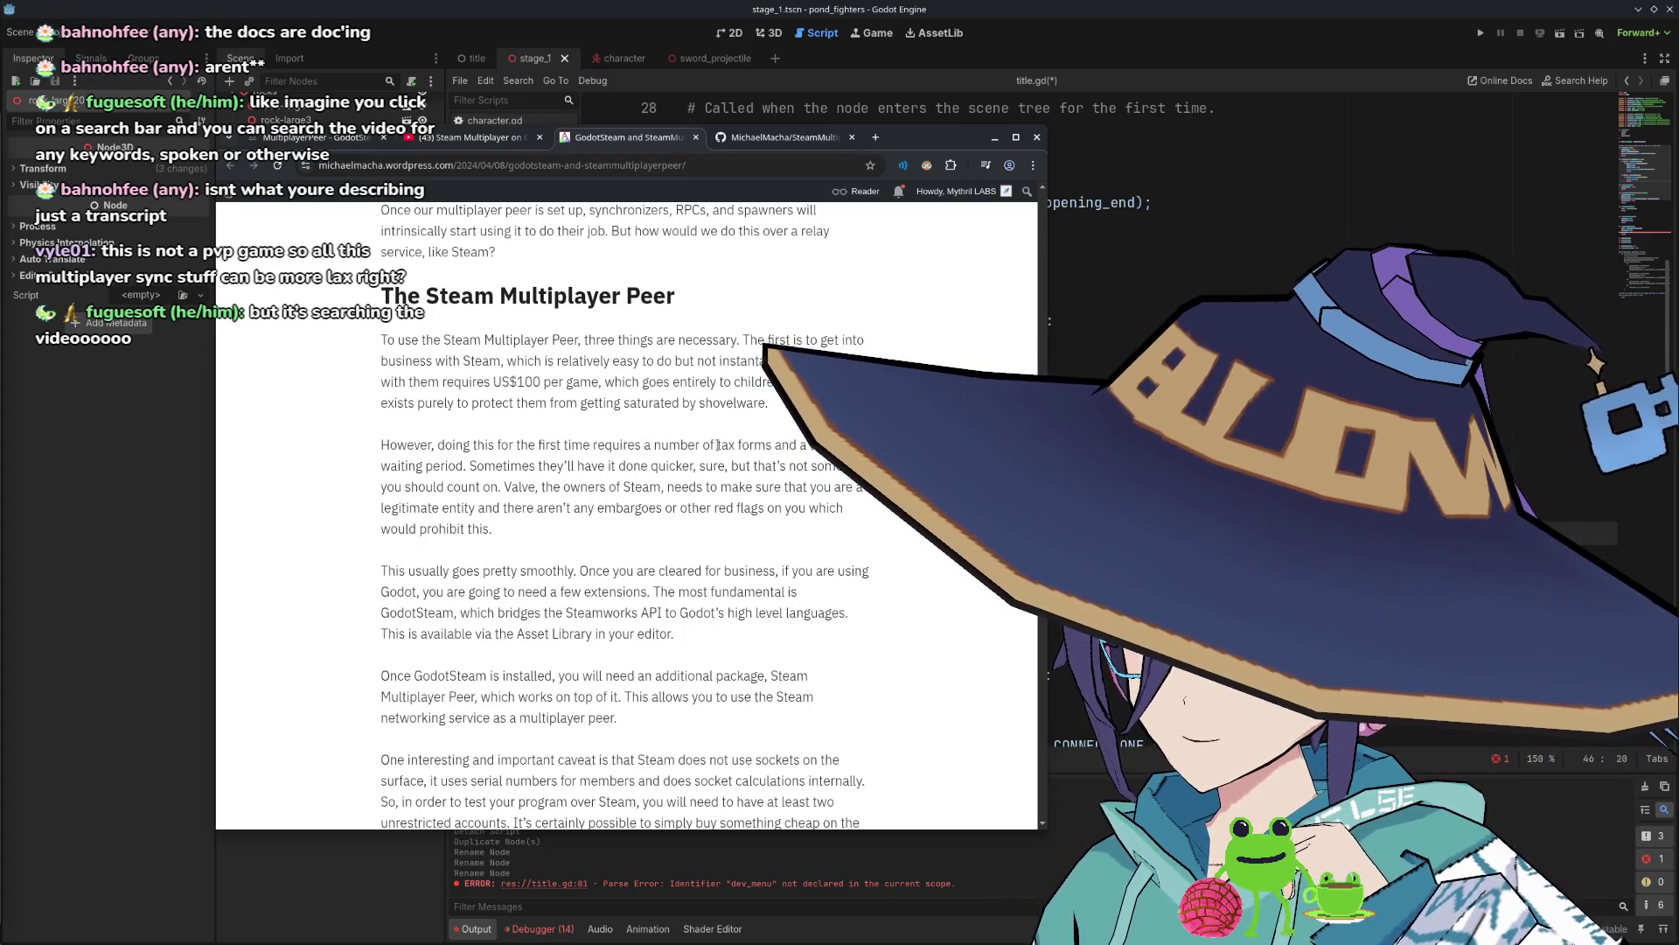
scroll(717, 445, "down", 2)
scroll(717, 445, "down", 3)
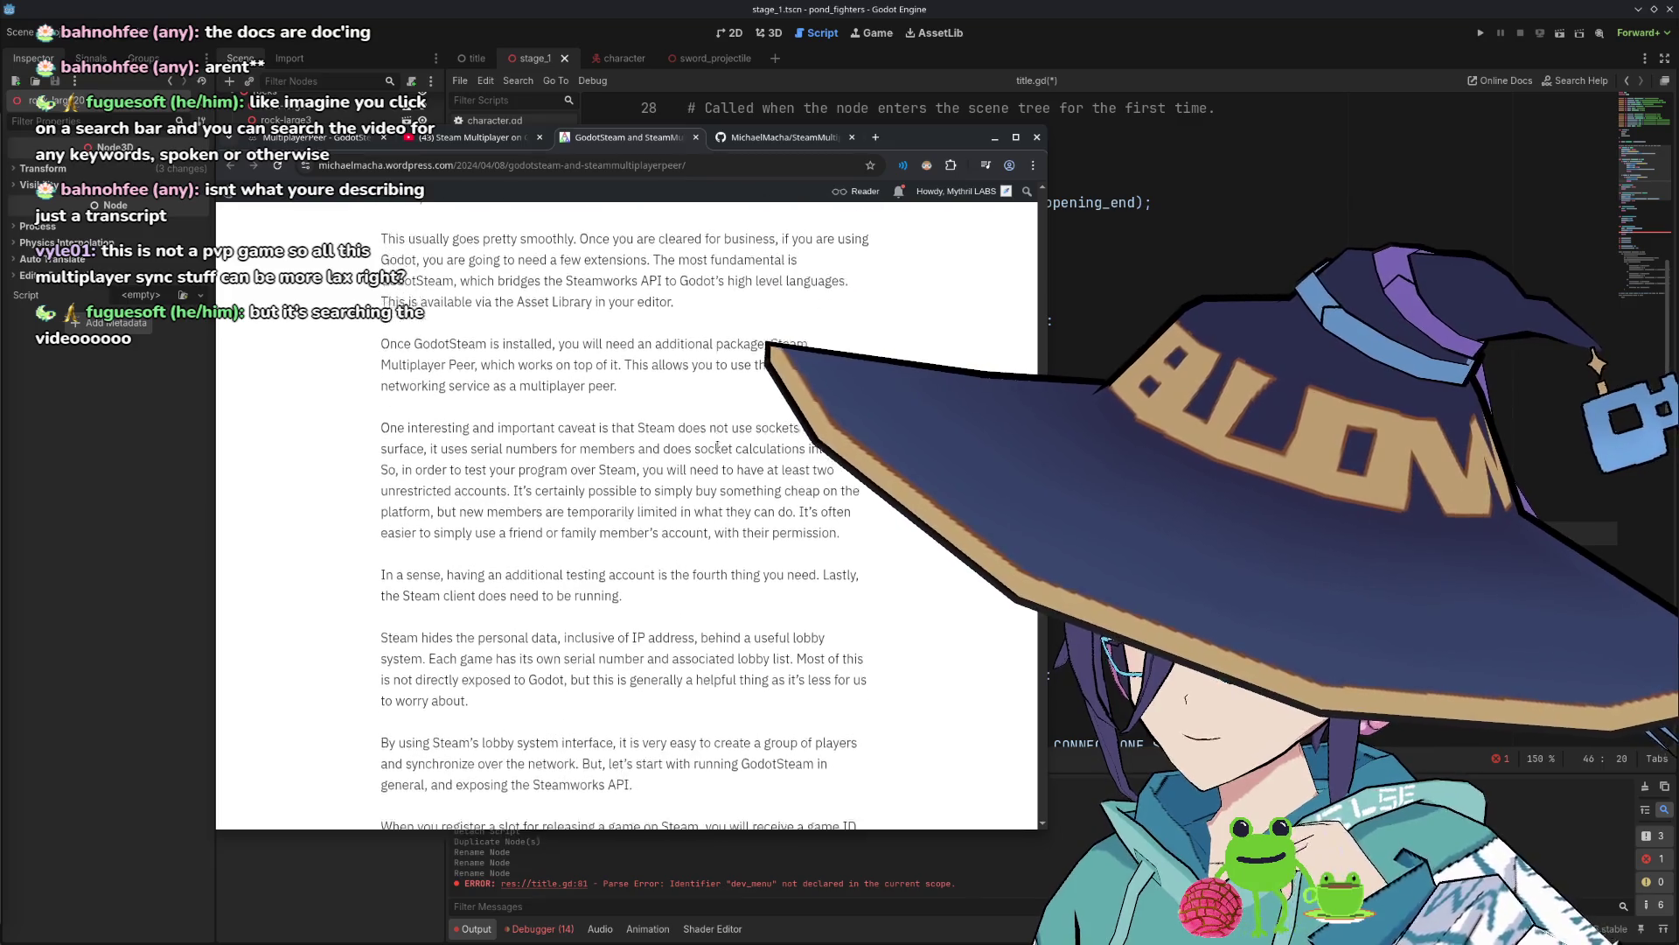
scroll(705, 448, "down", 1)
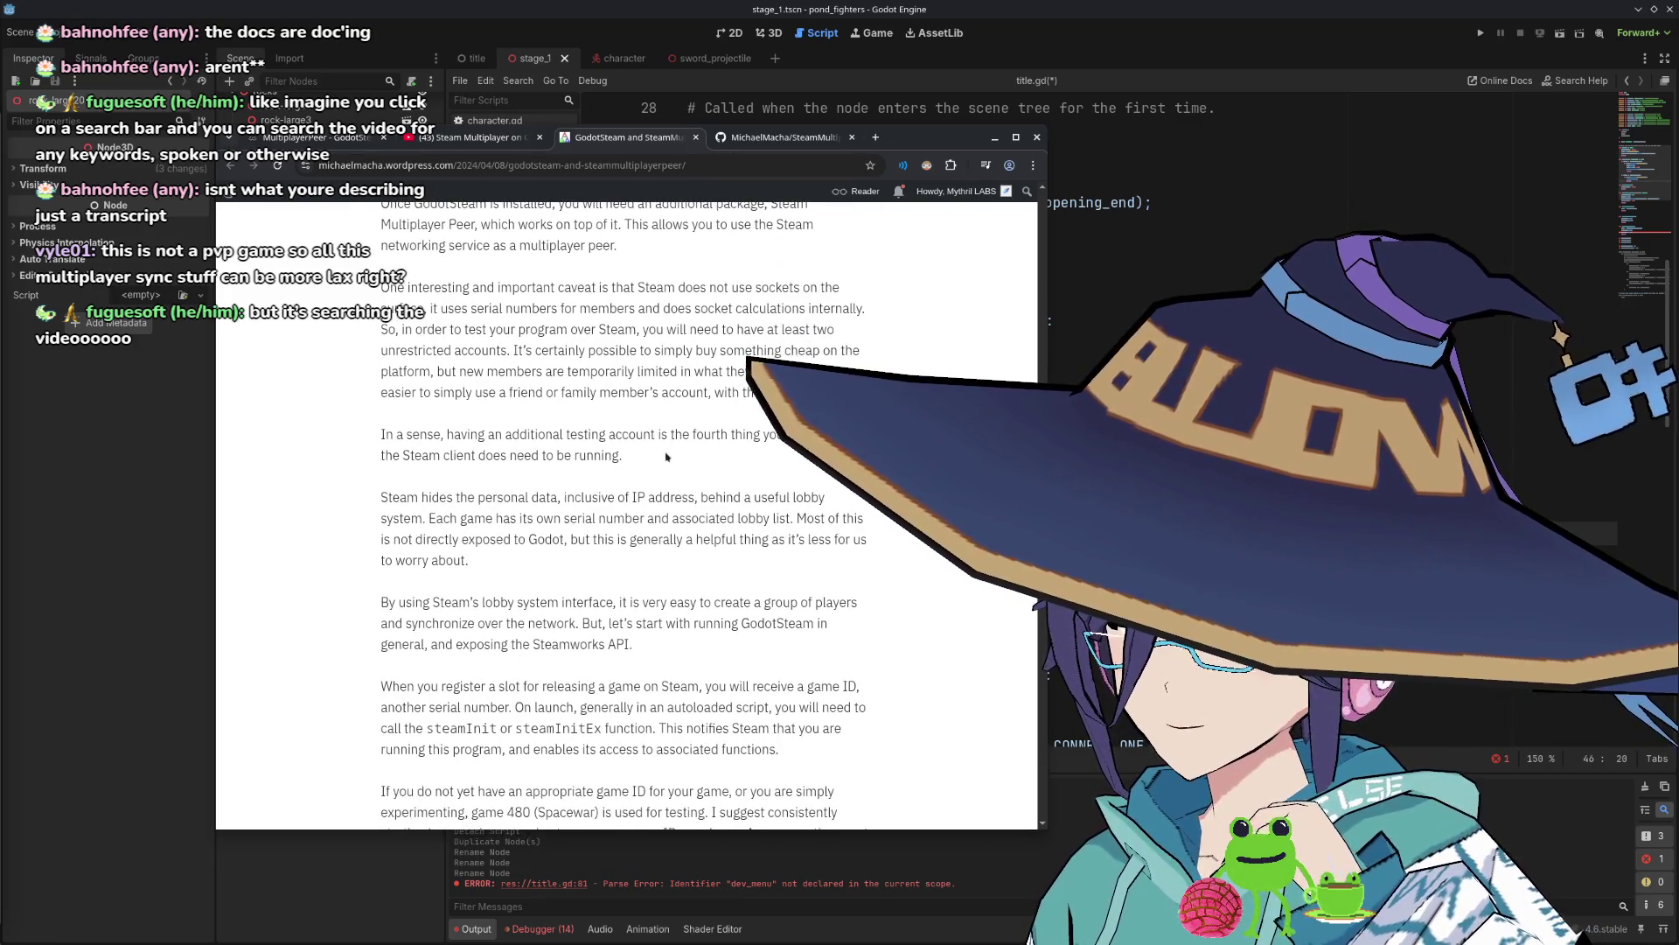
scroll(656, 446, "down", 1)
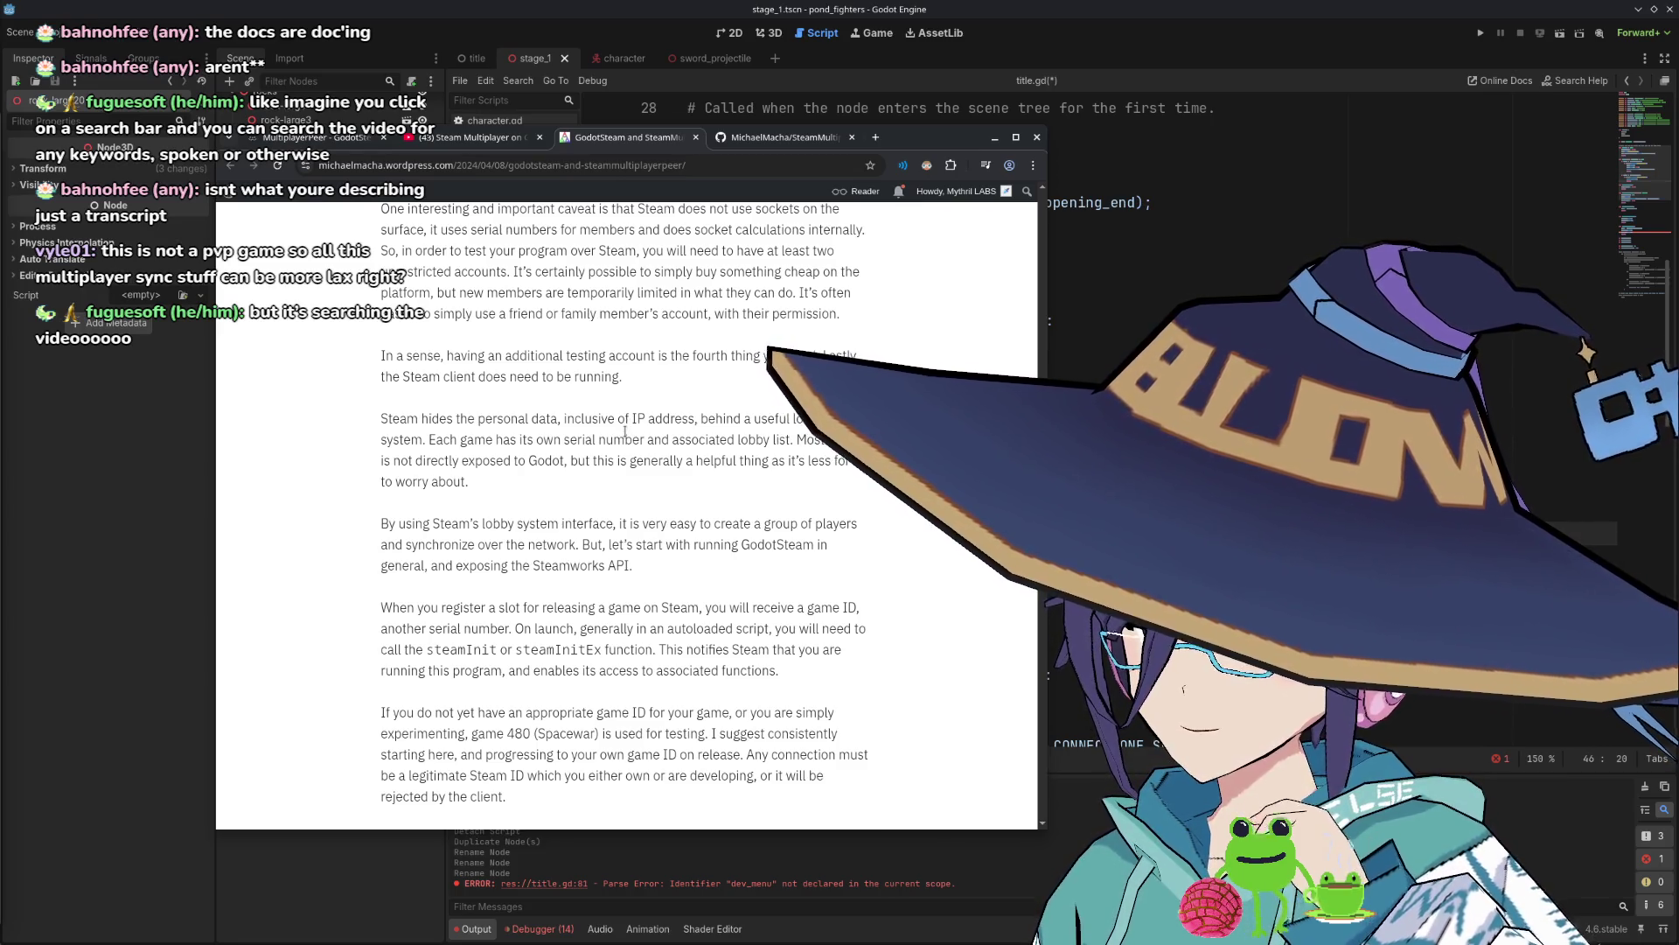
scroll(624, 431, "down", 3)
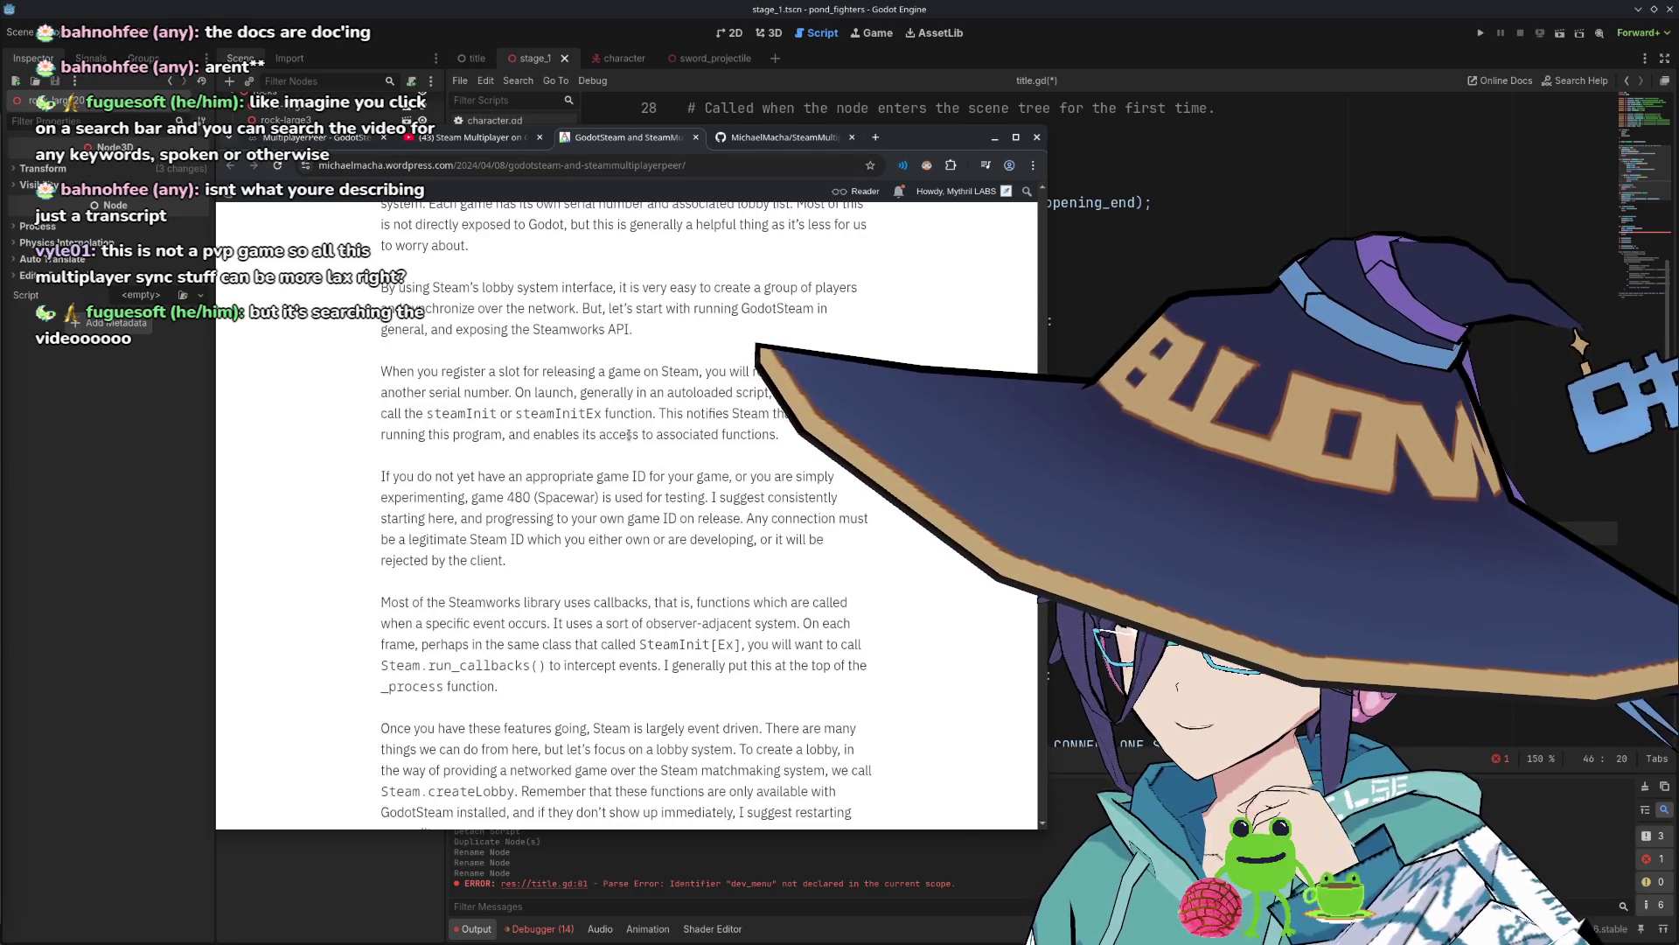
scroll(646, 435, "down", 2)
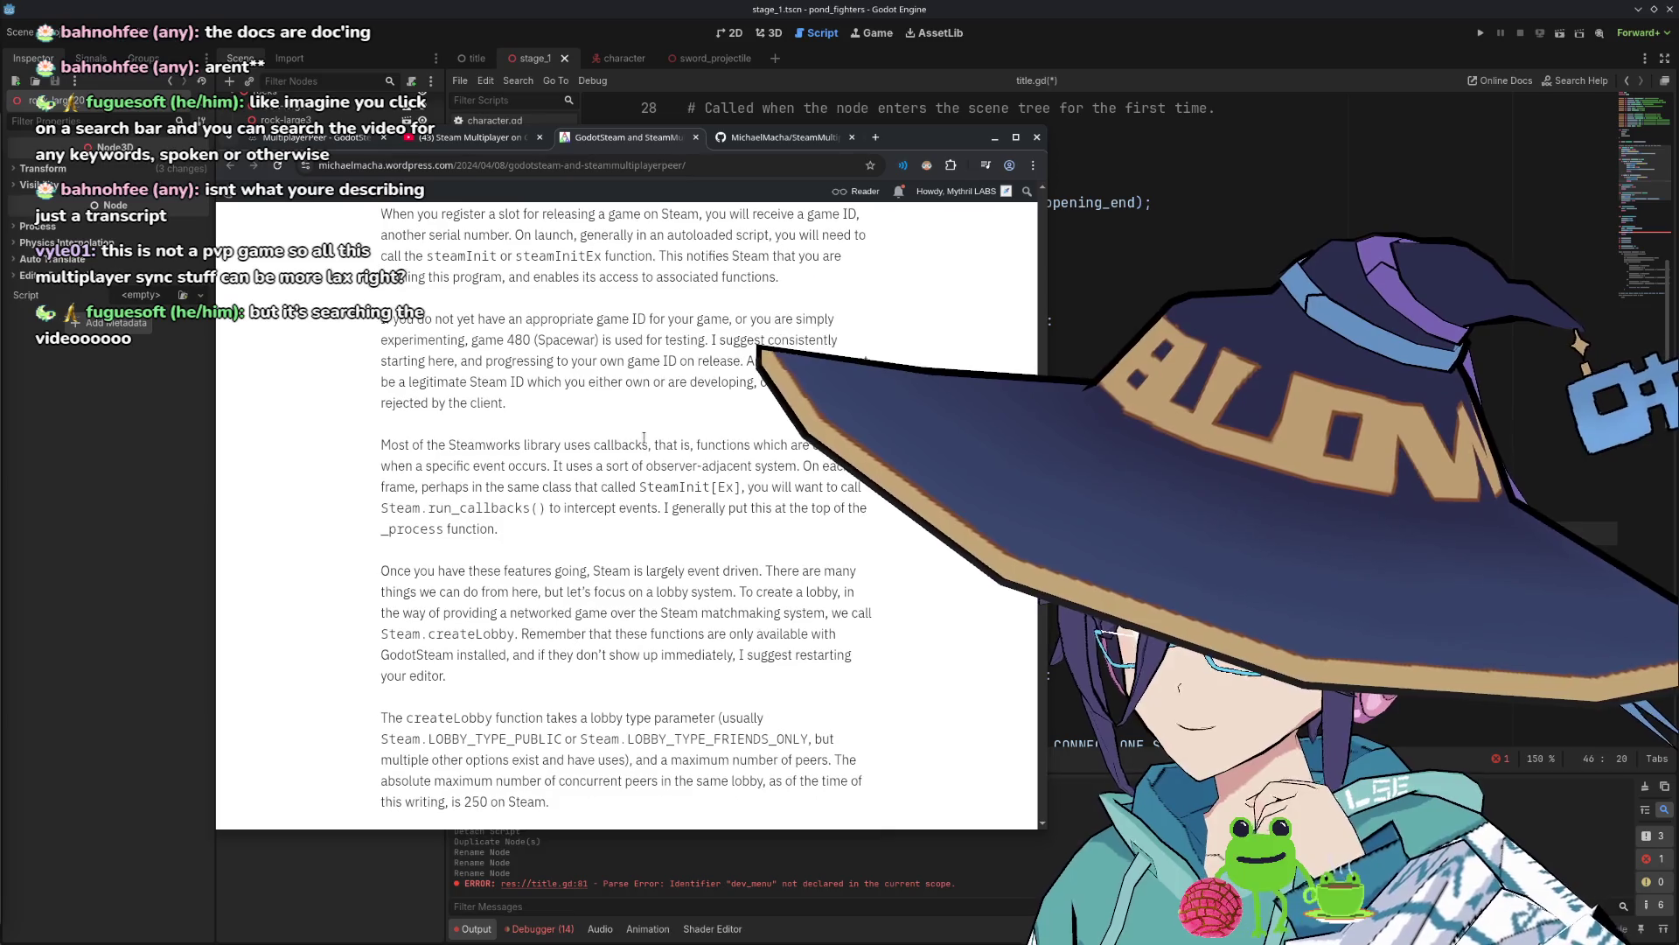
scroll(644, 444, "down", 4)
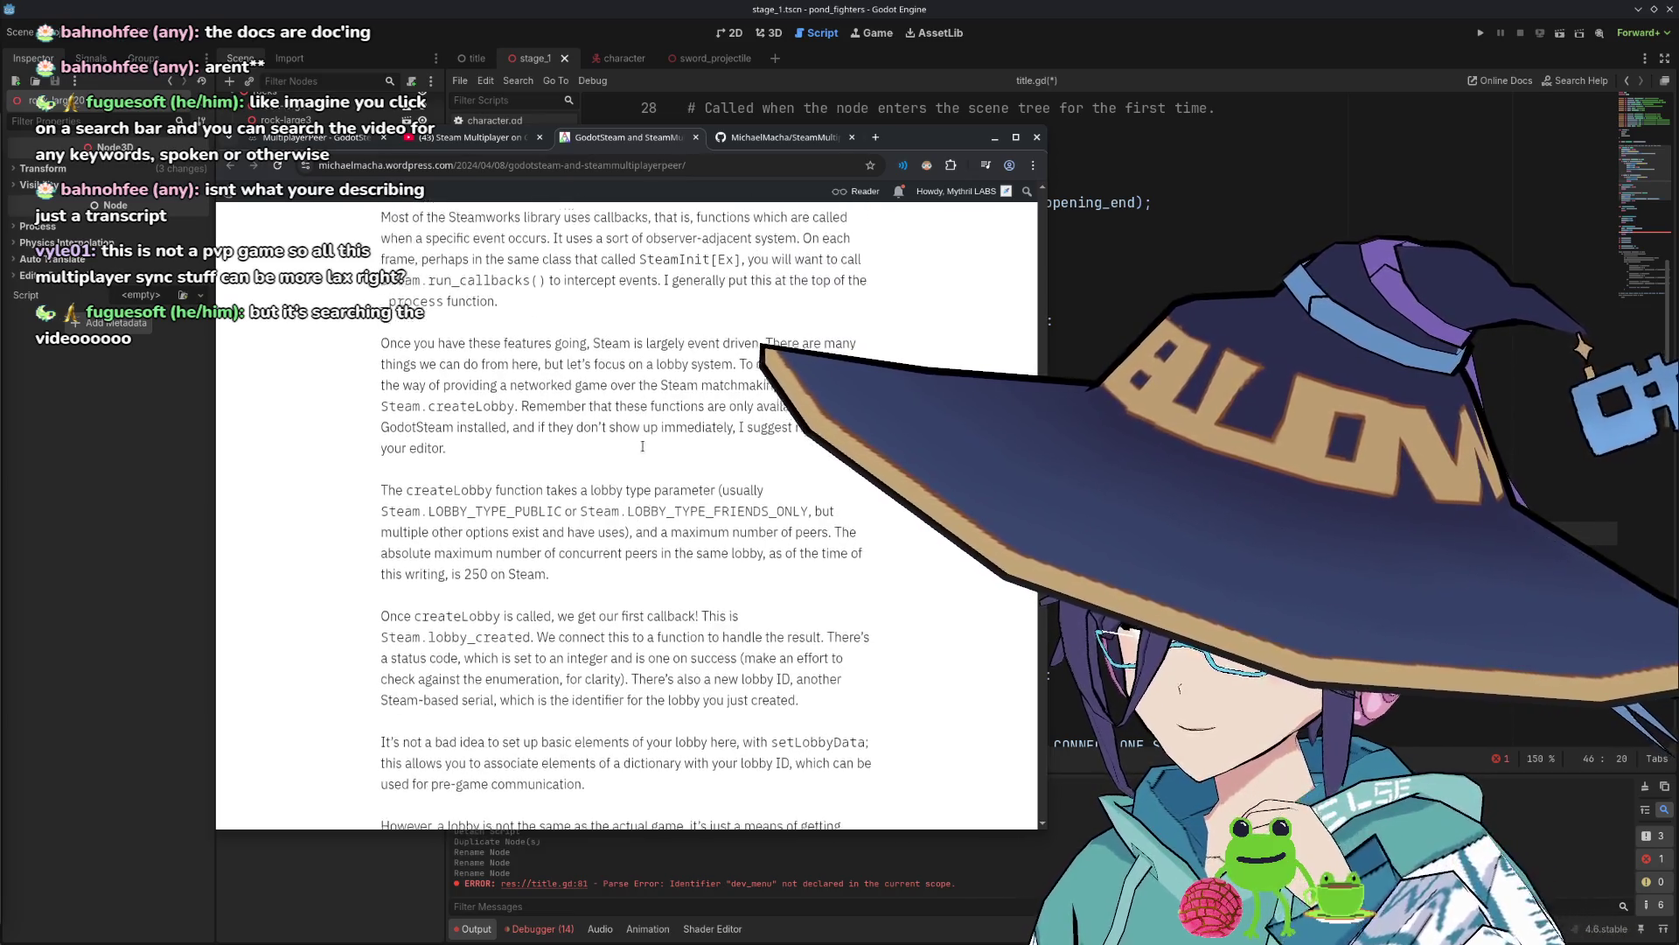
scroll(643, 451, "down", 5)
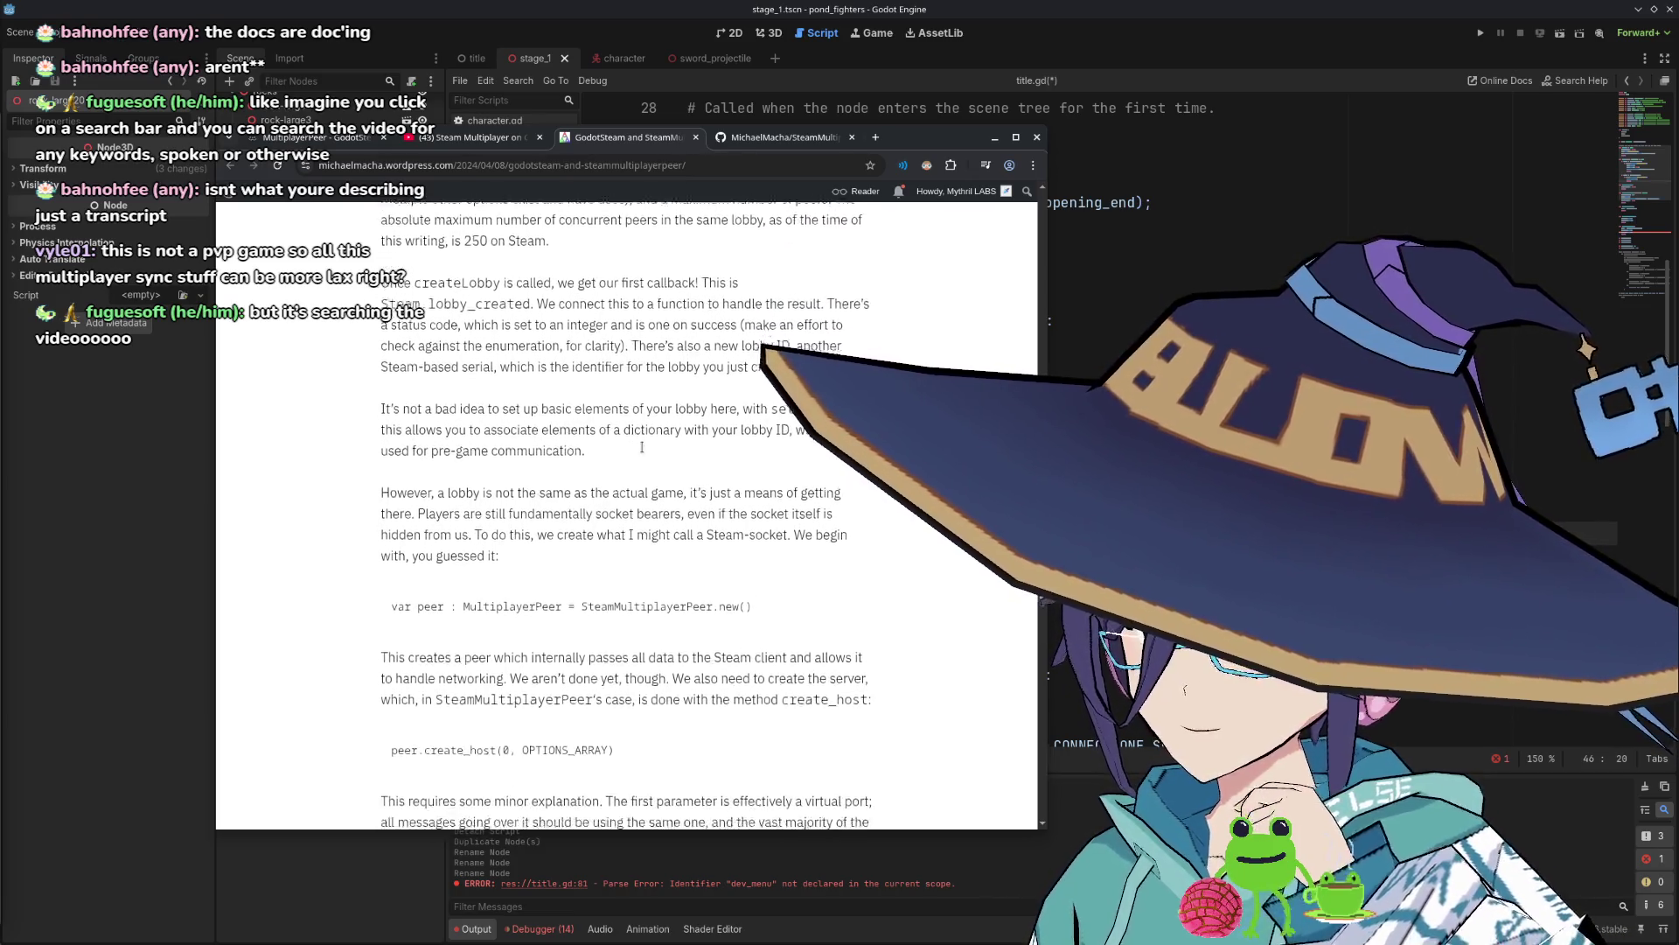
scroll(643, 450, "down", 5)
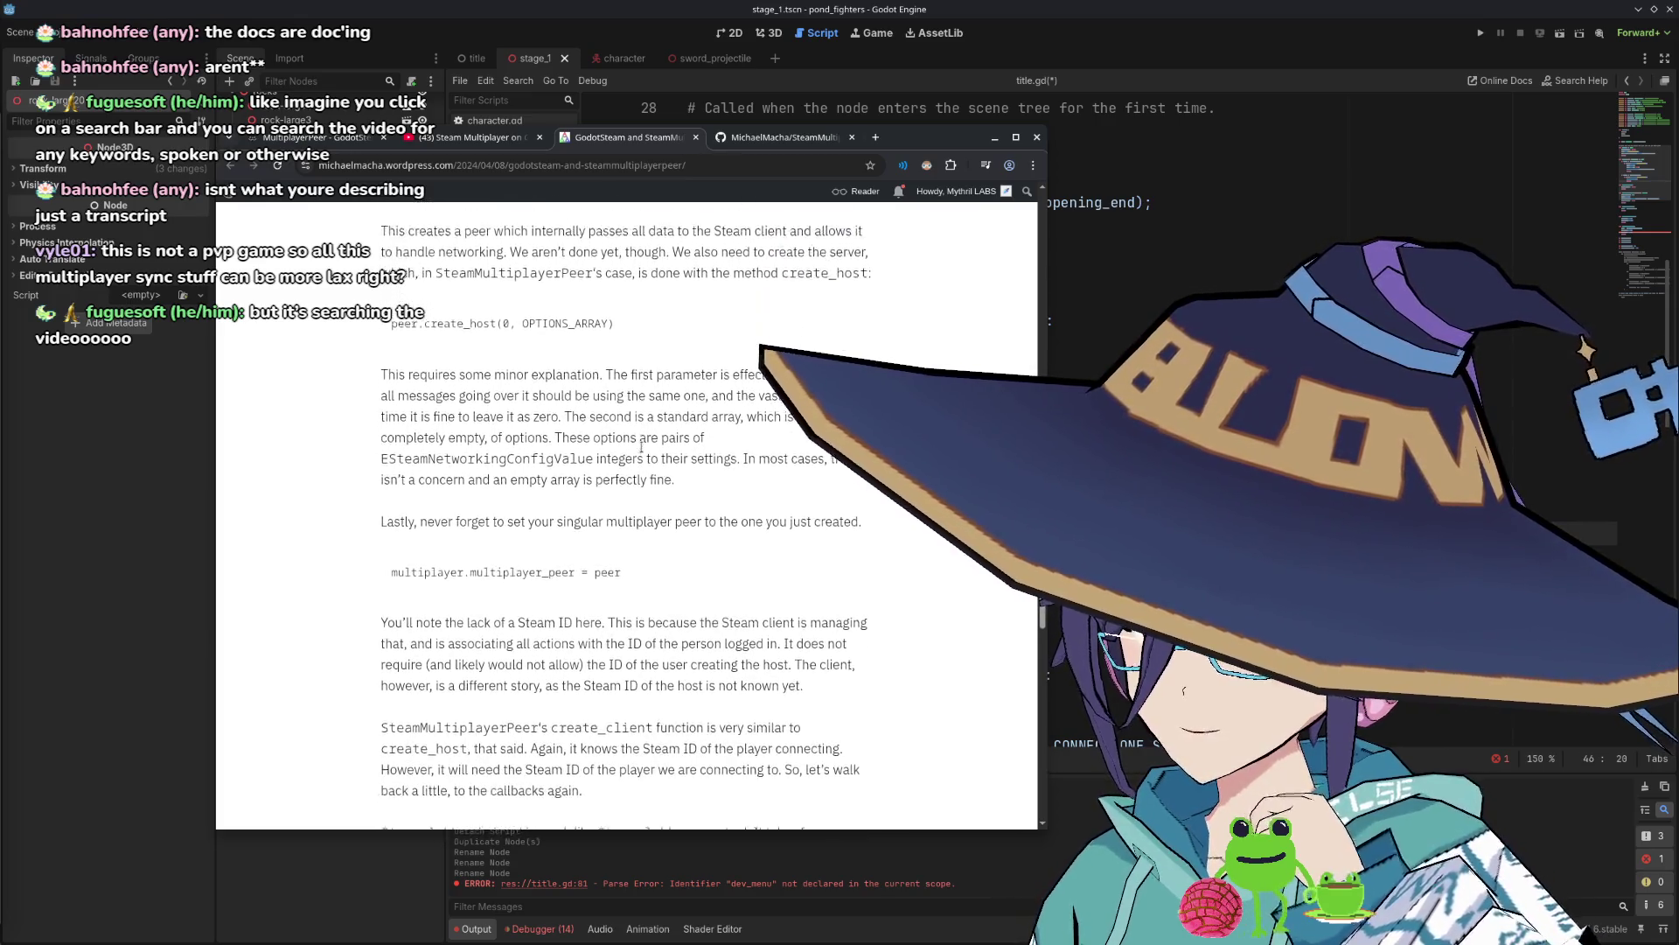
scroll(641, 447, "down", 2)
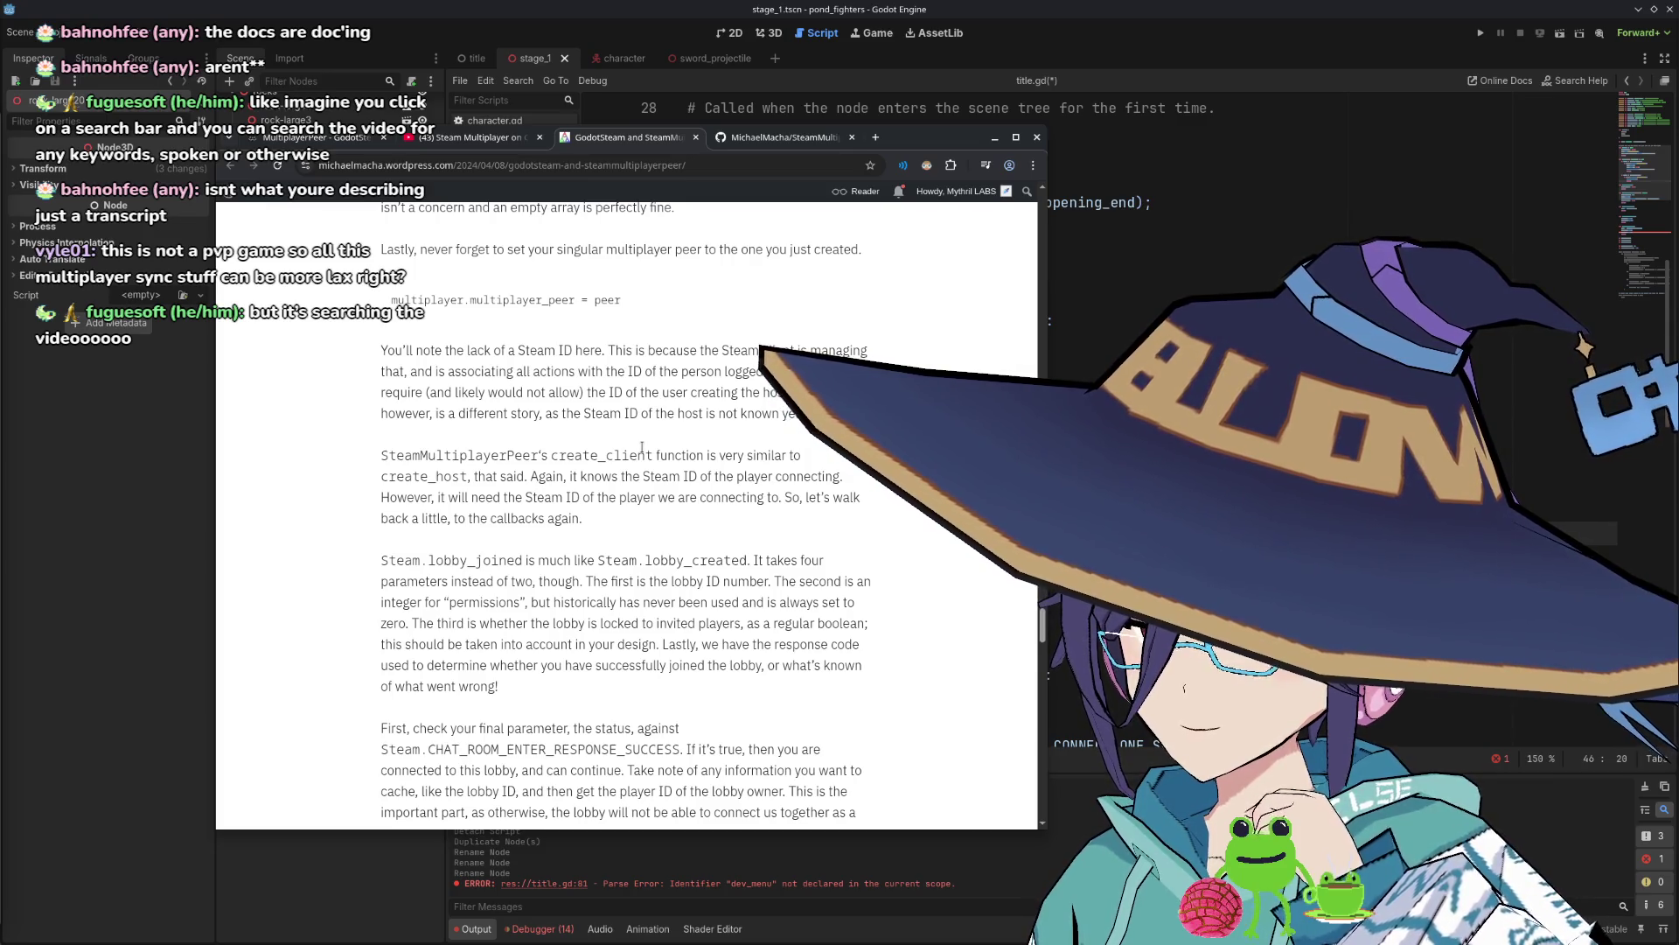
scroll(642, 448, "down", 3)
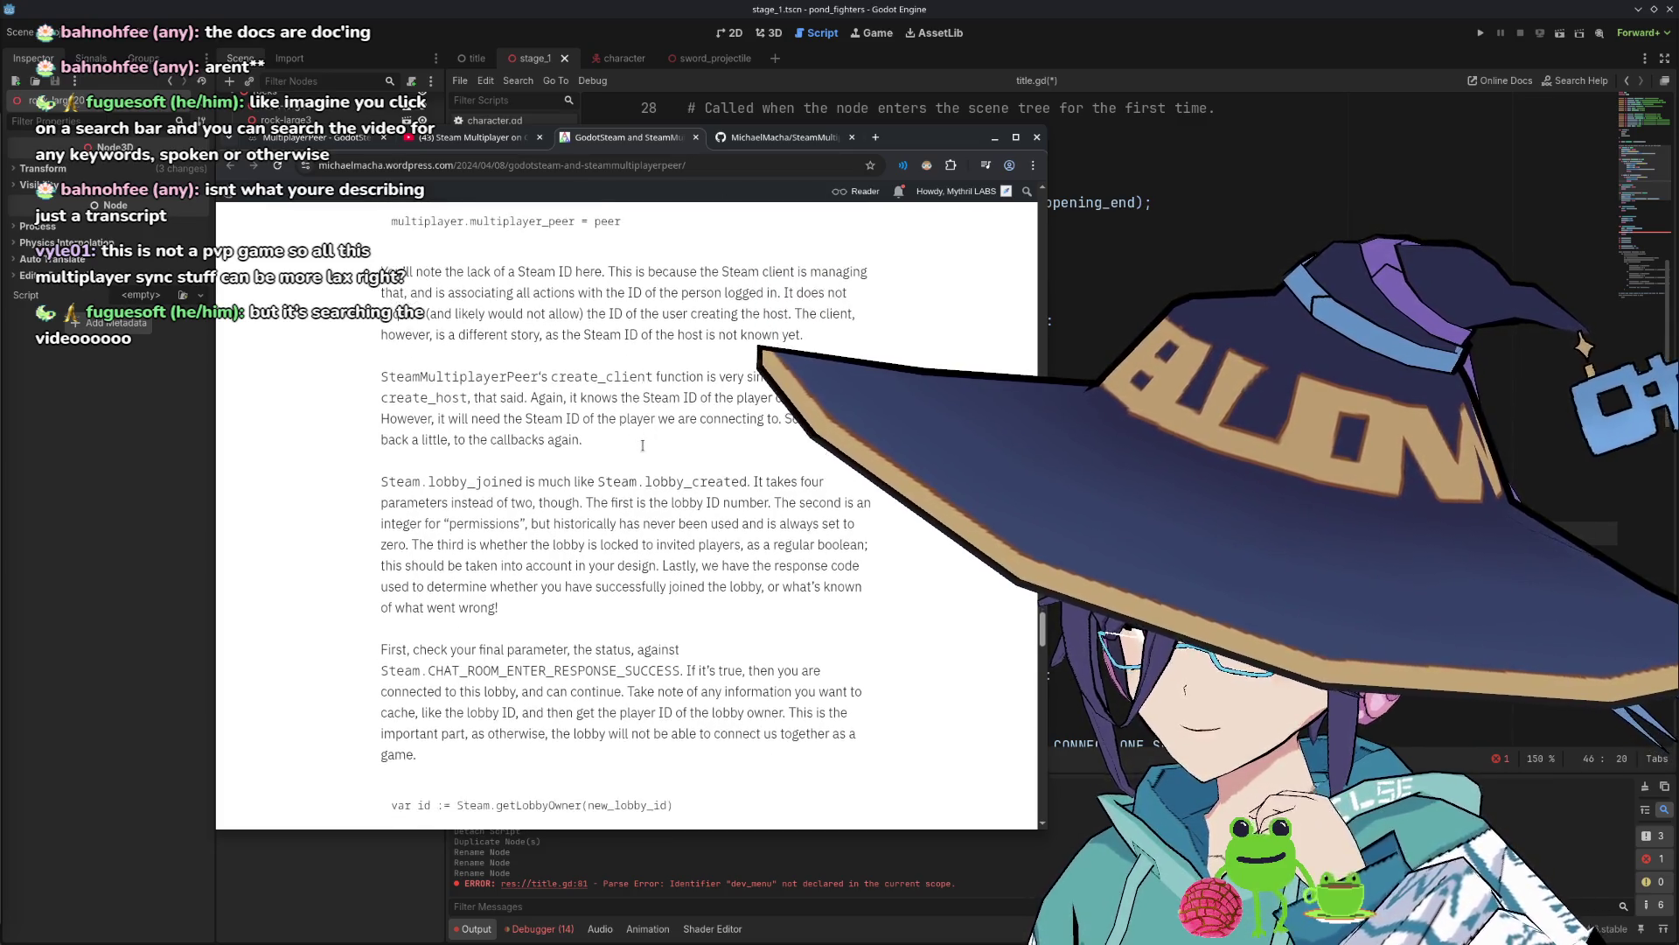
scroll(643, 451, "down", 1)
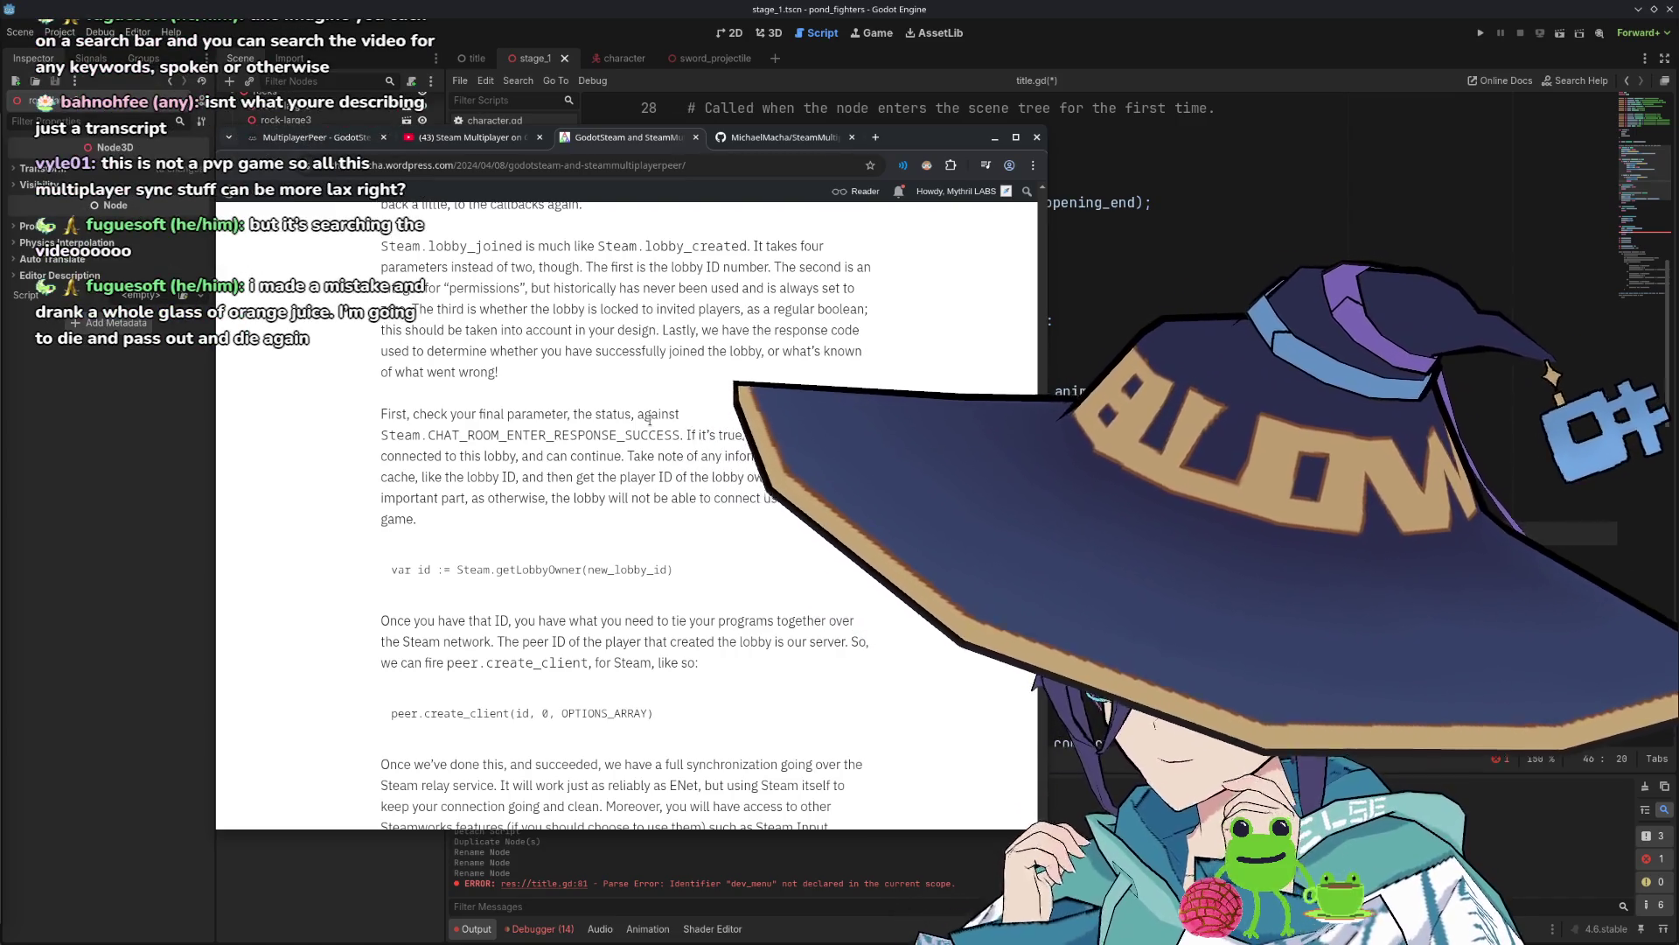
Scroll the blog article down toward its Summary.
scroll(571, 461, "up", 5)
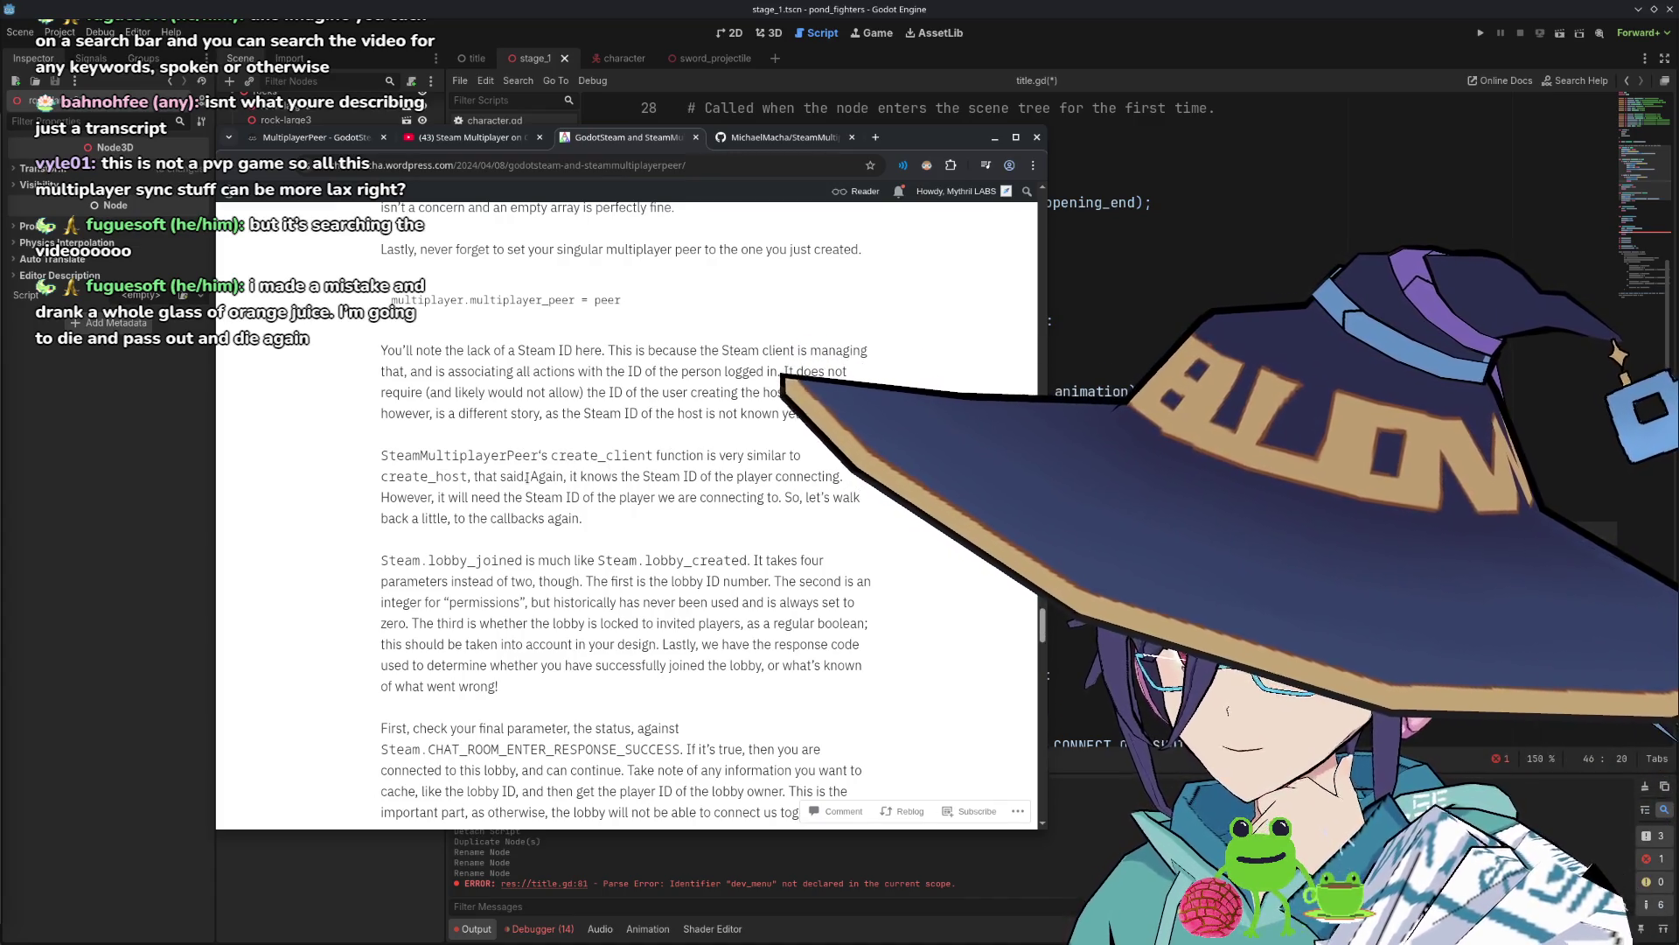
scroll(529, 474, "down", 1)
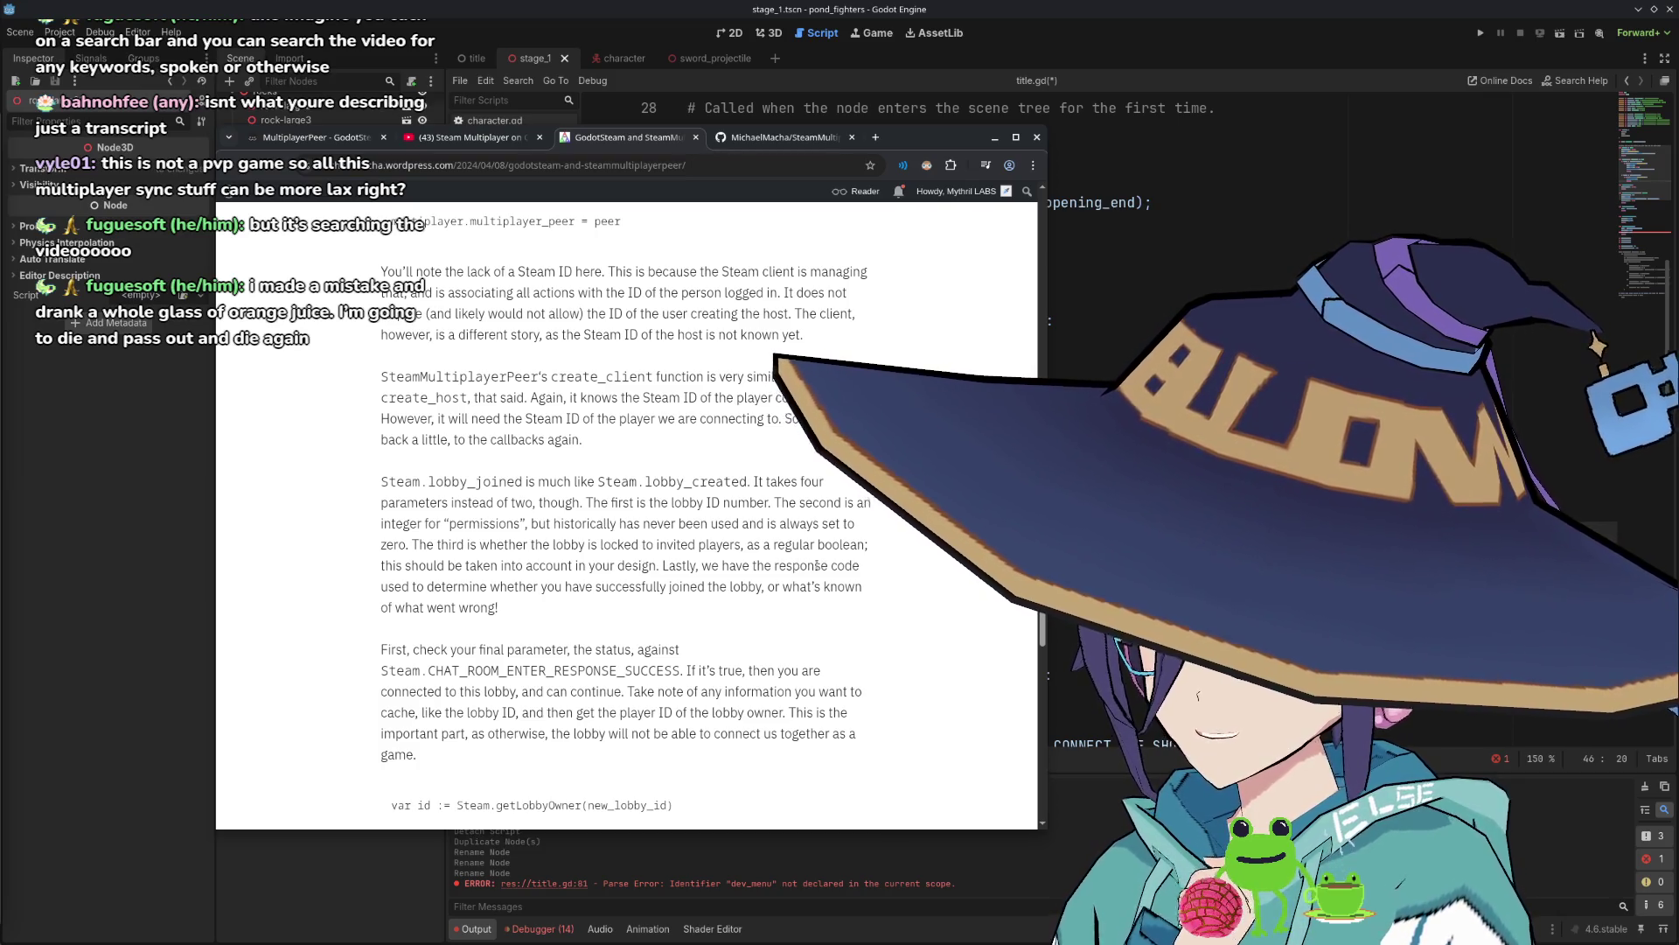
scroll(660, 535, "down", 2)
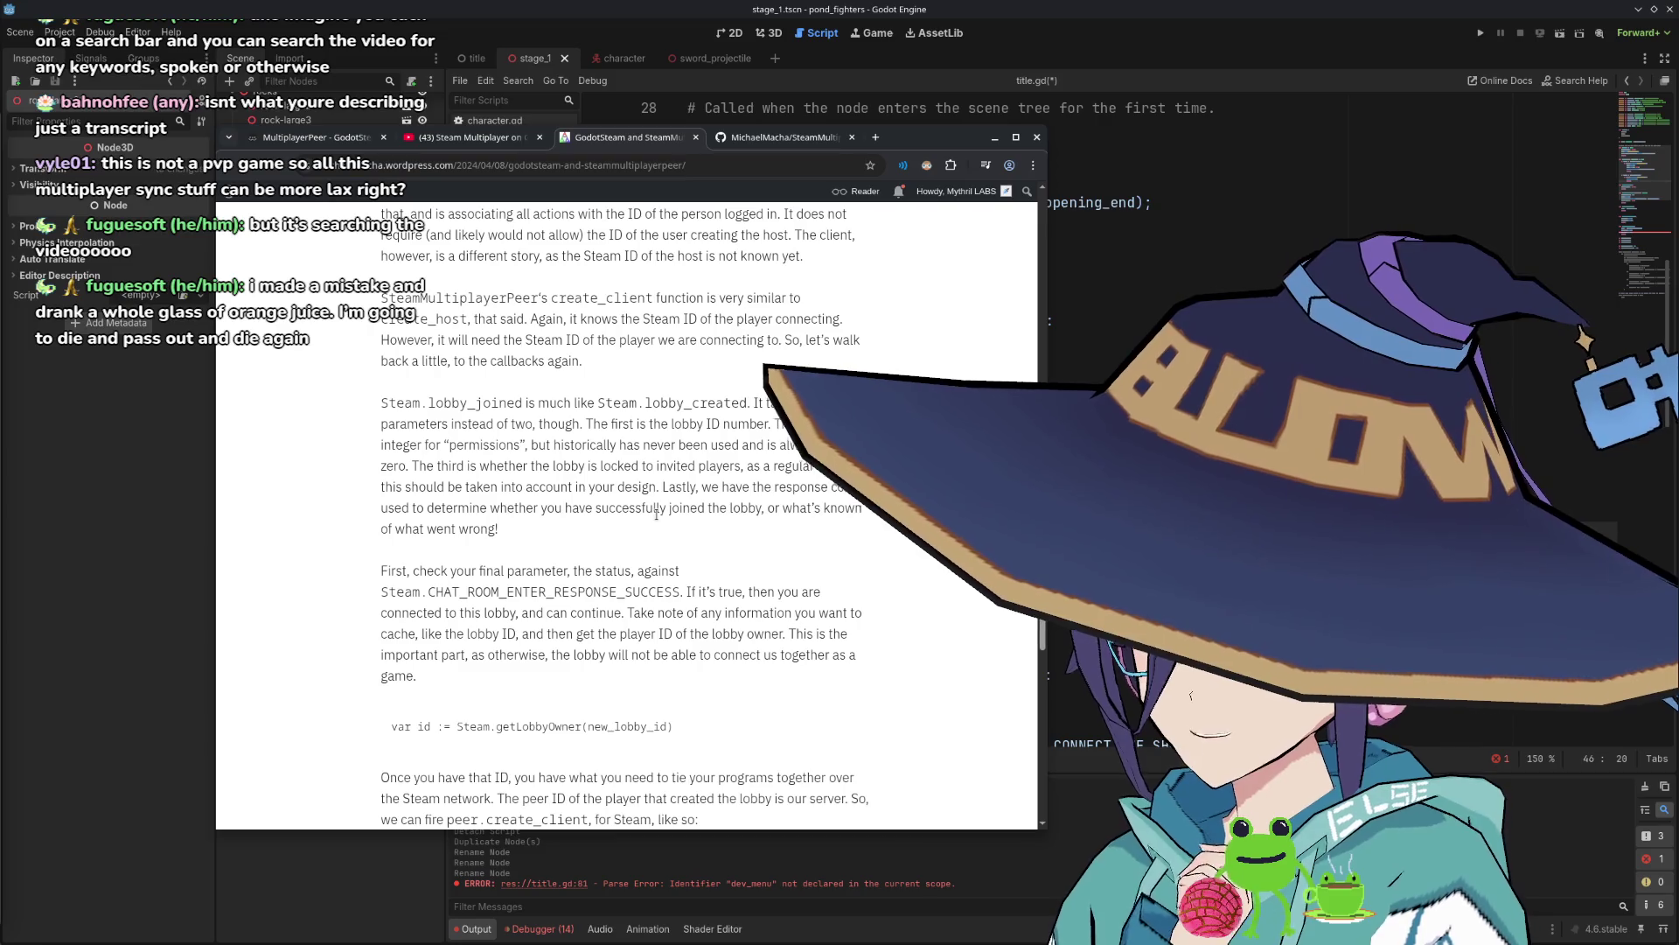
scroll(680, 516, "down", 2)
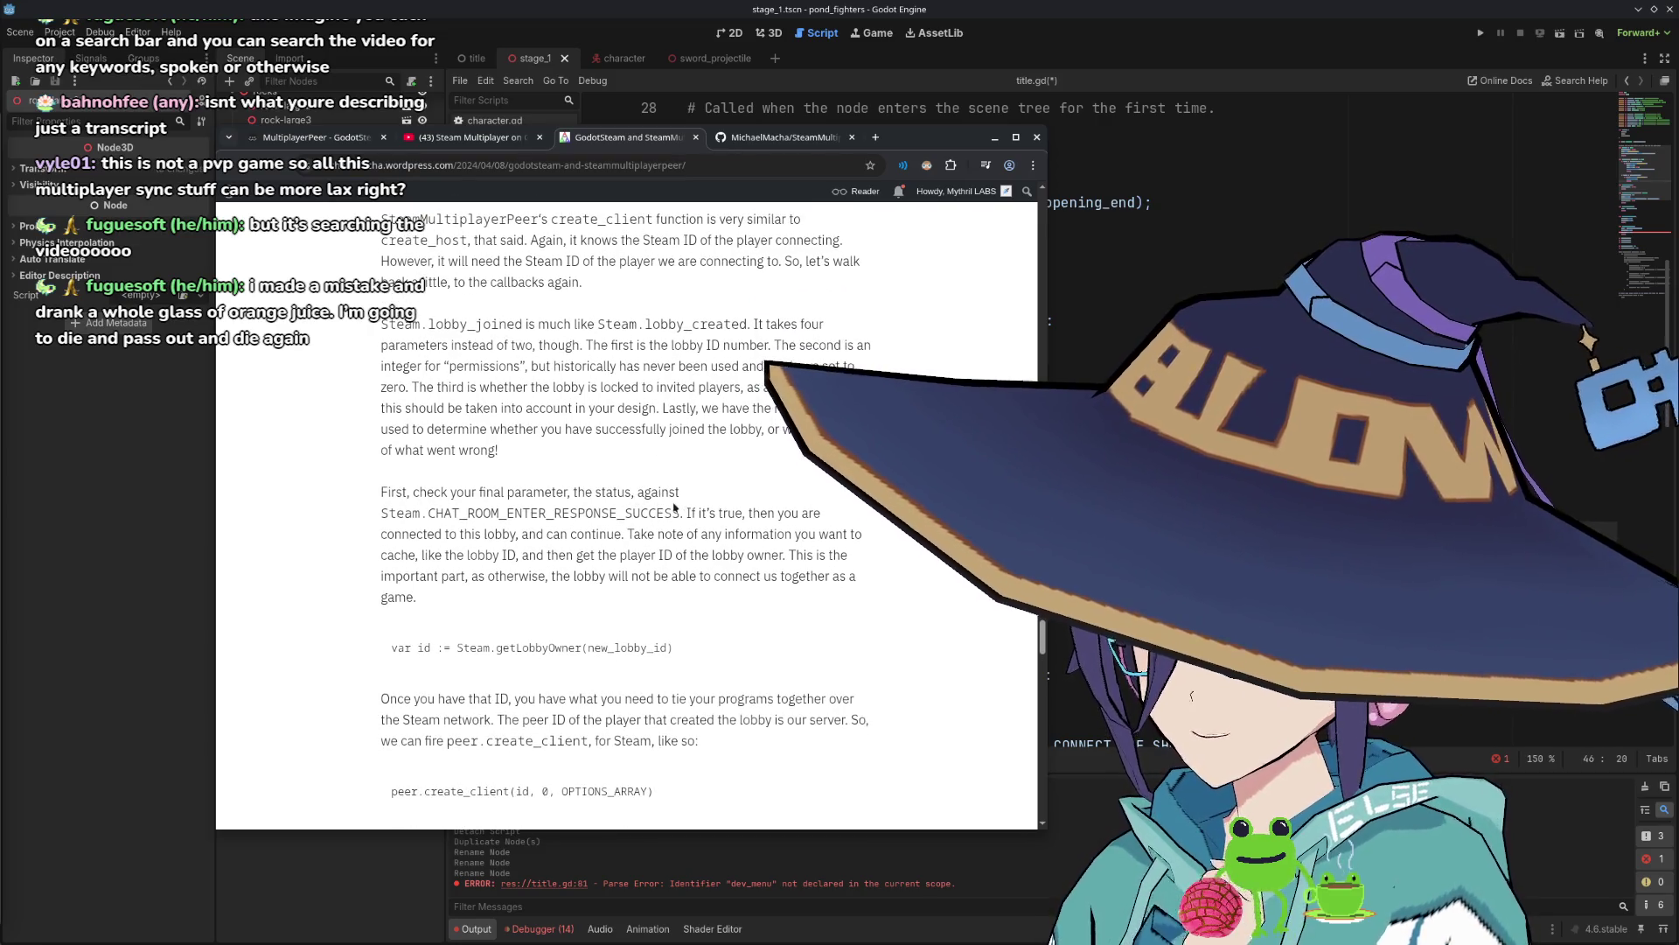
scroll(674, 506, "down", 2)
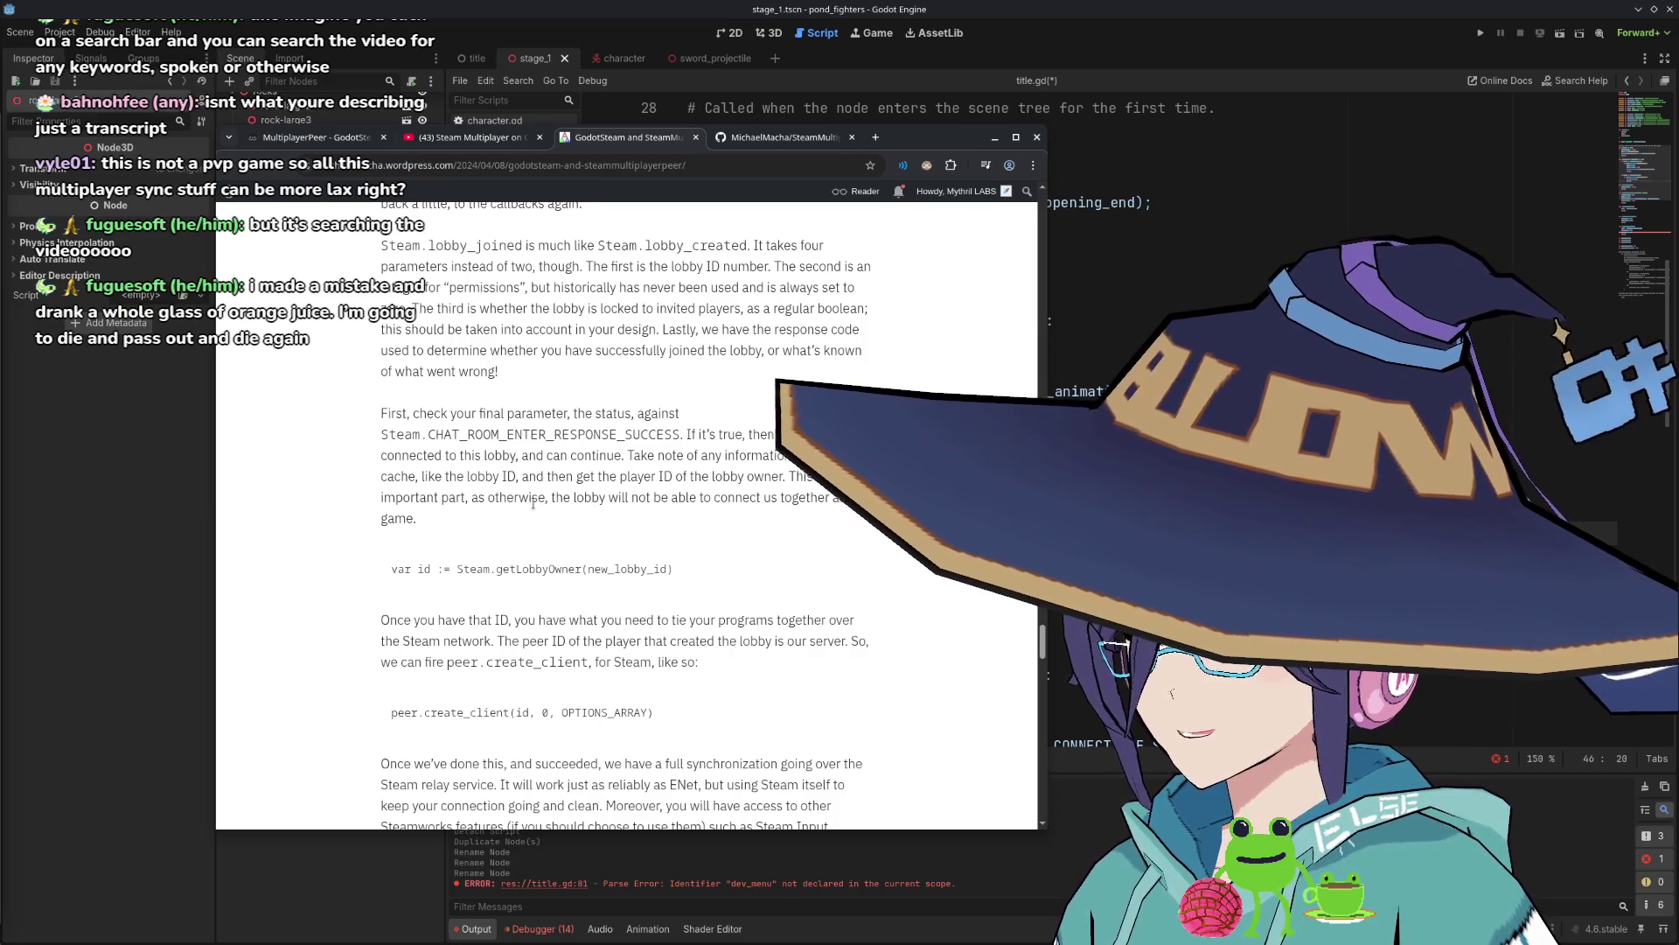
scroll(532, 504, "down", 1)
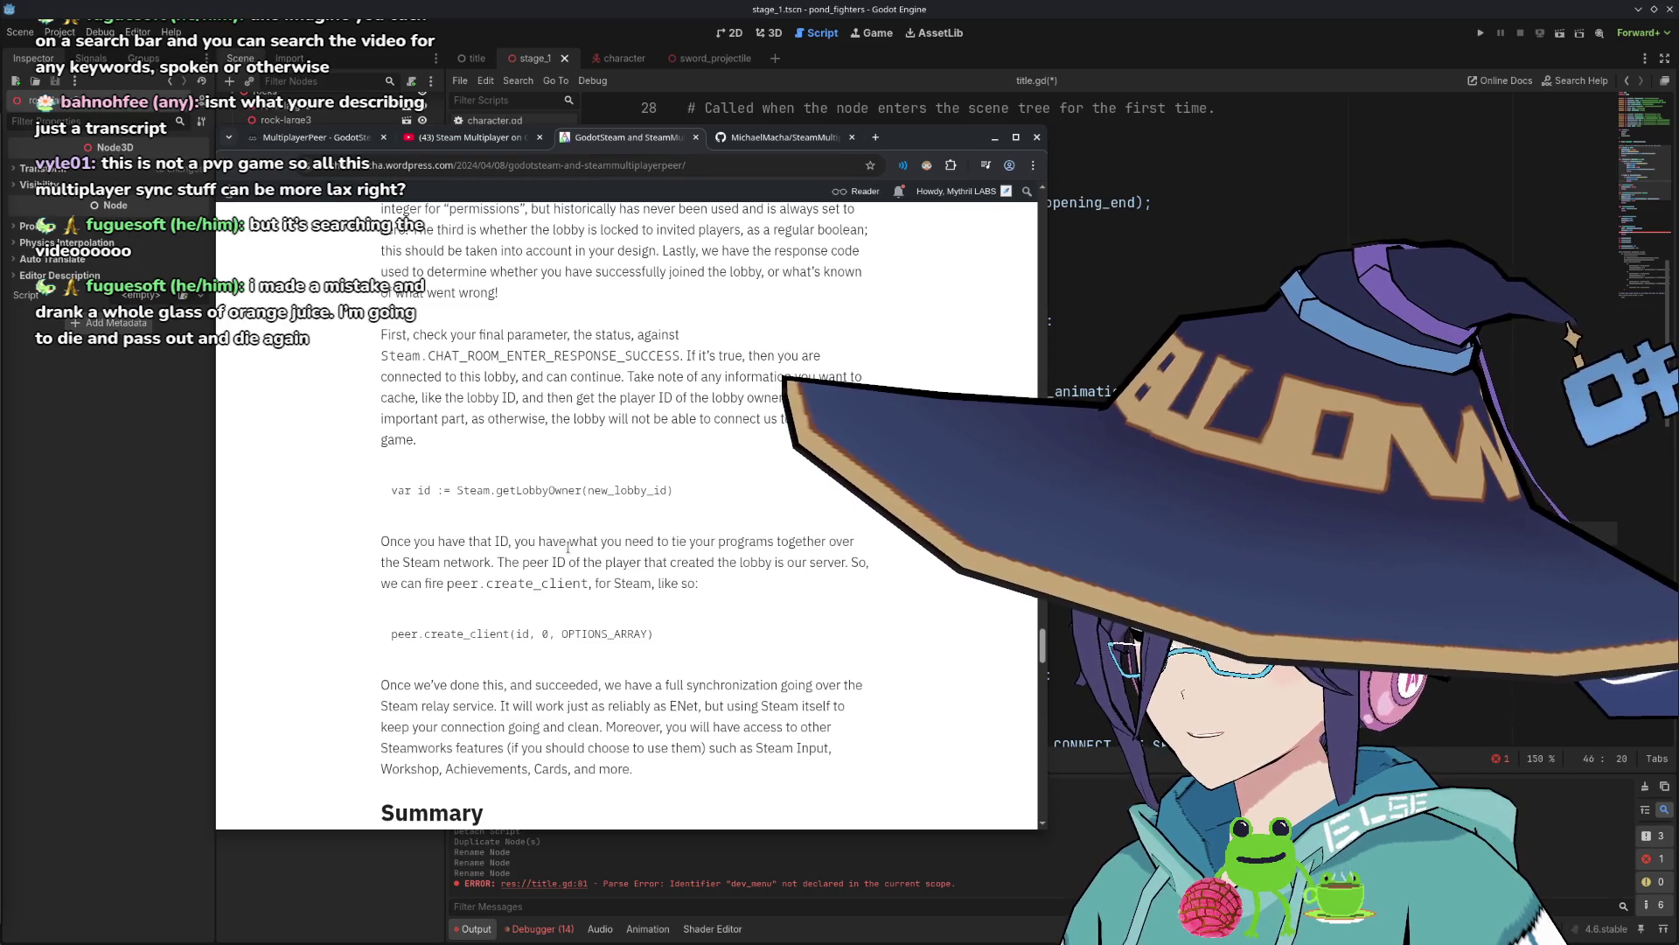
Highlight 'peer.create_client' in the text, then switch to the SteamMultiplayerPeerExample GitHub repository.
mouse_move(498, 561)
left_mouse_down()
mouse_move(835, 570)
mouse_move(499, 562)
mouse_move(587, 585)
left_mouse_up()
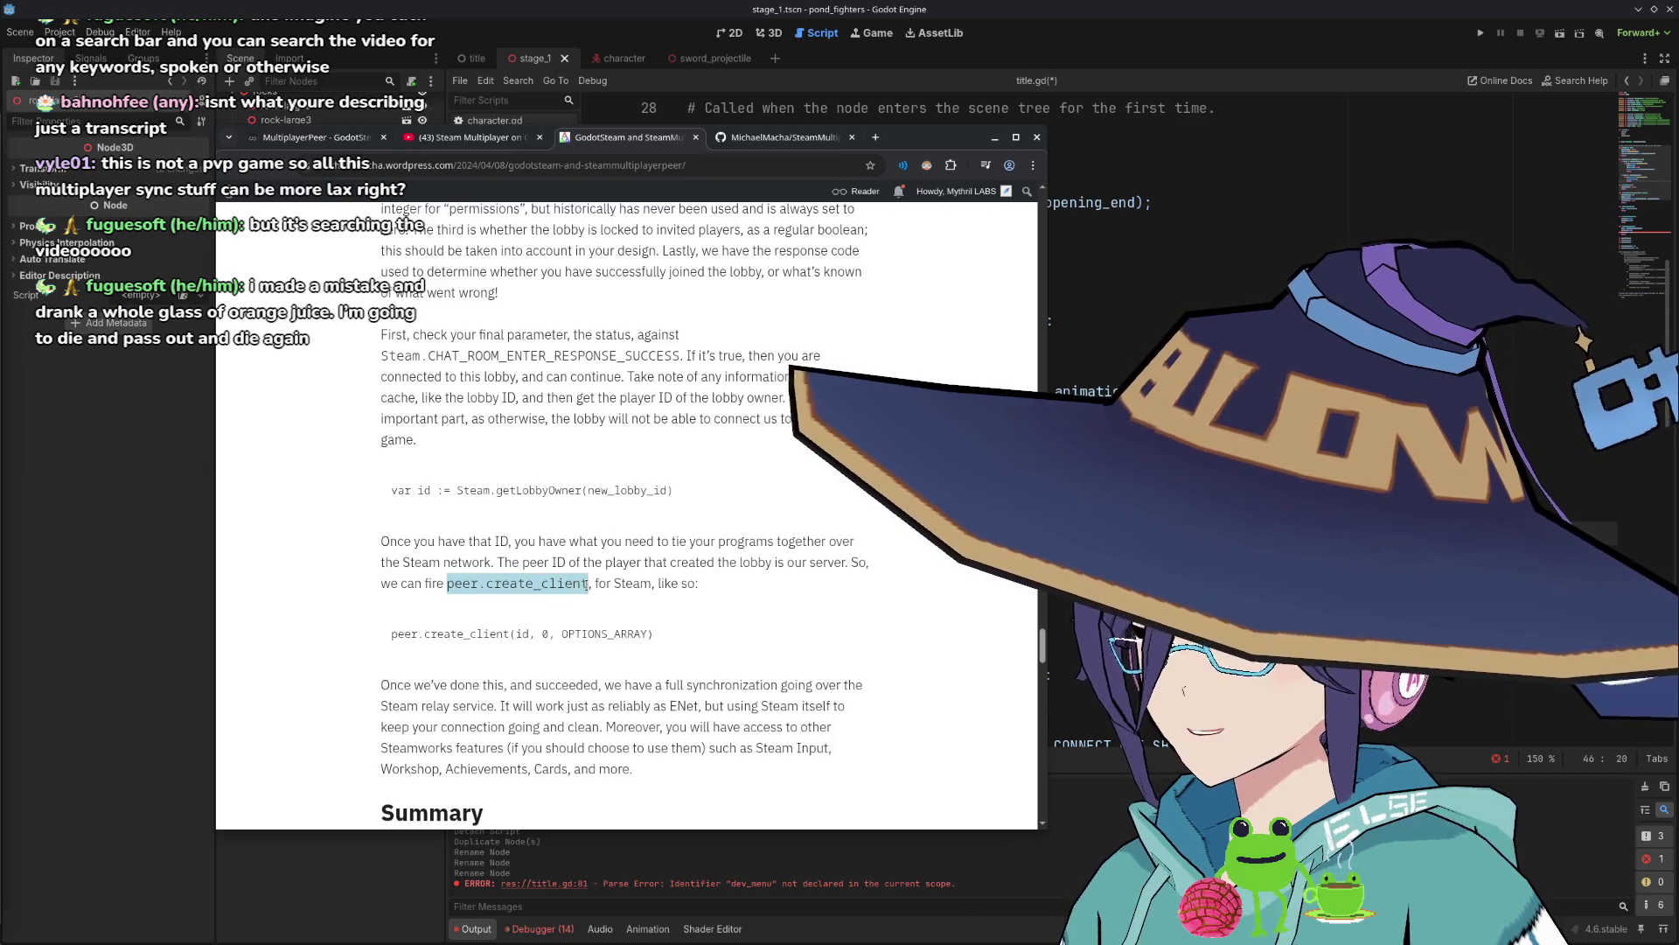
scroll(586, 579, "down", 6)
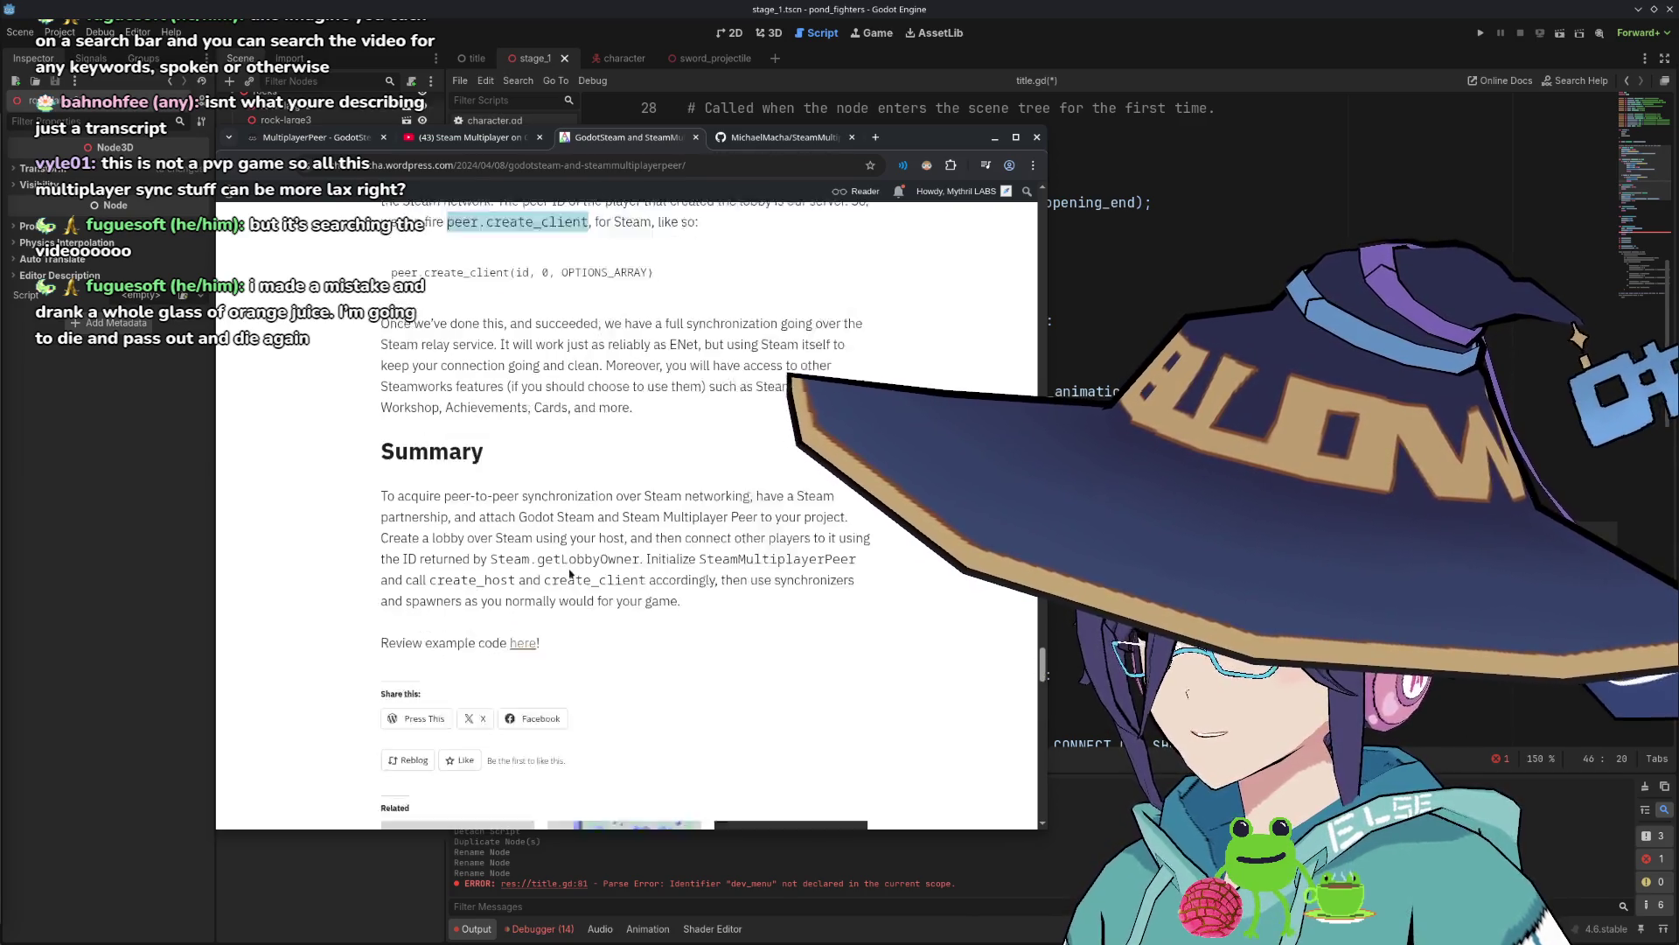
left_click(766, 138)
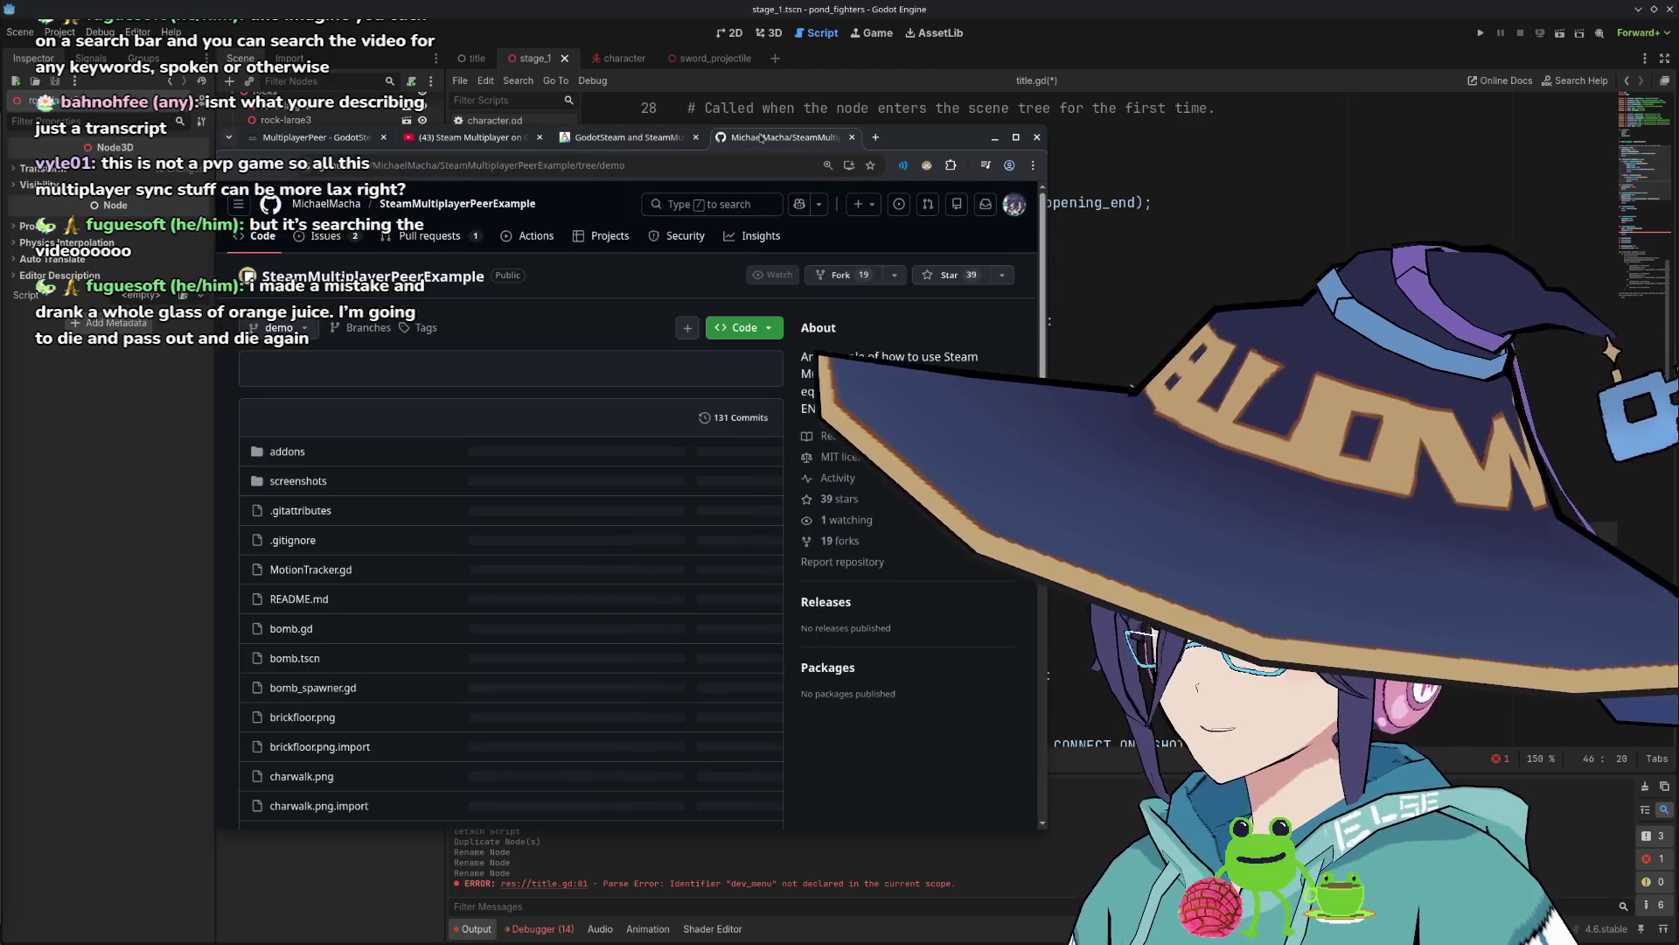
scroll(429, 496, "down", 10)
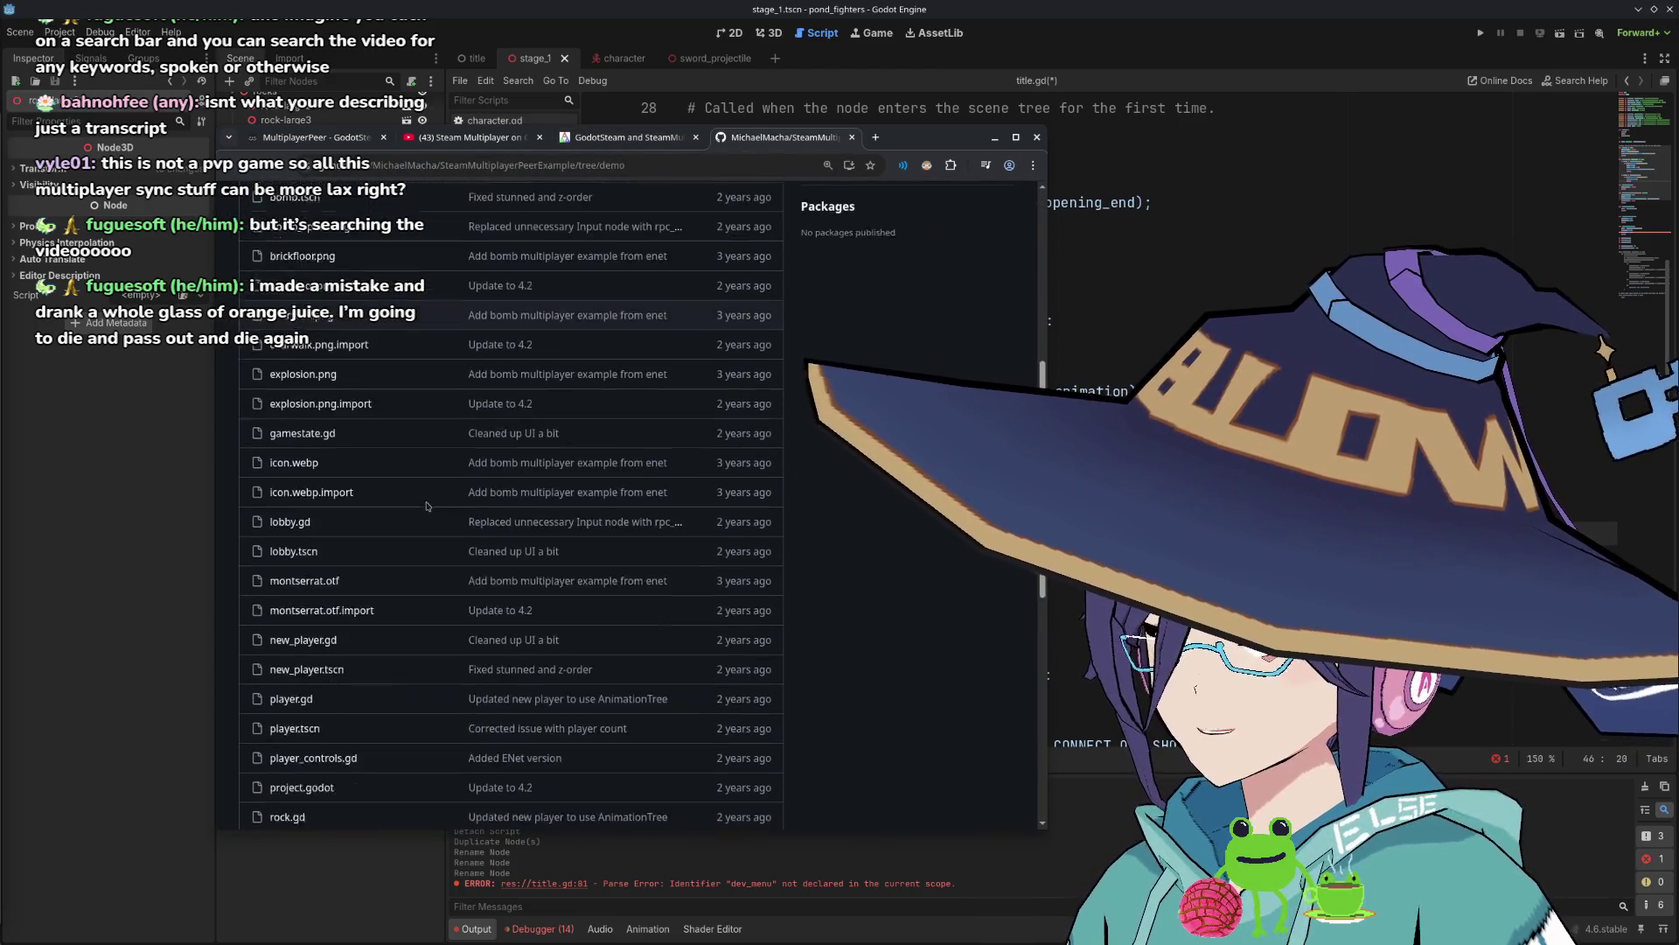
scroll(428, 533, "down", 2)
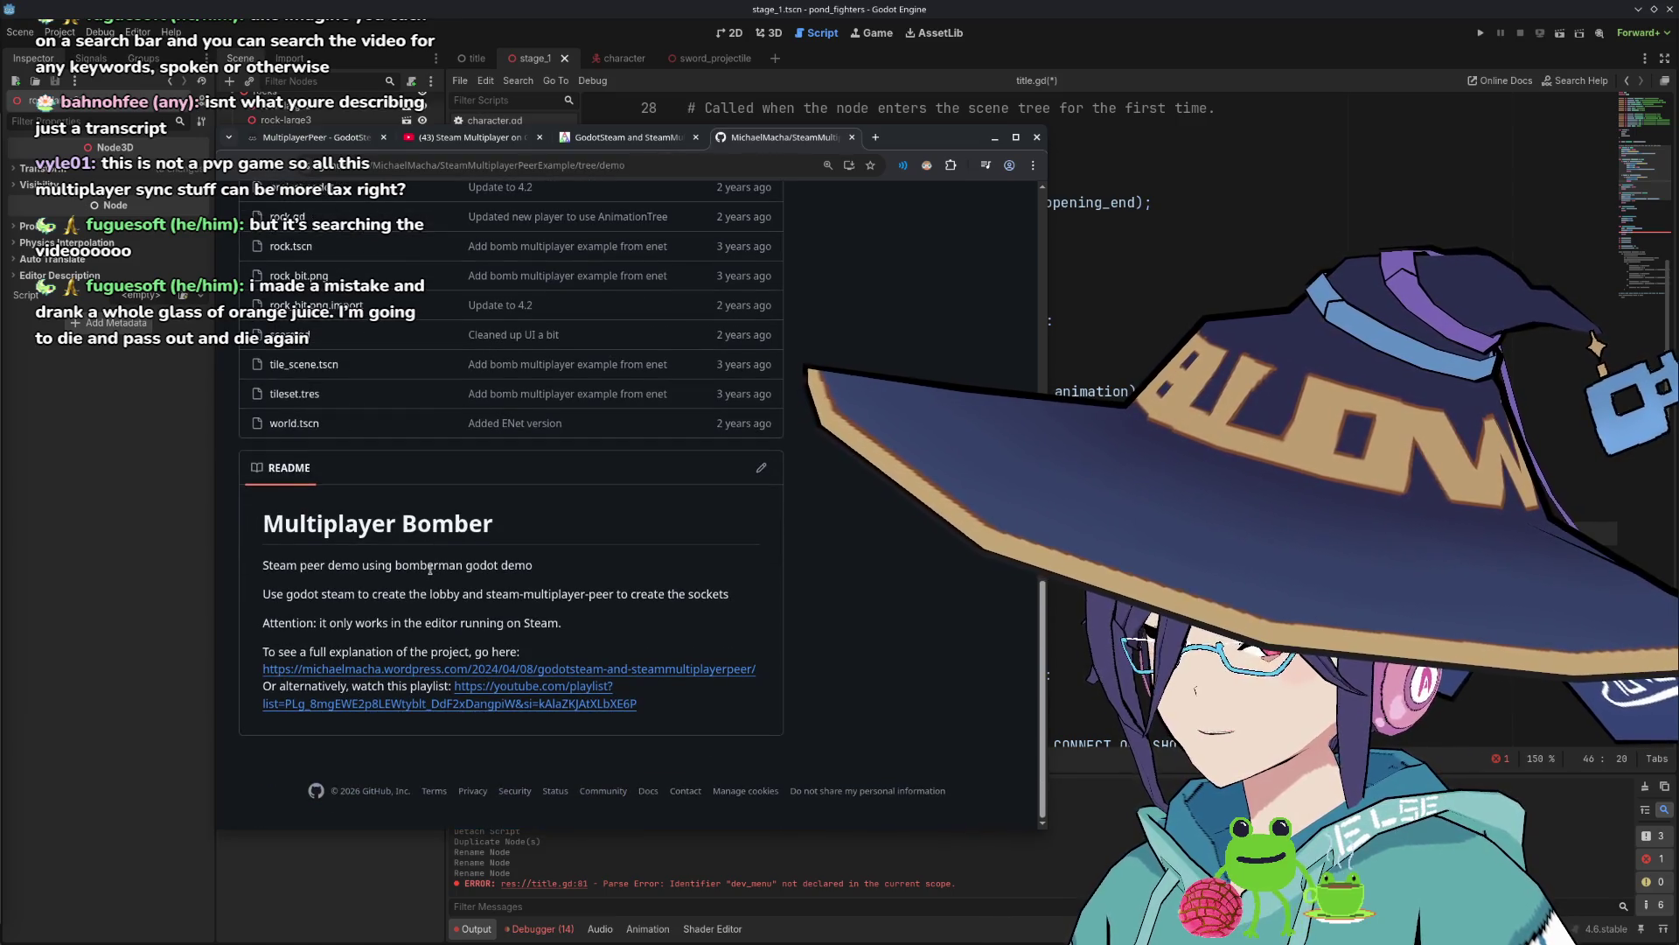
scroll(430, 568, "up", 3)
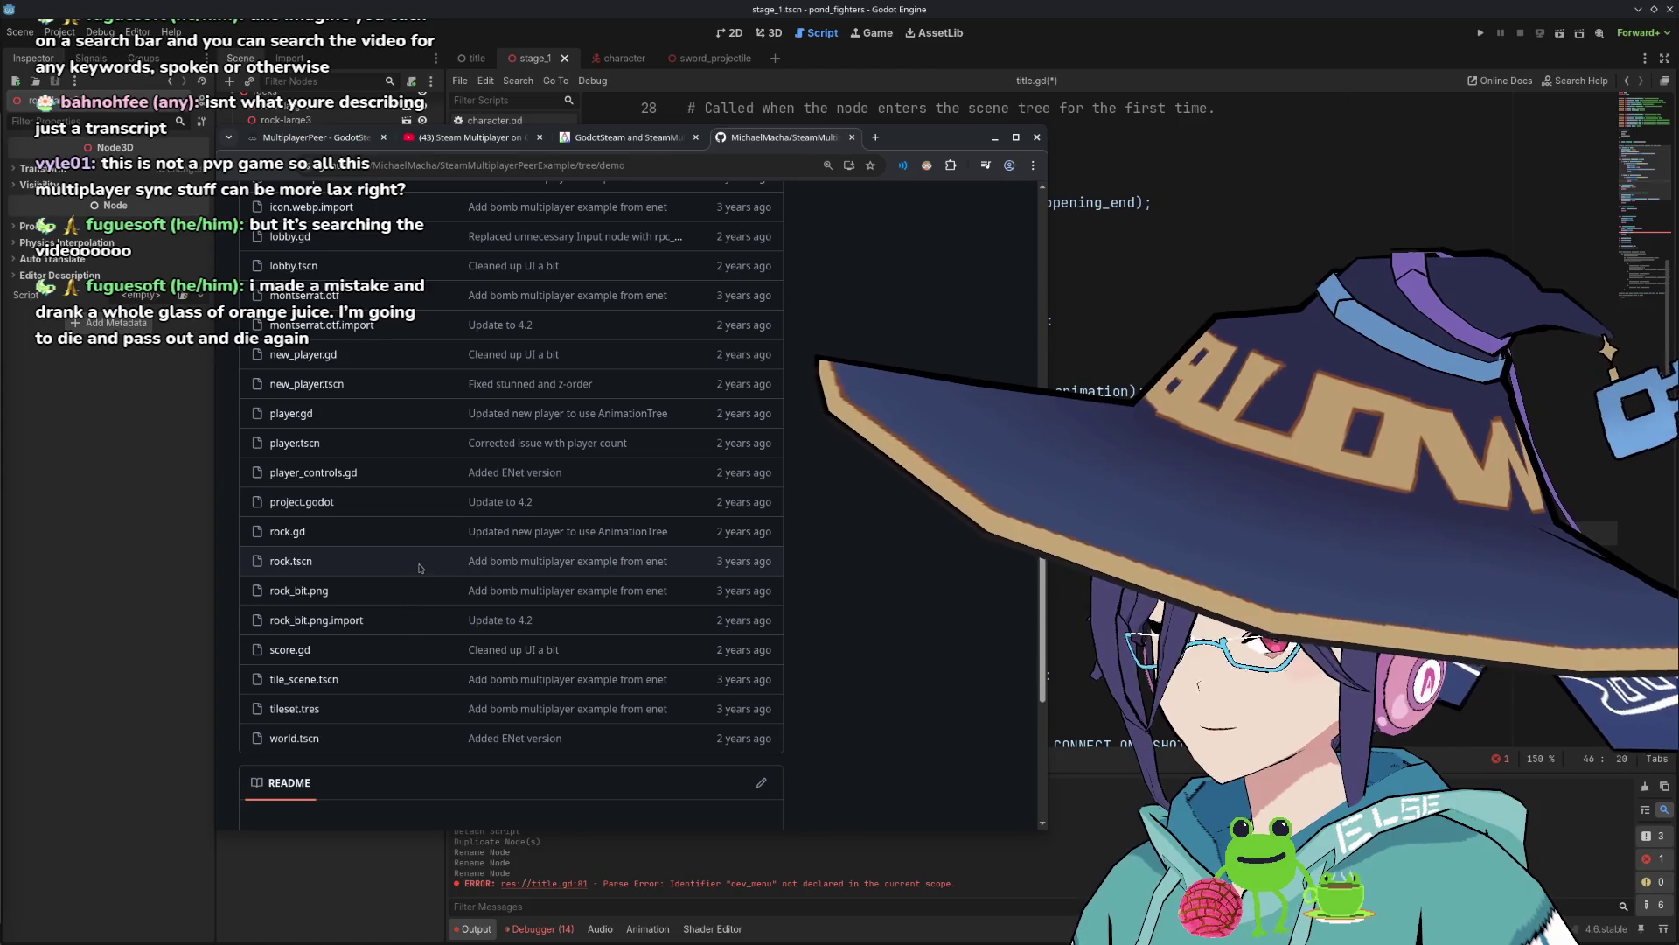
scroll(385, 573, "up", 3)
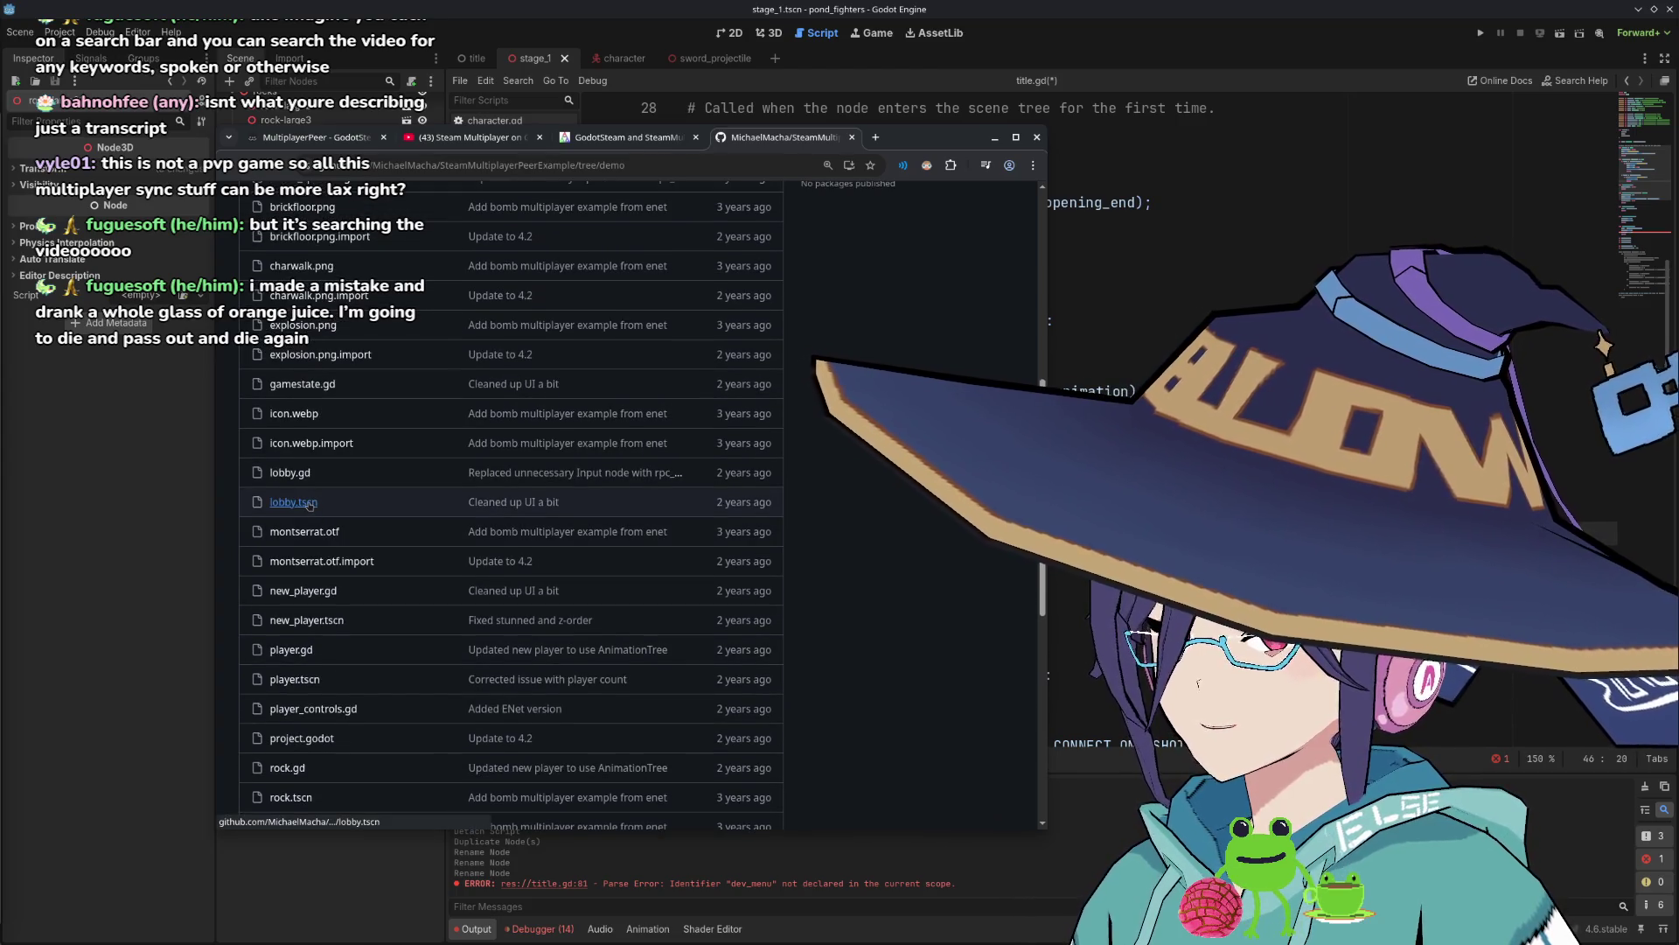
left_click(306, 474)
scroll(458, 495, "down", 3)
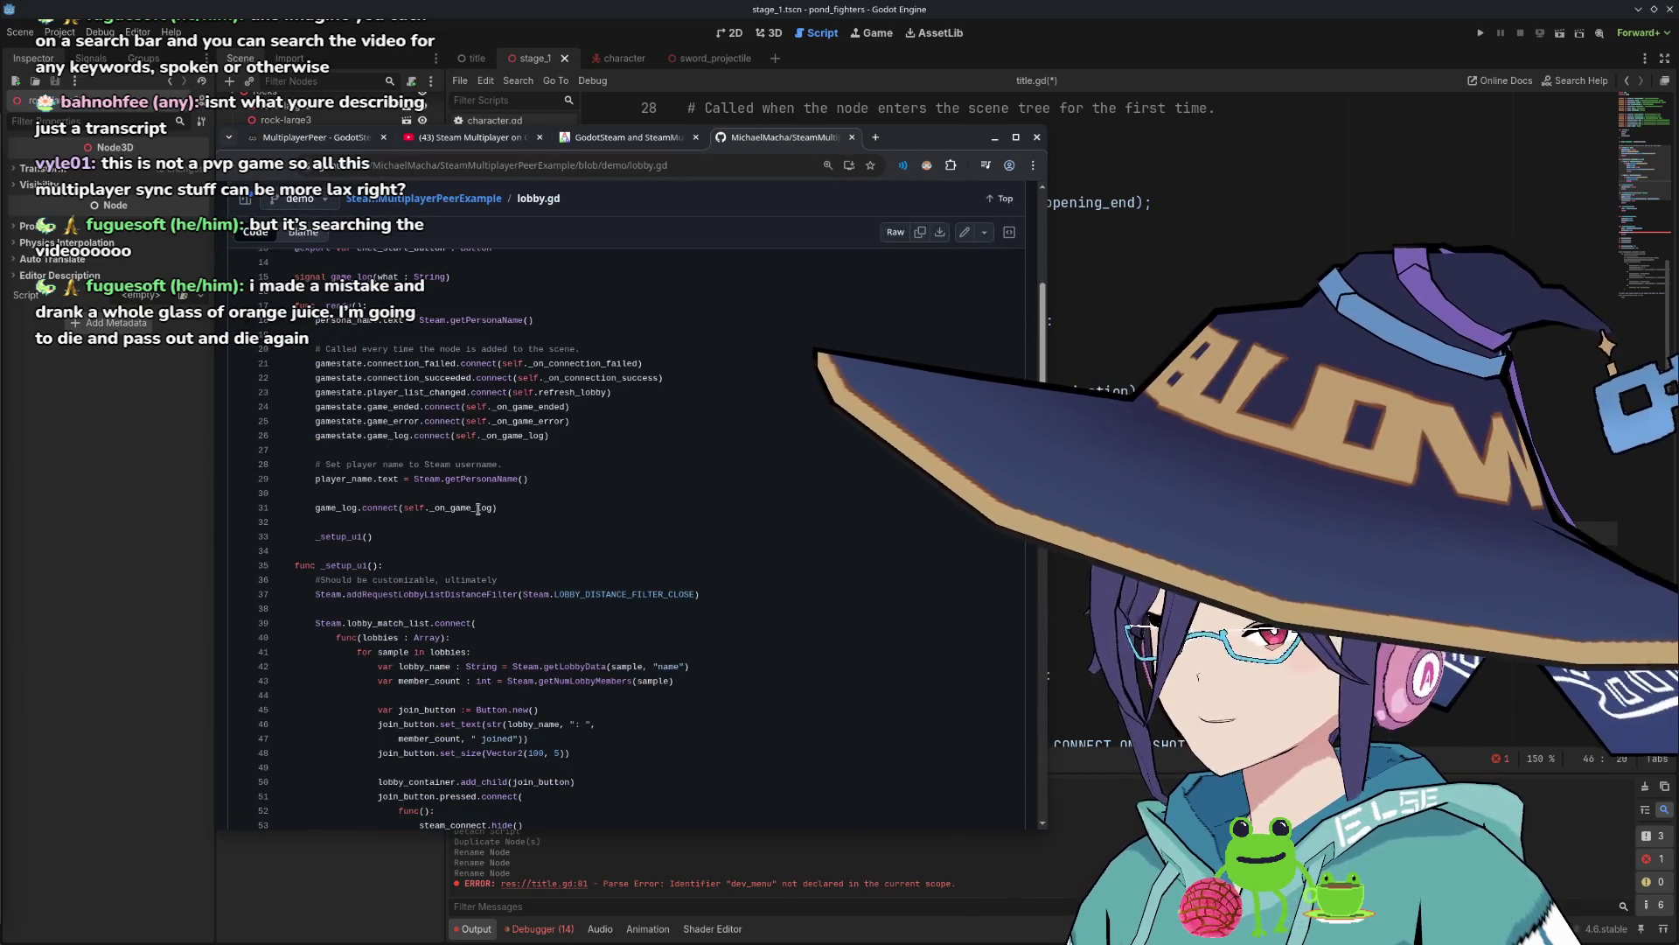
scroll(485, 508, "down", 3)
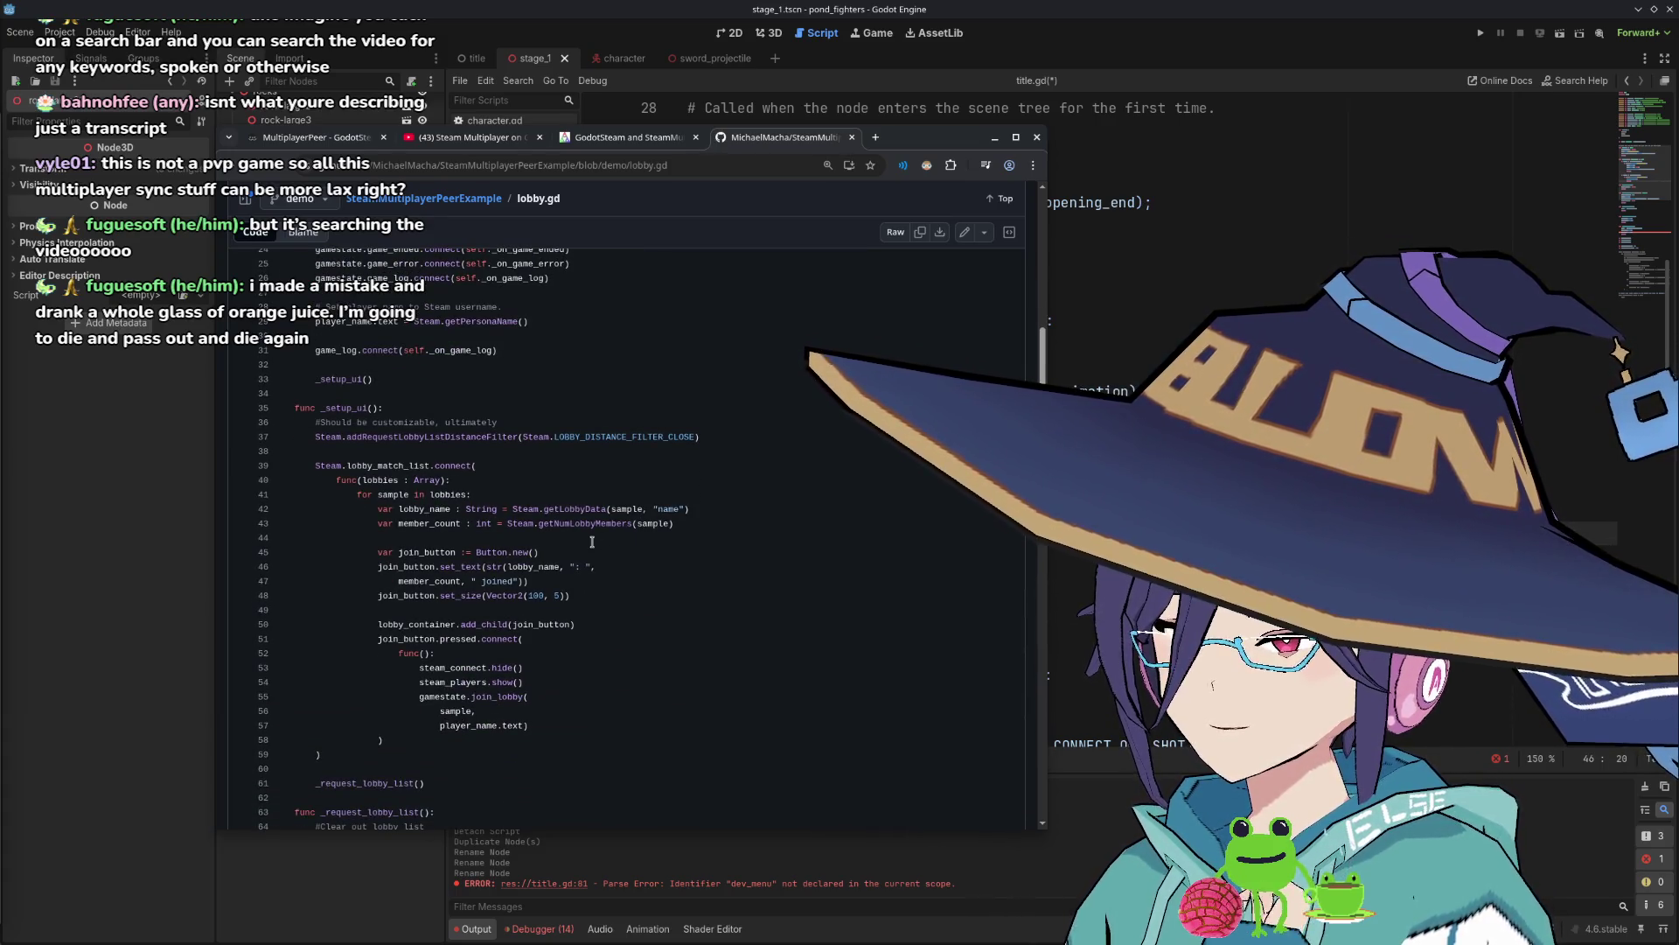
scroll(595, 543, "down", 3)
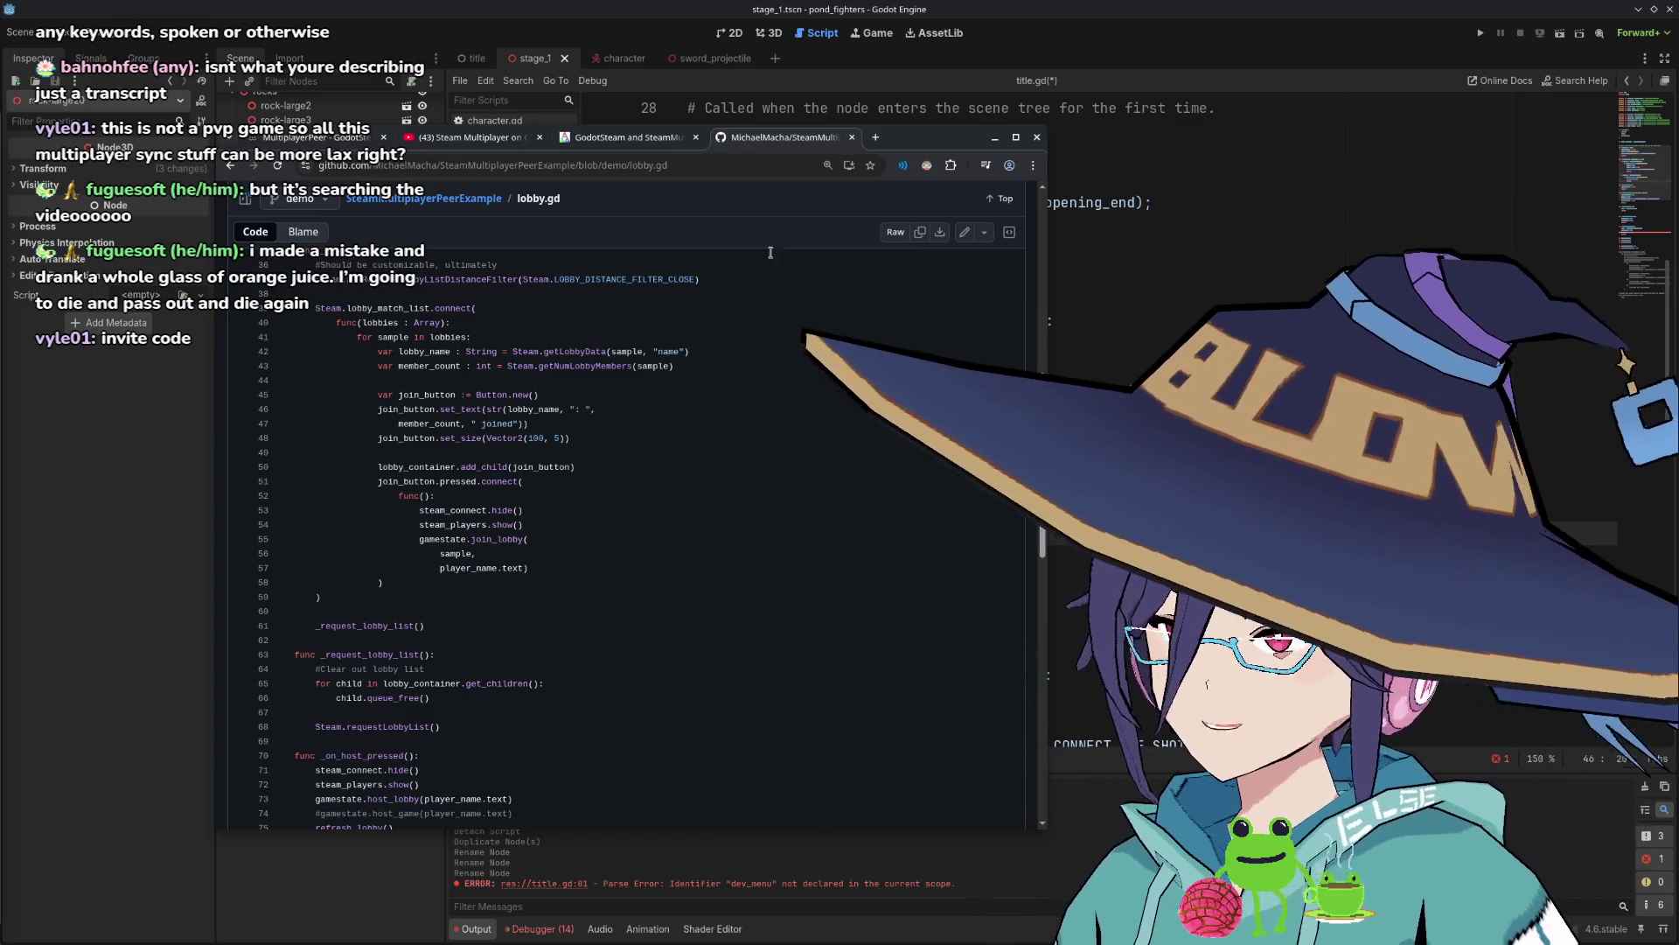
Switch to YouTube and start the Lobby video from the Steam Multiplayer on Godot playlist.
left_click(466, 140)
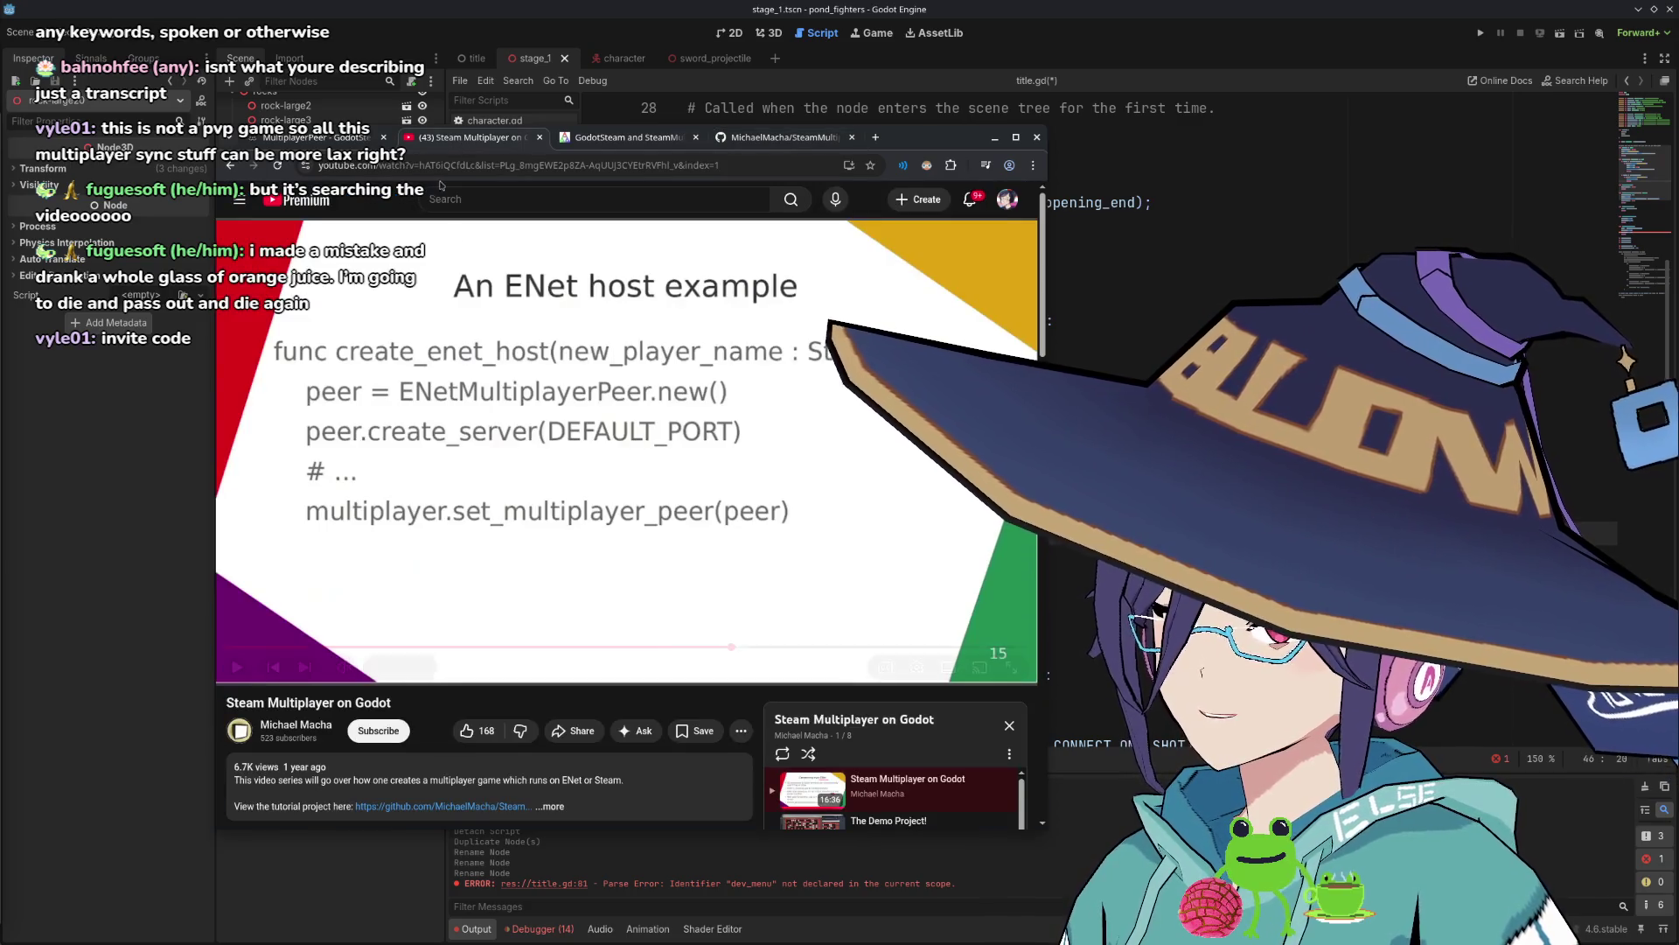
scroll(894, 558, "down", 3)
left_click(875, 600)
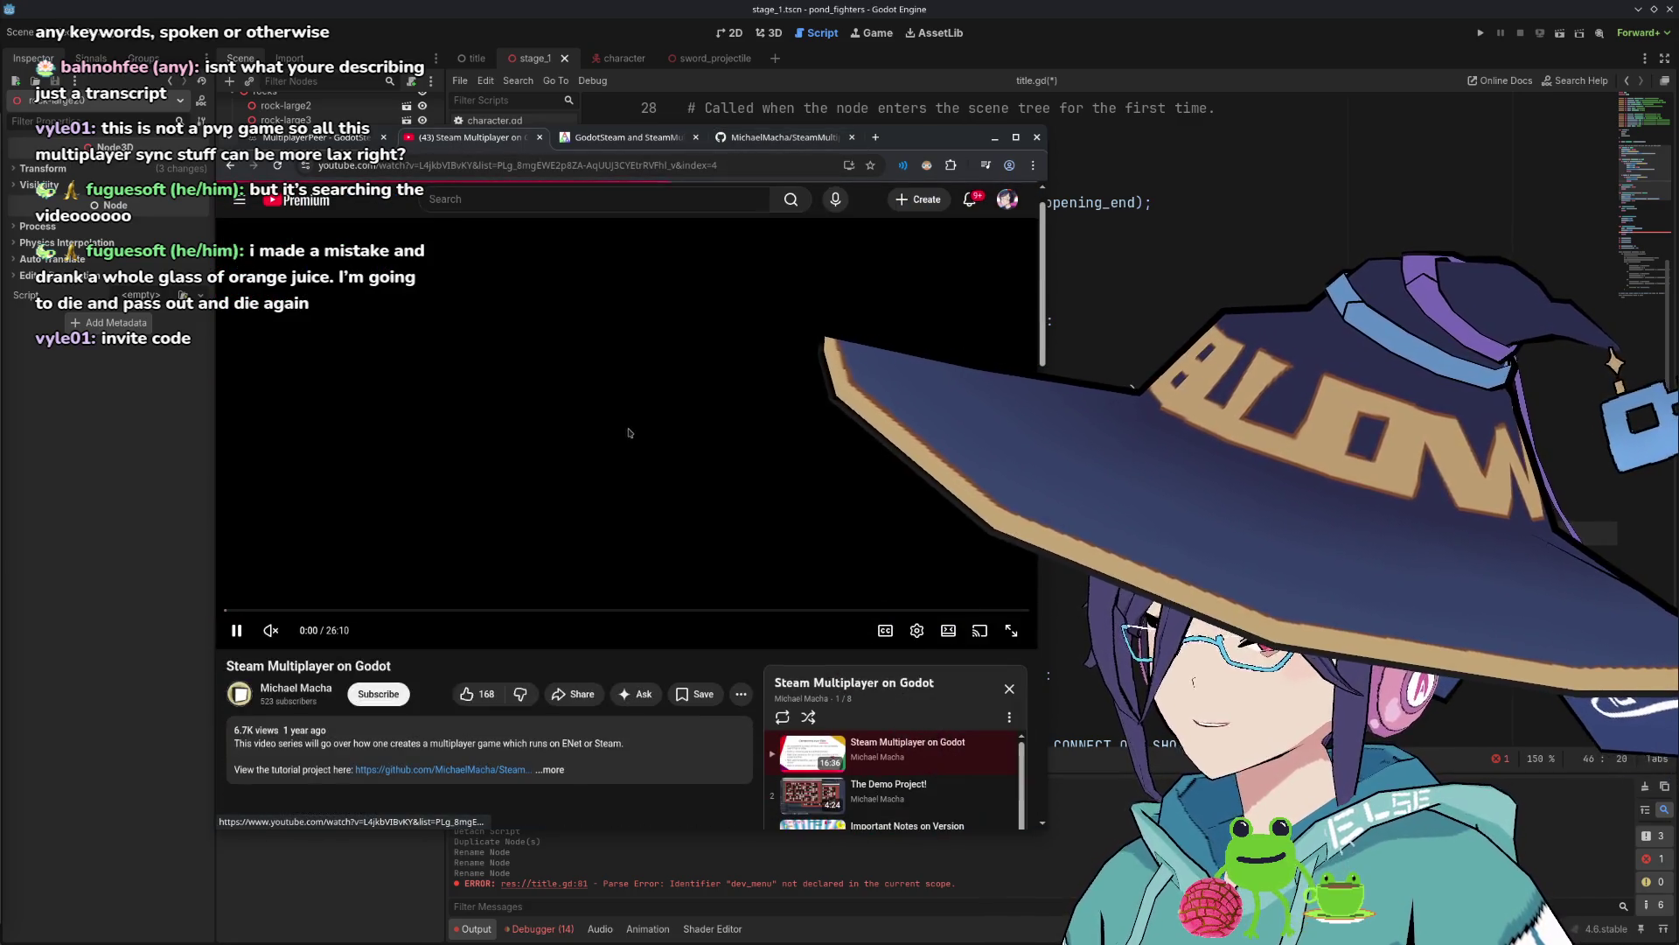
left_click_drag(262, 647, 249, 647)
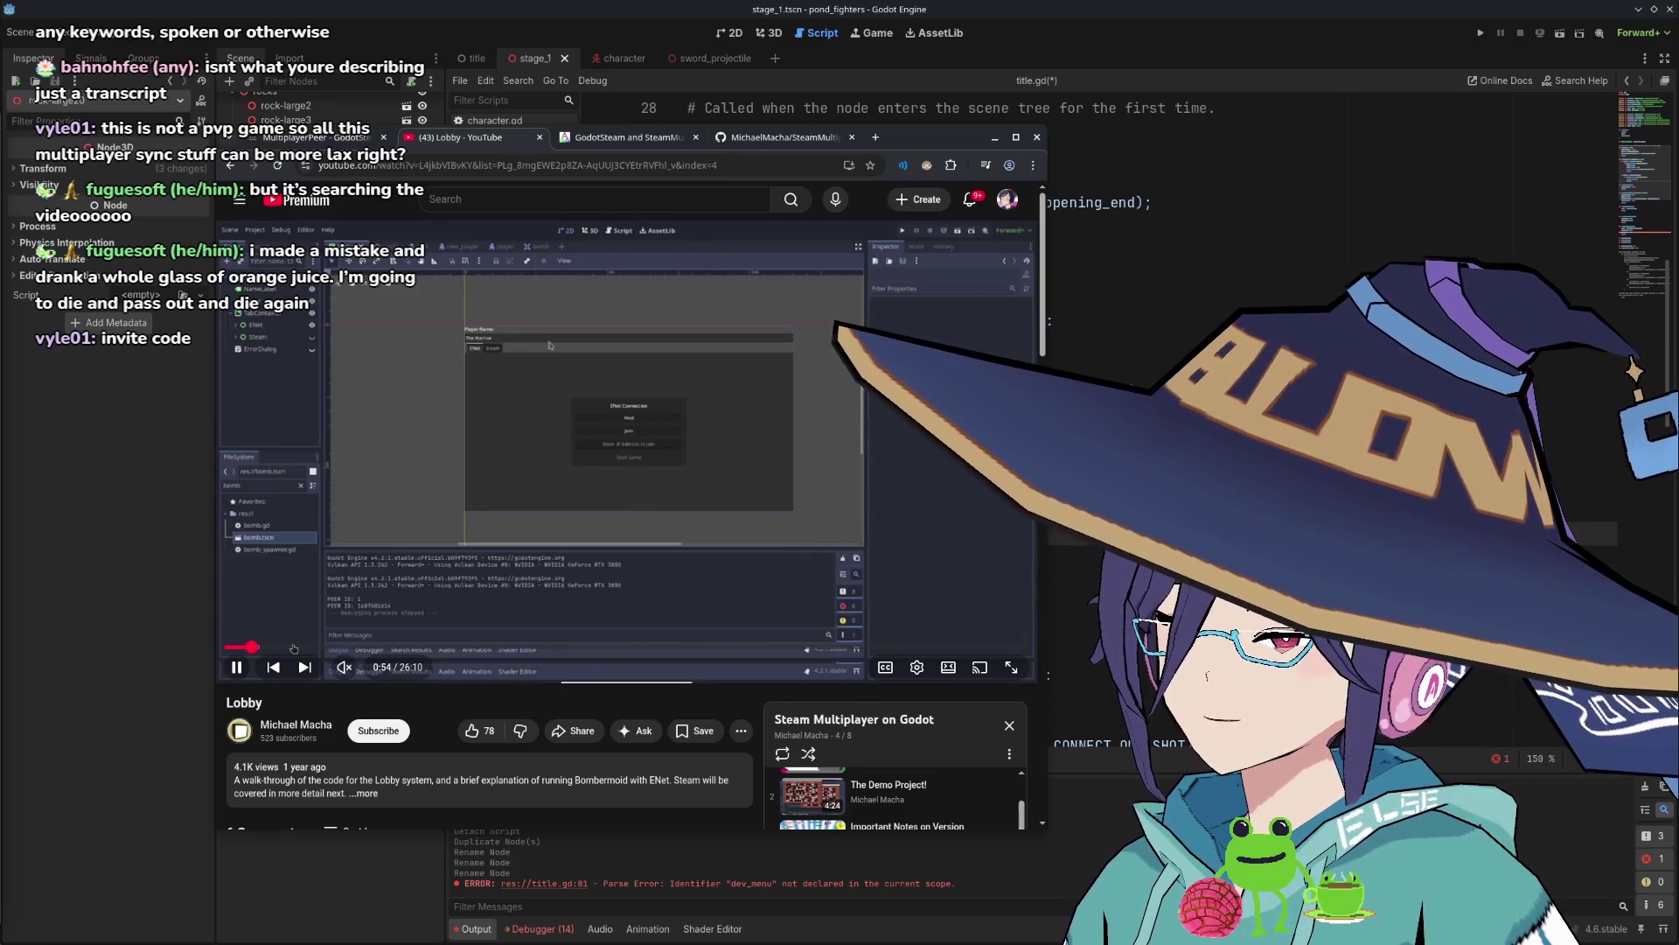
scroll(525, 612, "down", 2)
scroll(900, 696, "down", 1)
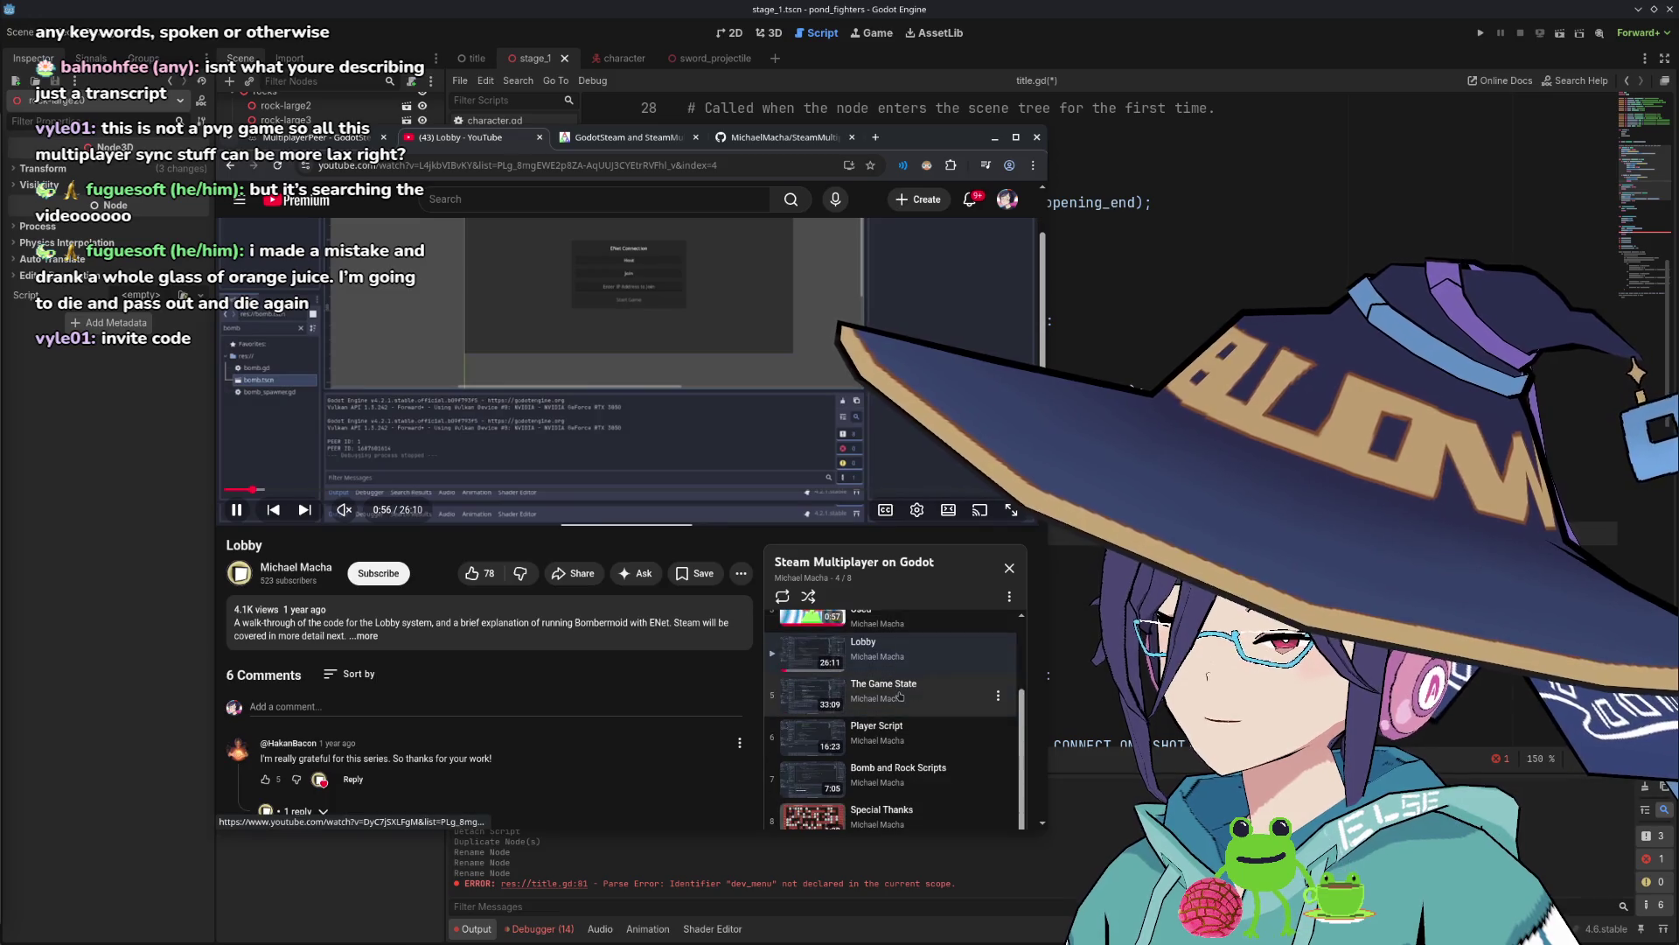
scroll(900, 696, "down", 2)
scroll(872, 622, "up", 1)
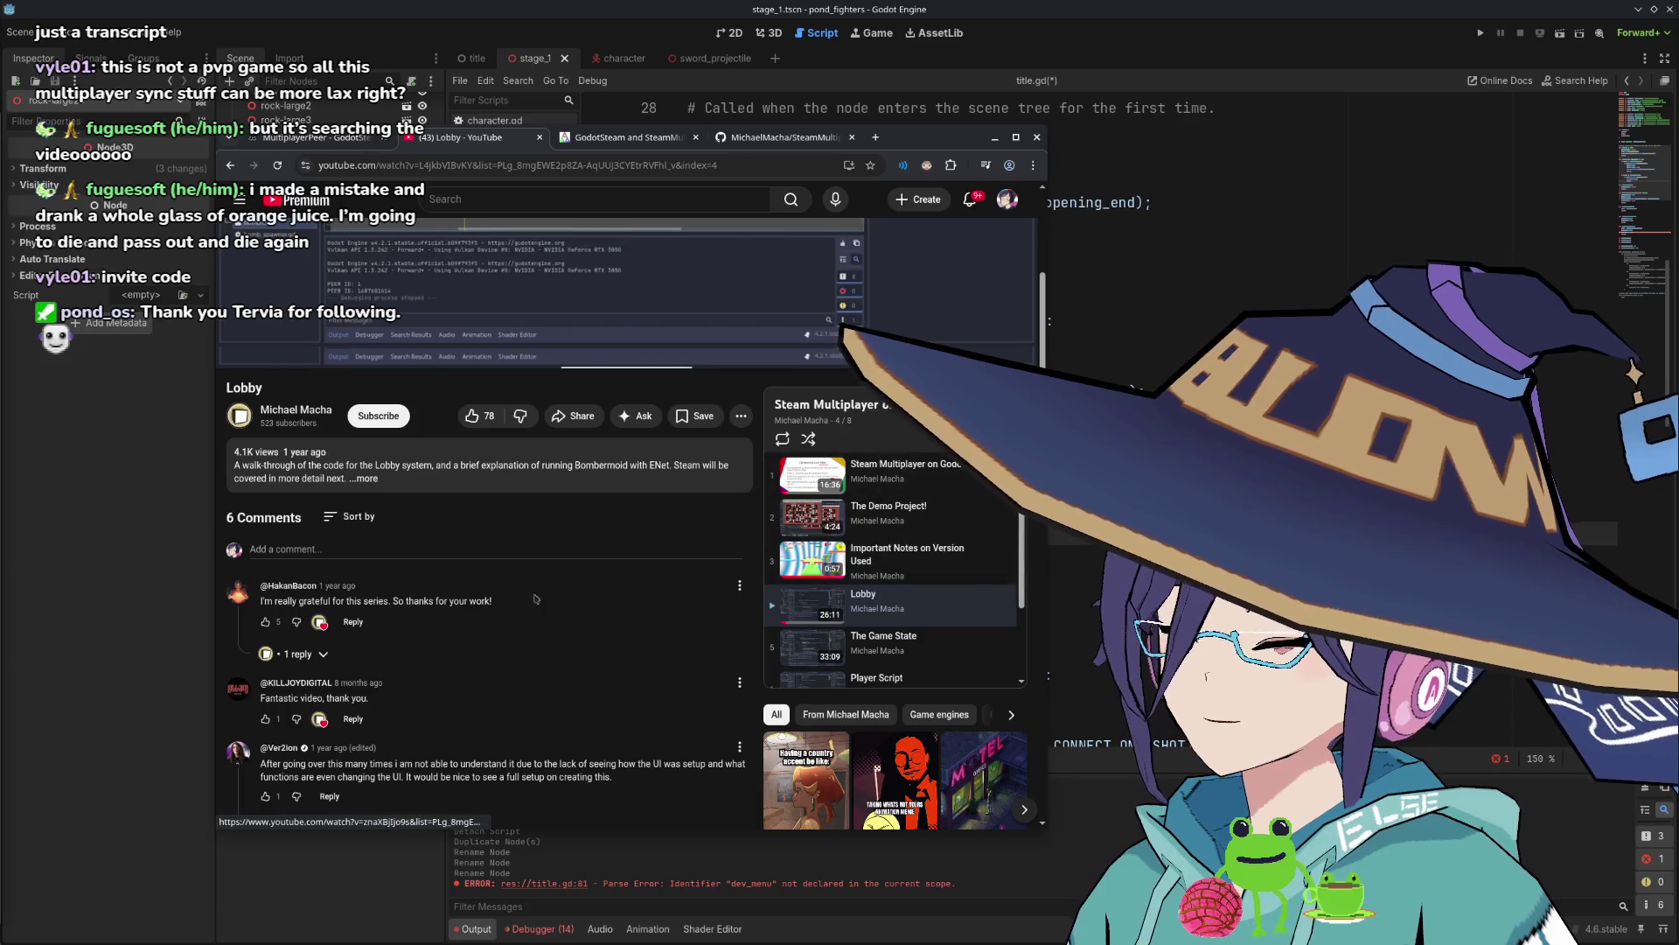
scroll(878, 544, "up", 4)
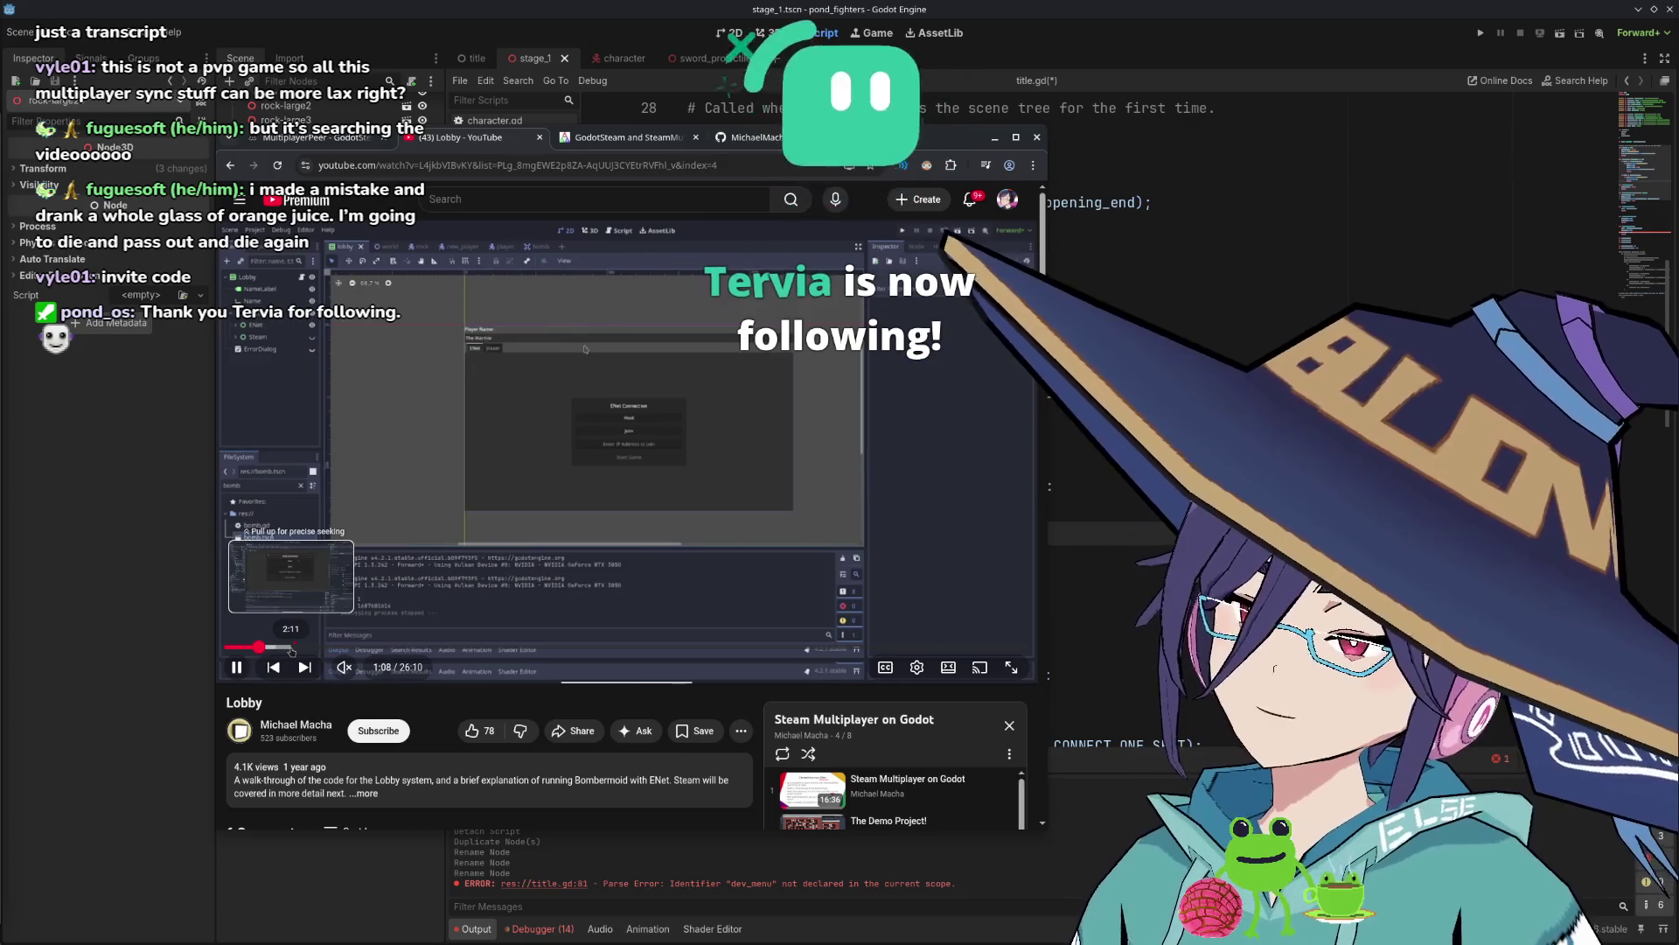
Seek the Lobby video past 2:12 and 5:47 to about 23:43, then return to GitHub's lobby.gd.
left_click(291, 648)
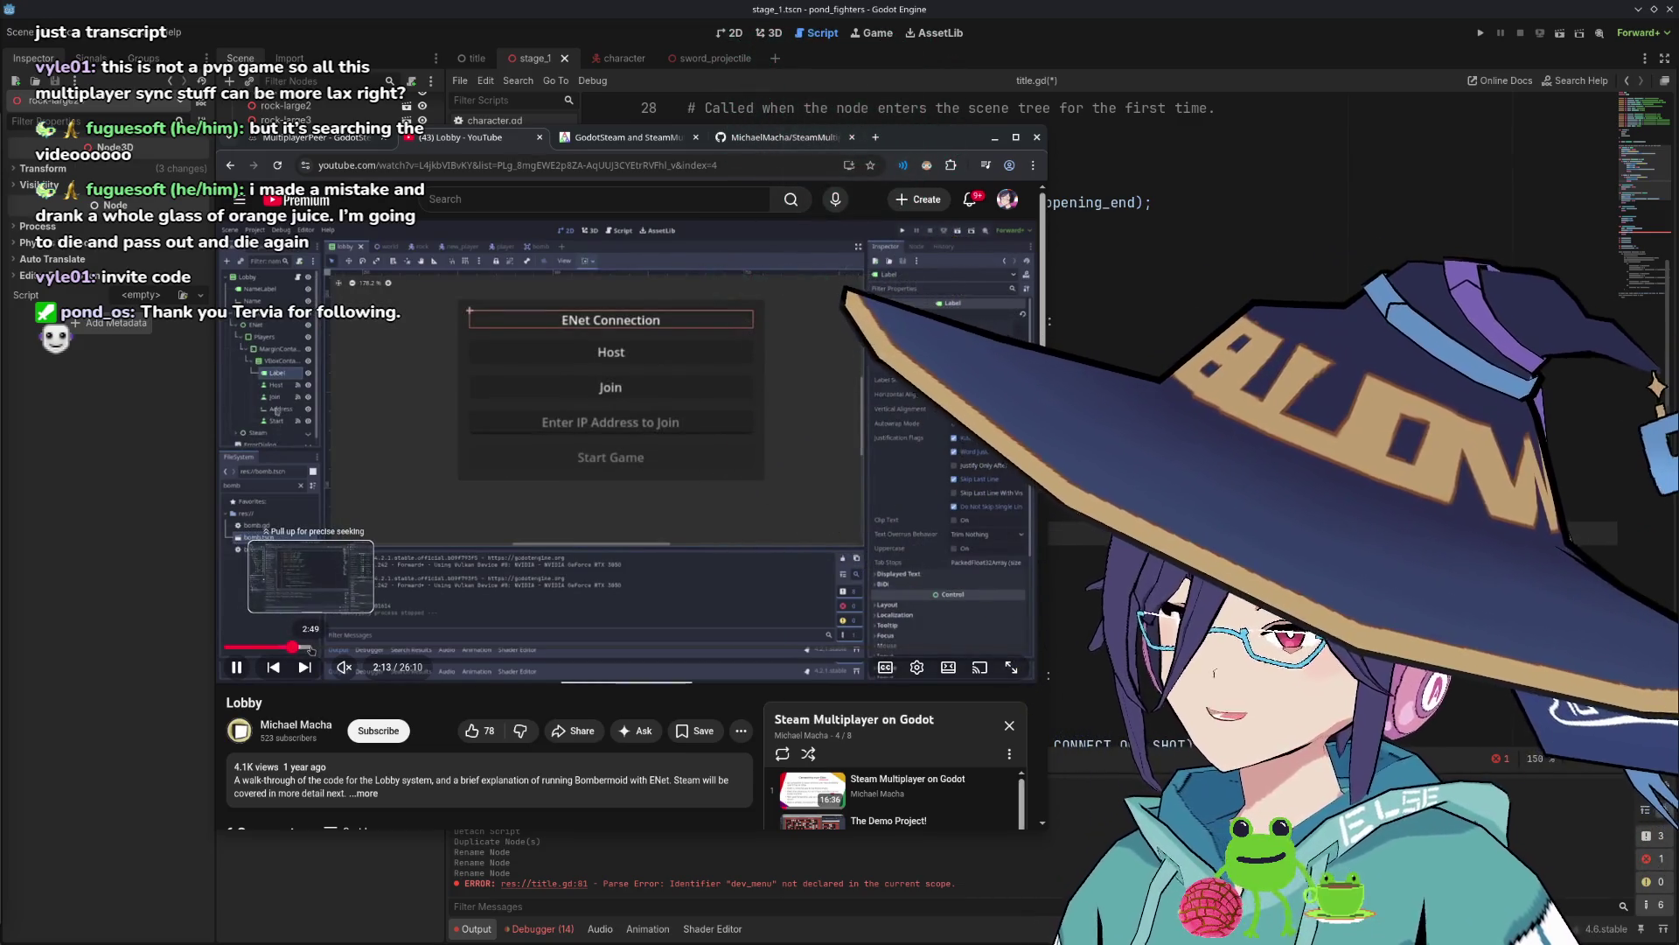
left_click(323, 648)
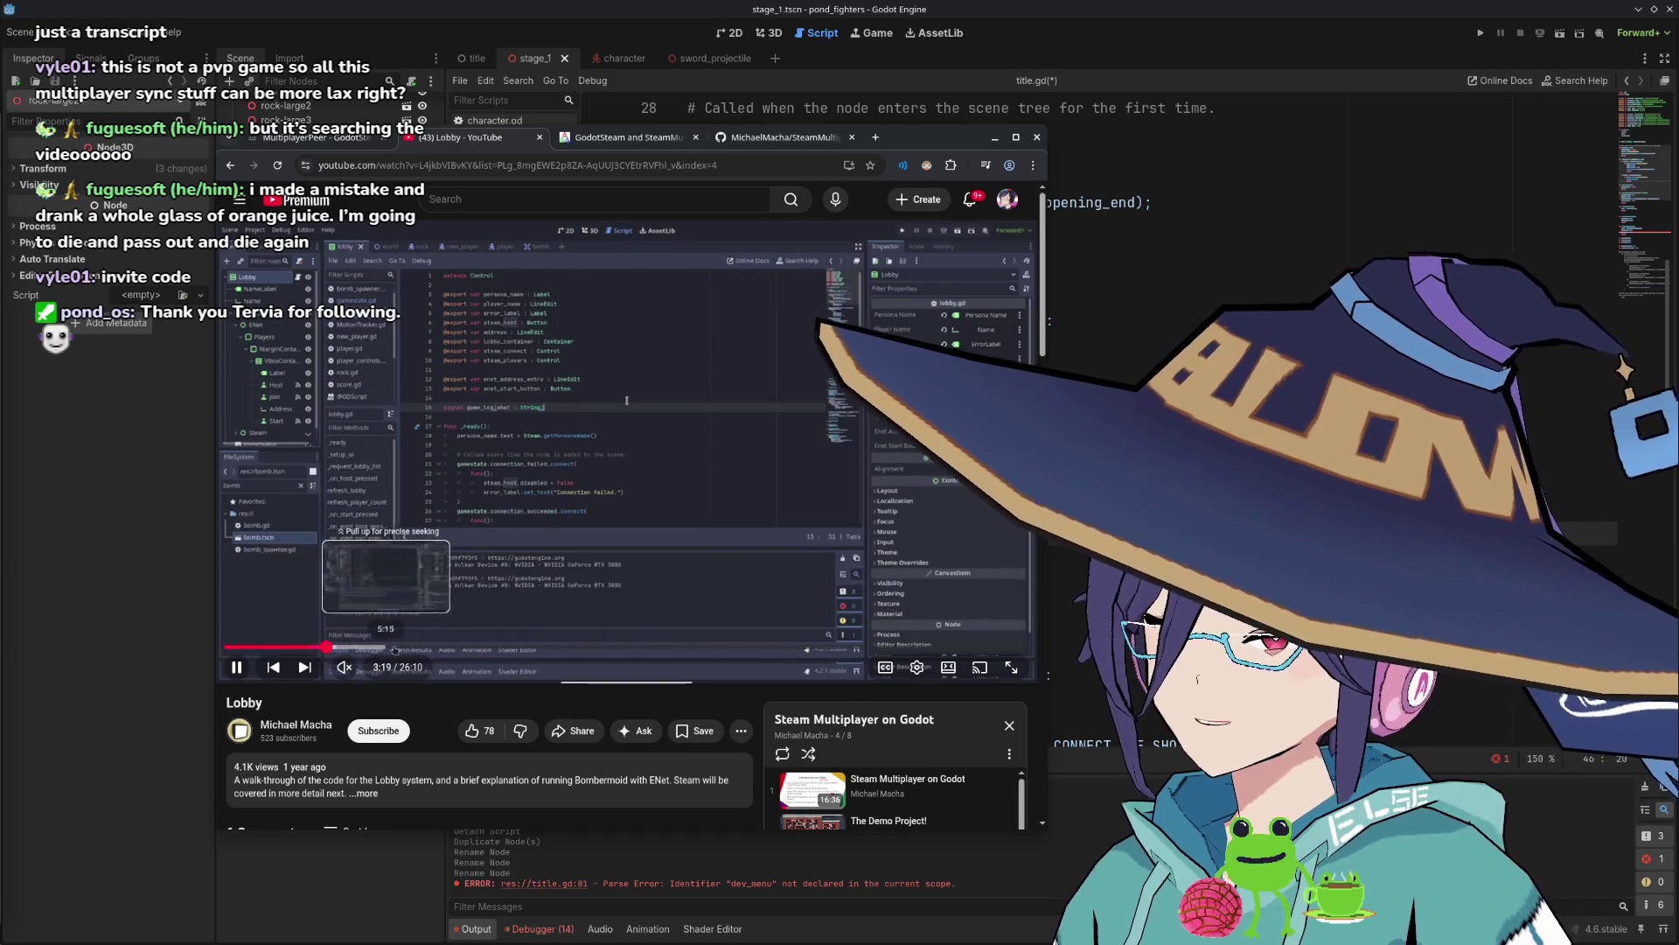
left_click(402, 648)
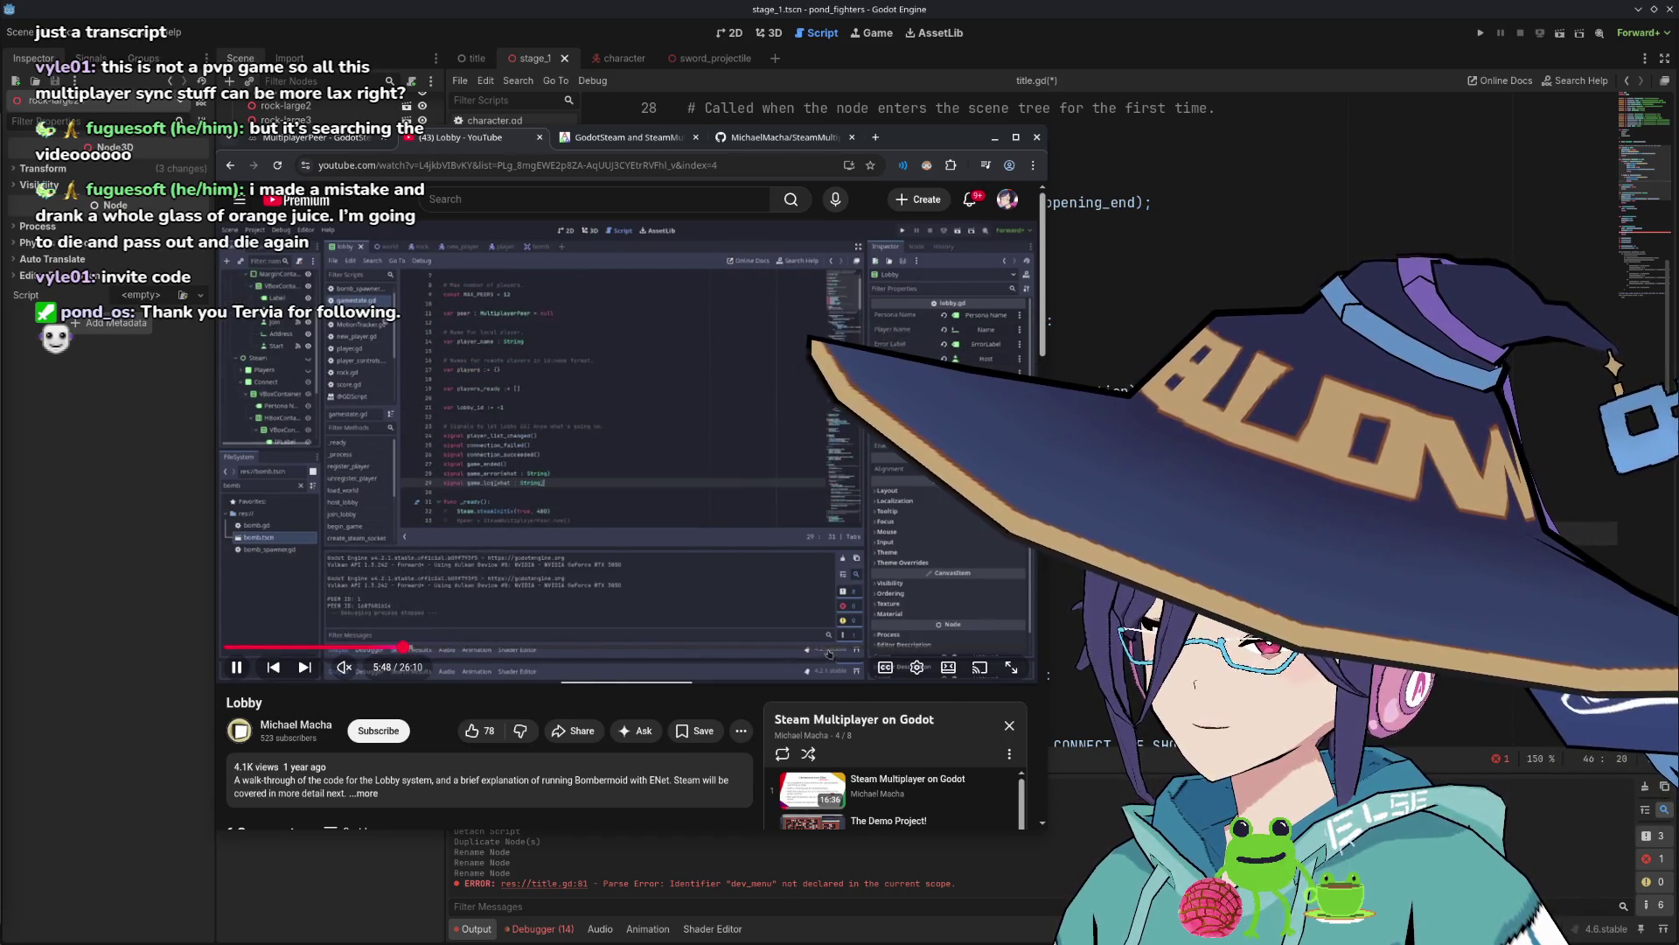
left_click(955, 648)
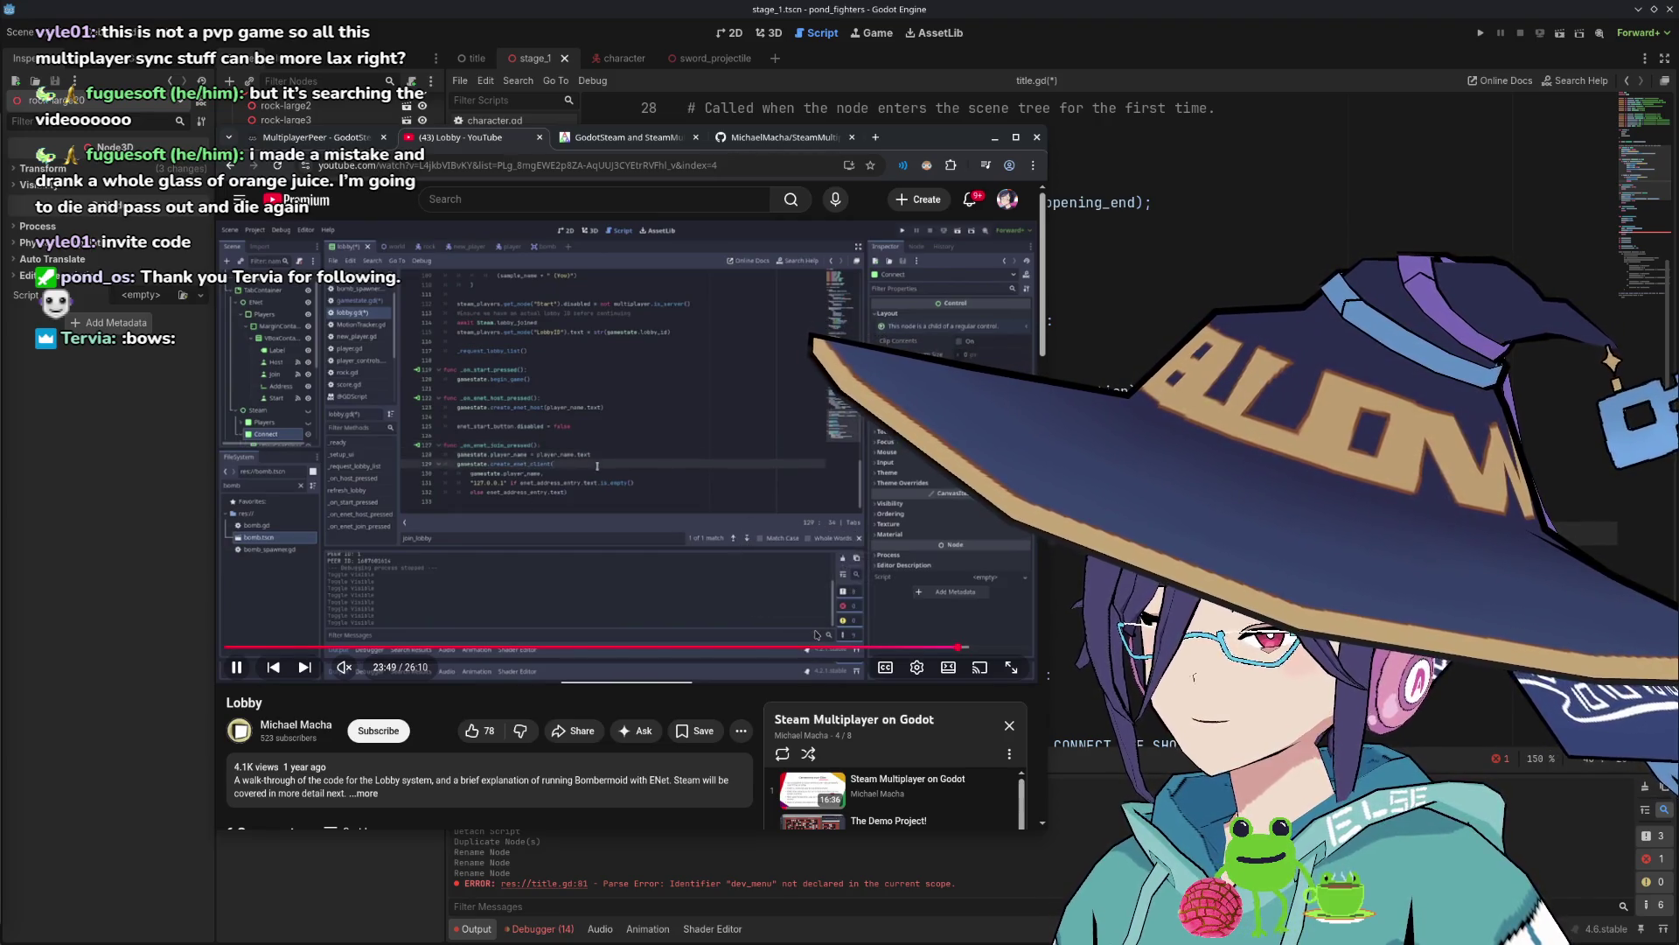
left_click(777, 138)
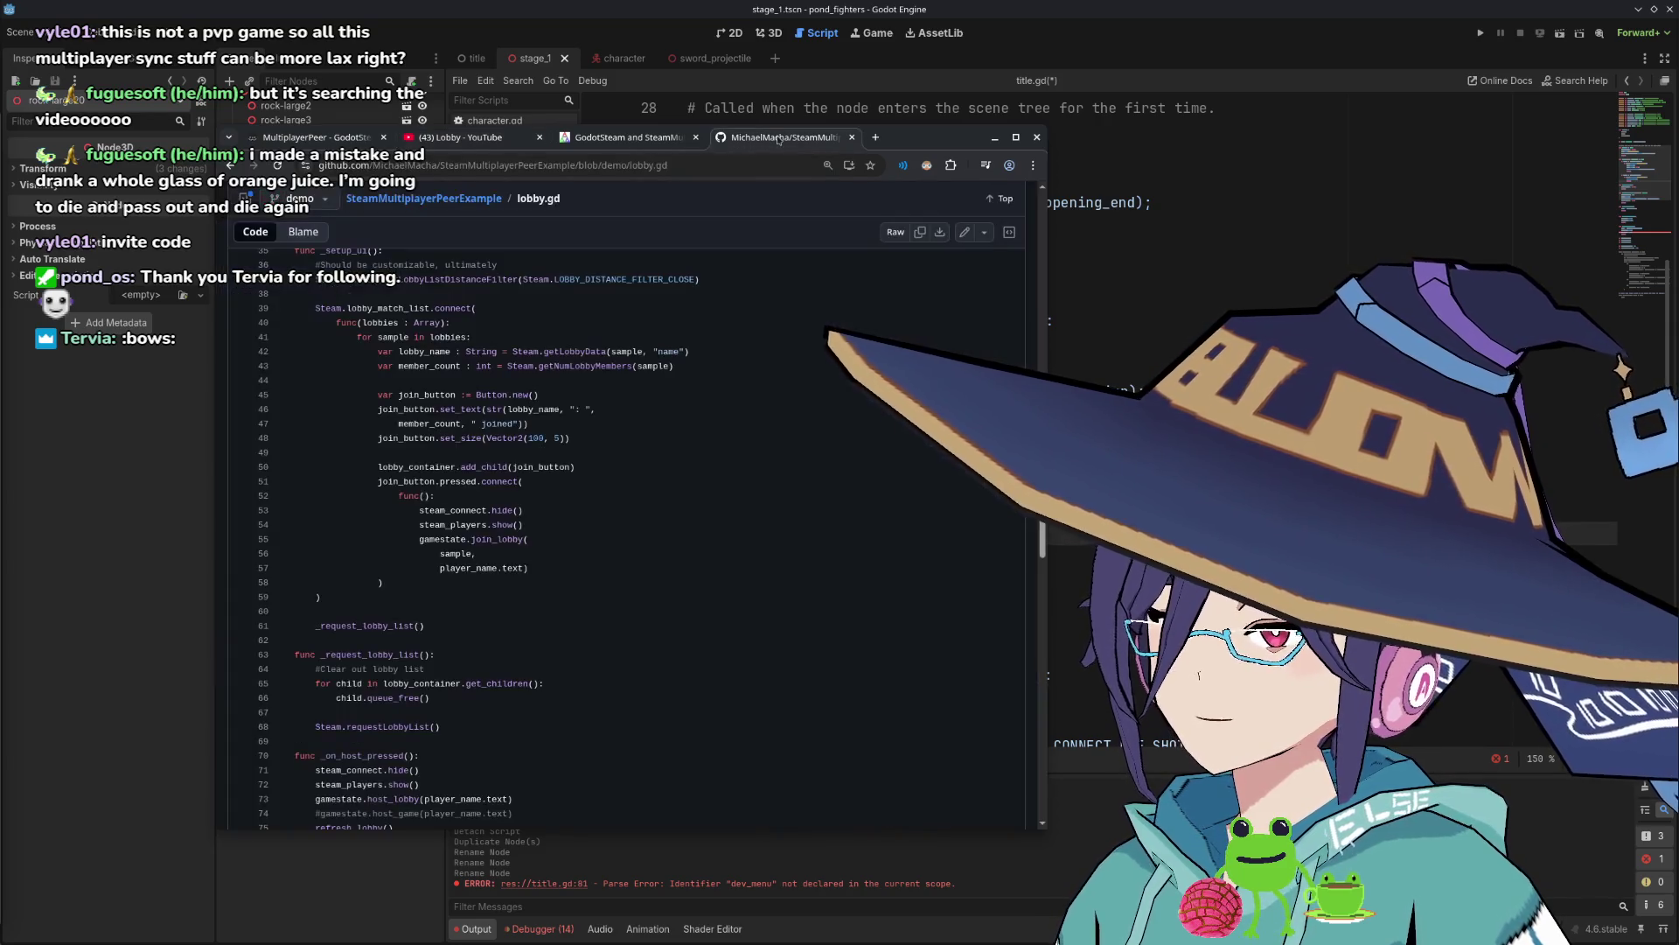
Return to the Lobby video on YouTube and expand its full description.
scroll(434, 648, "up", 5)
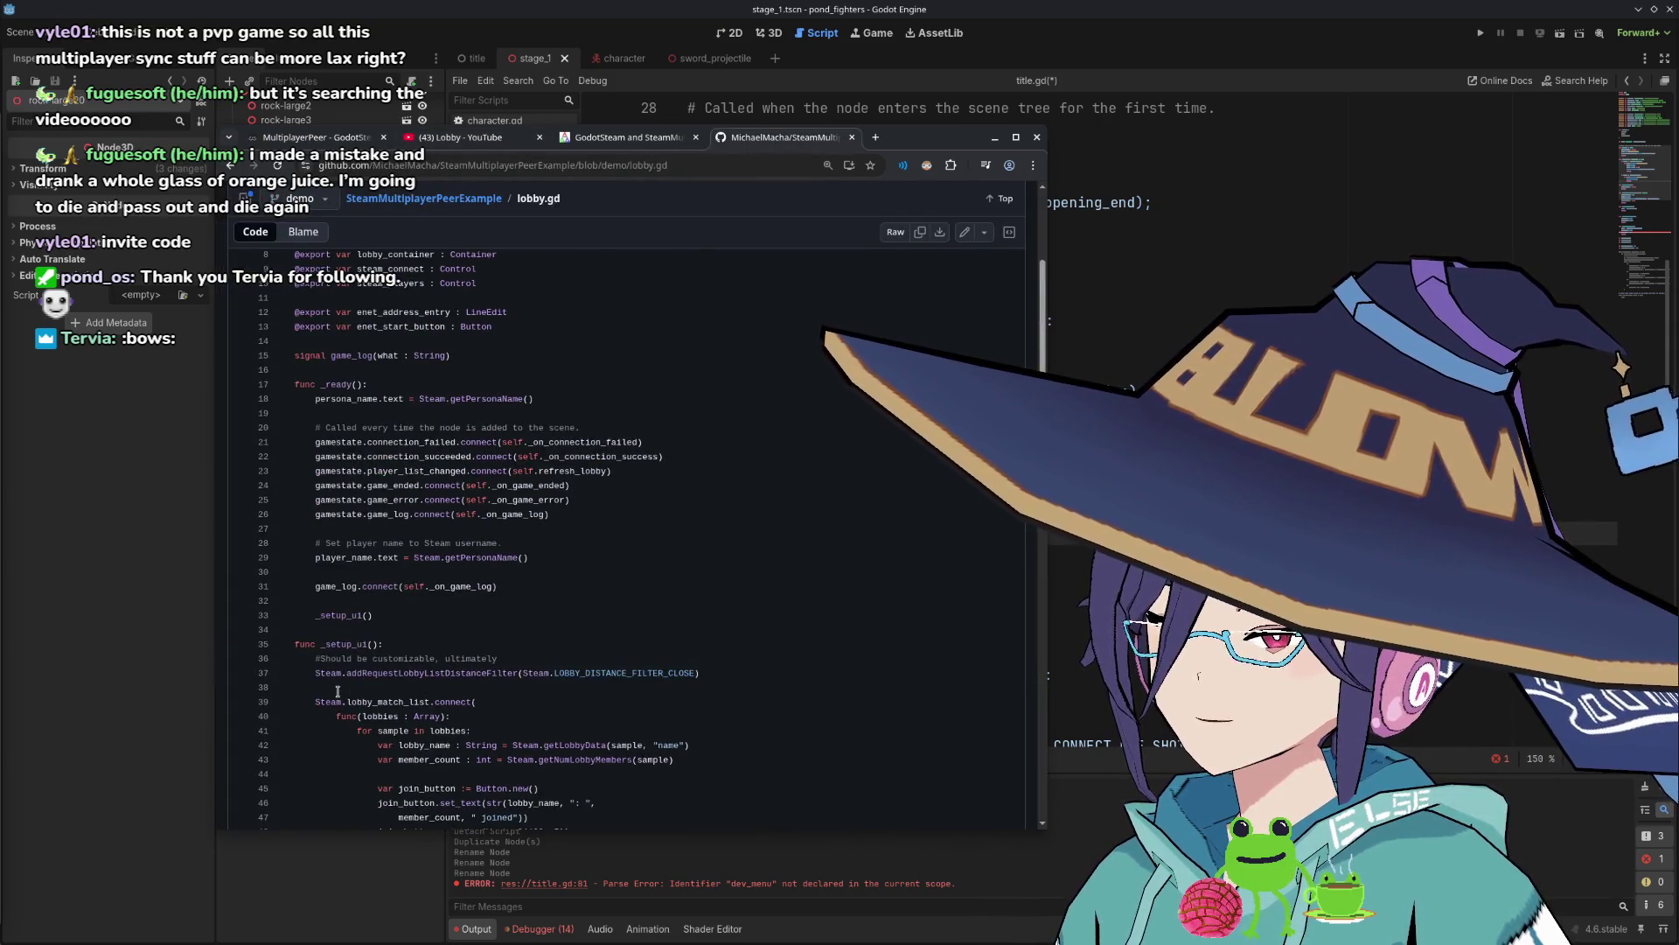
left_click(485, 139)
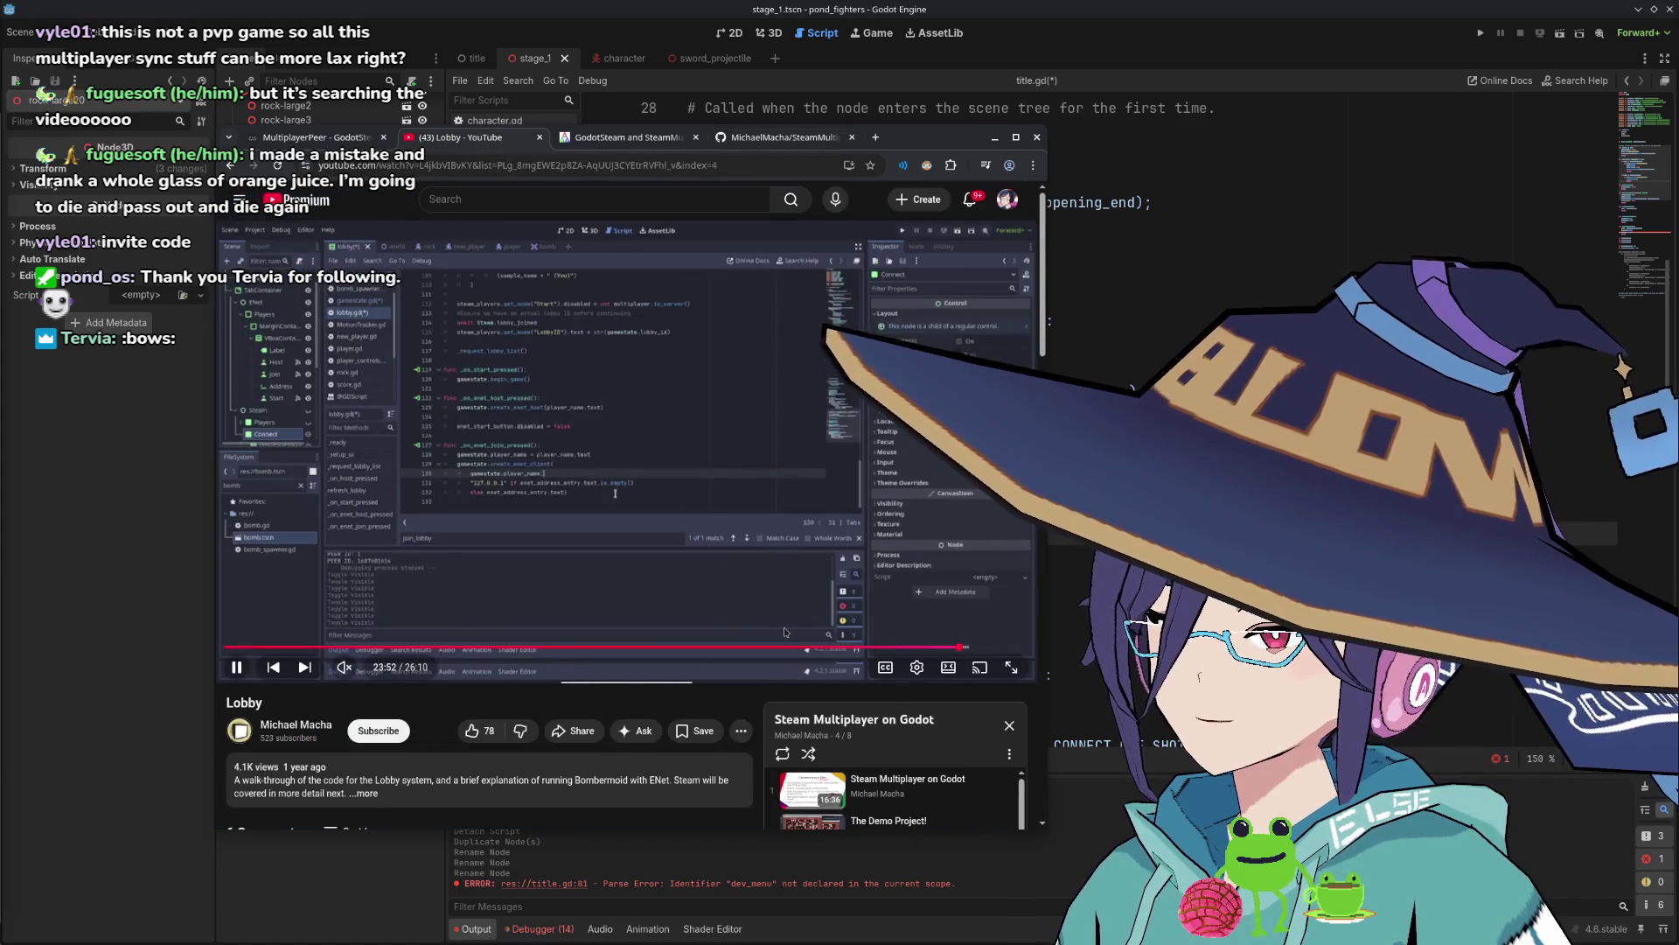
scroll(907, 542, "down", 5)
scroll(910, 533, "down", 2)
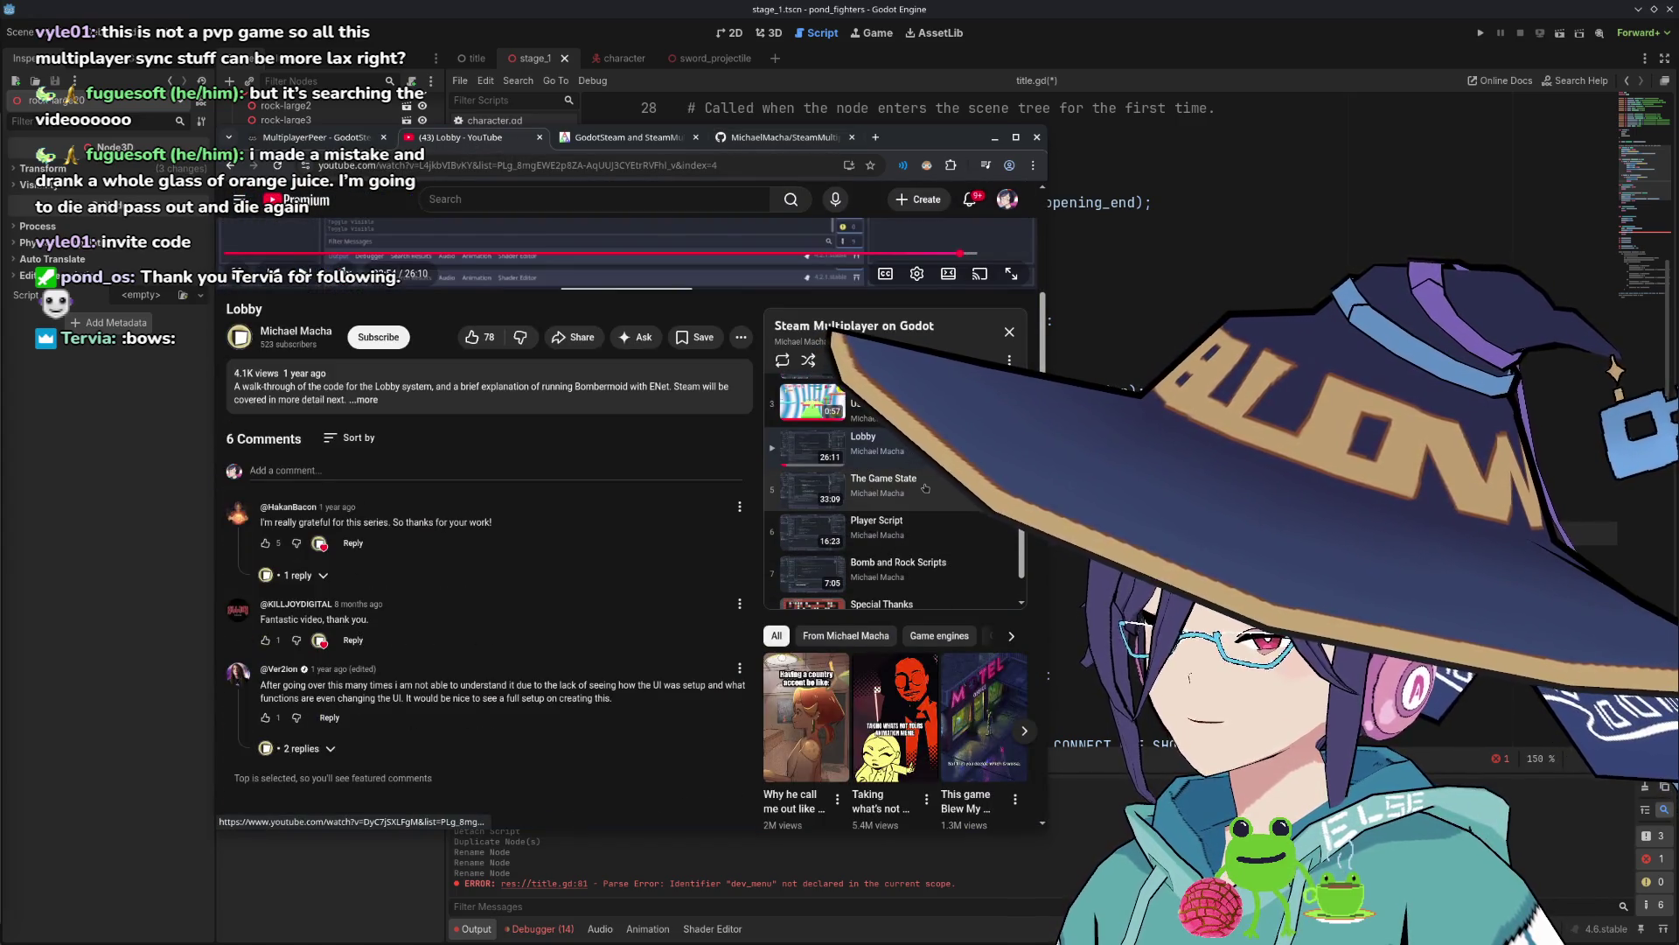
scroll(912, 473, "down", 1)
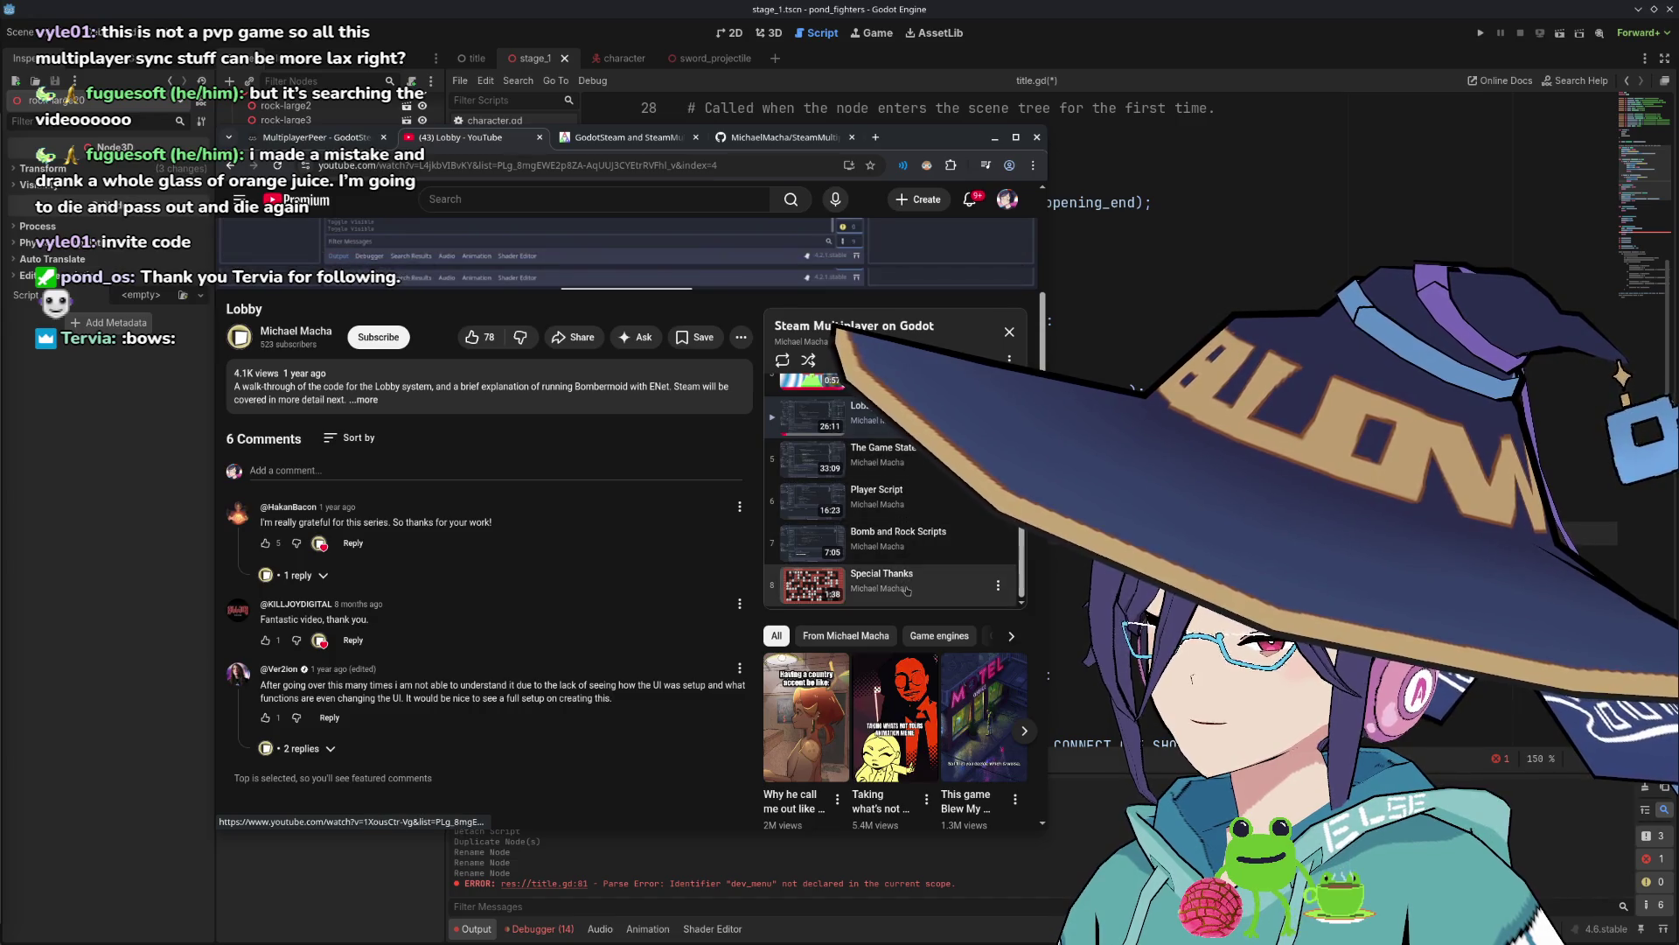
scroll(927, 542, "up", 5)
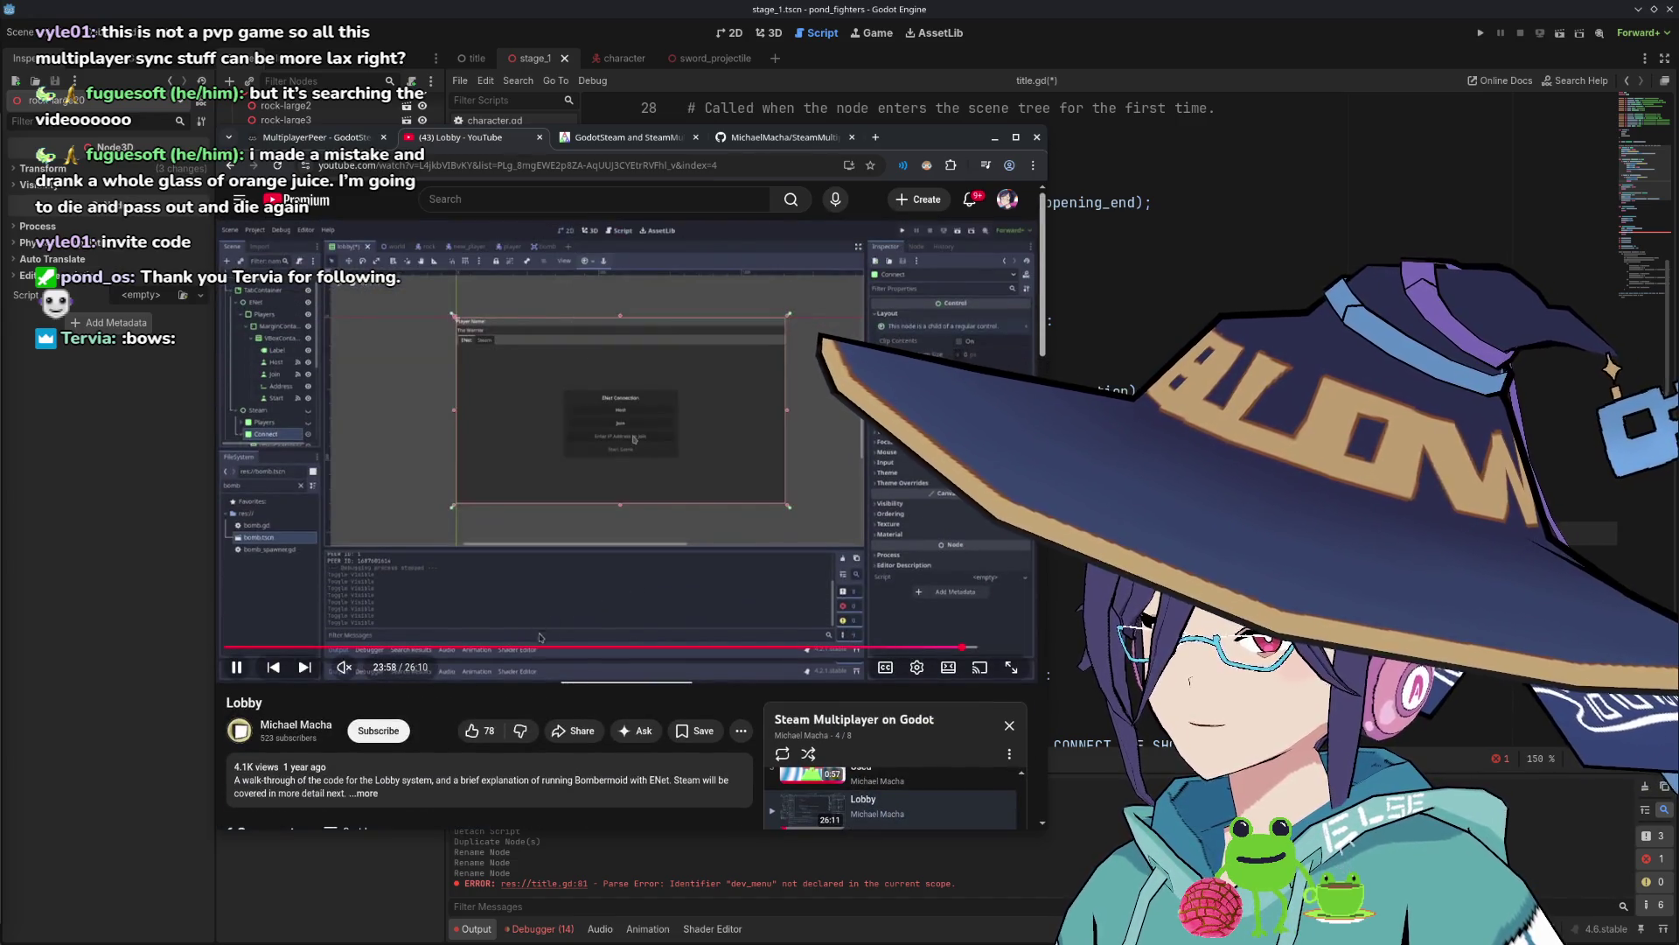
scroll(528, 691, "down", 1)
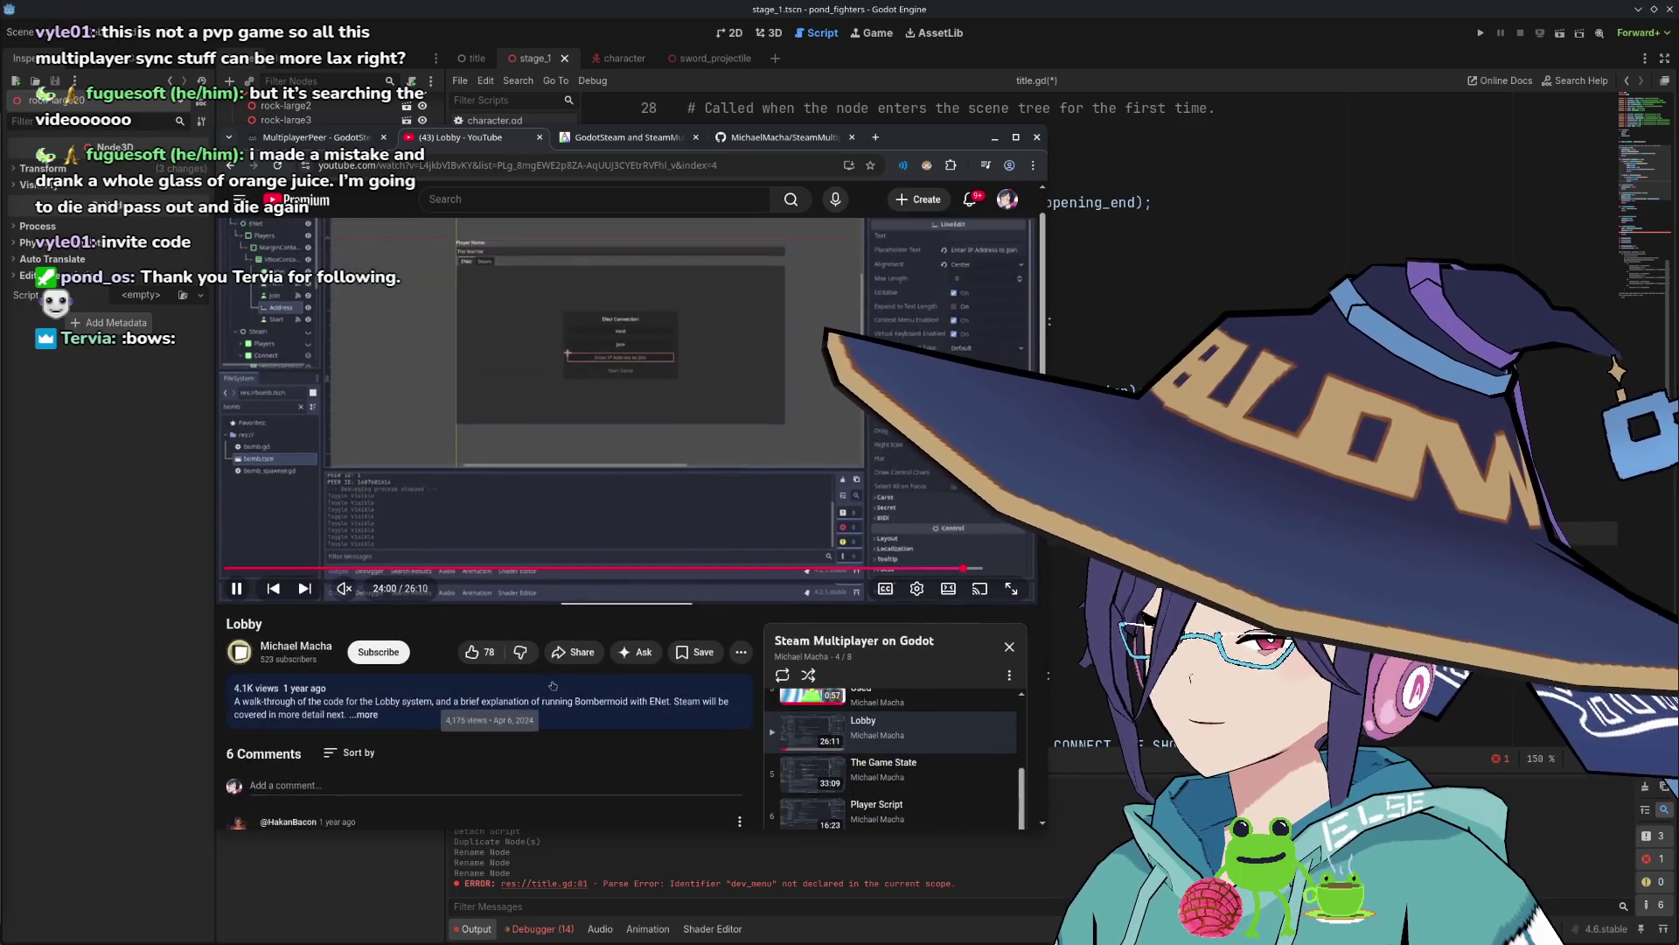
left_click(528, 691)
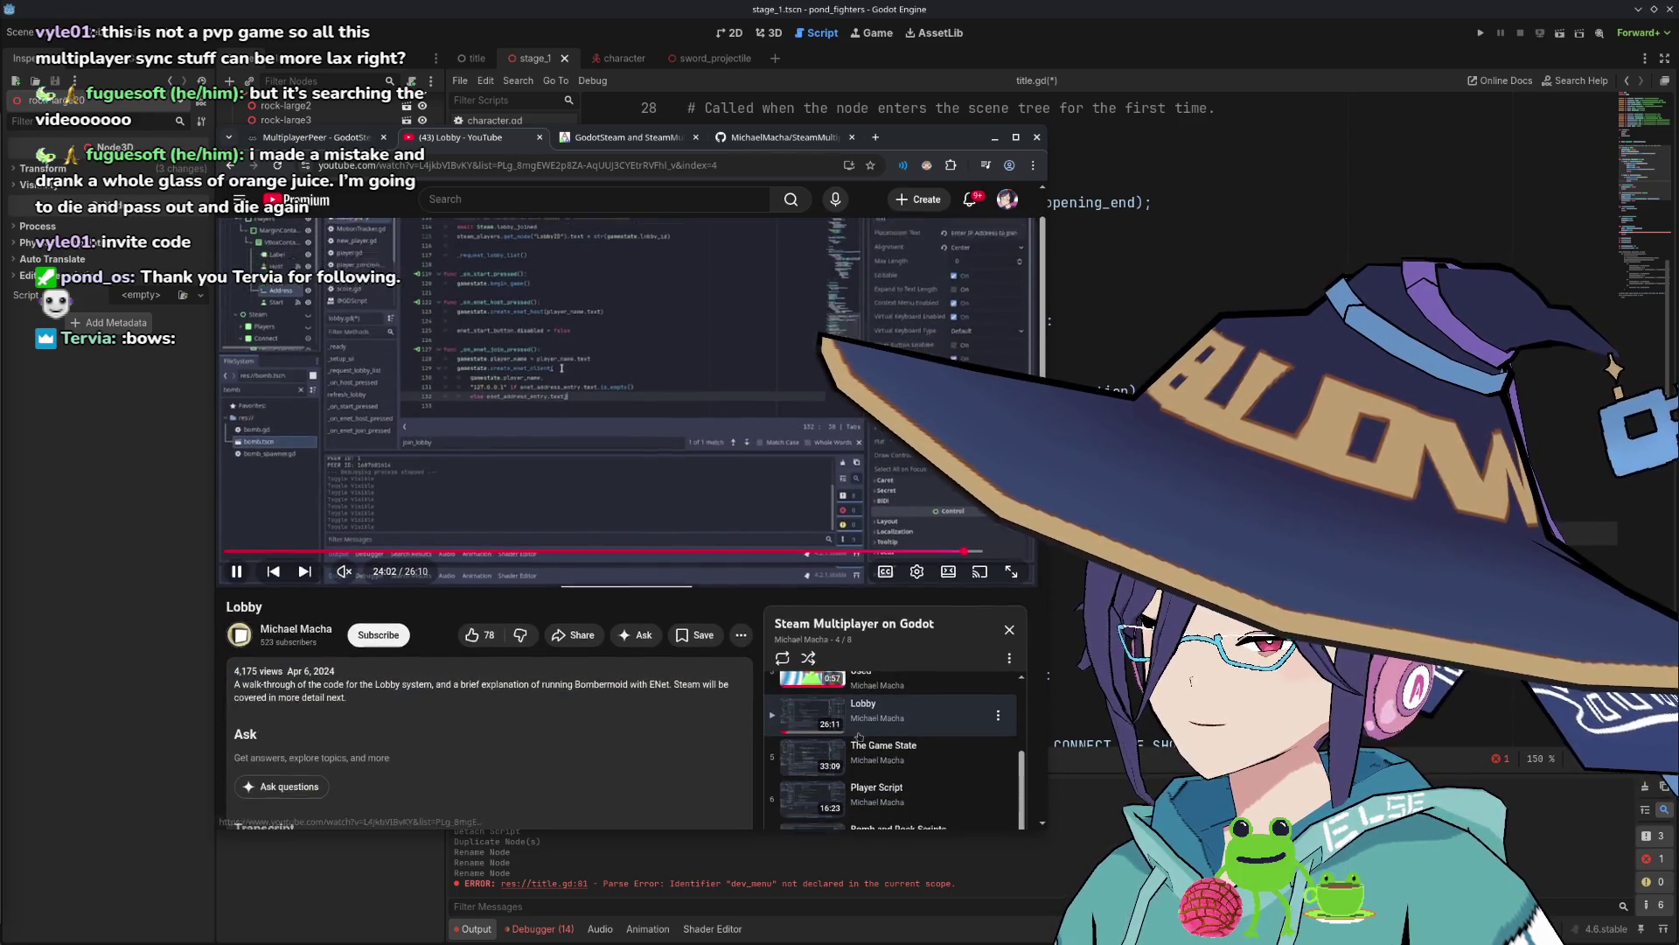
Open The Game State video and read its description, comparing it with the Lobby video's.
left_click(304, 588)
scroll(542, 647, "down", 1)
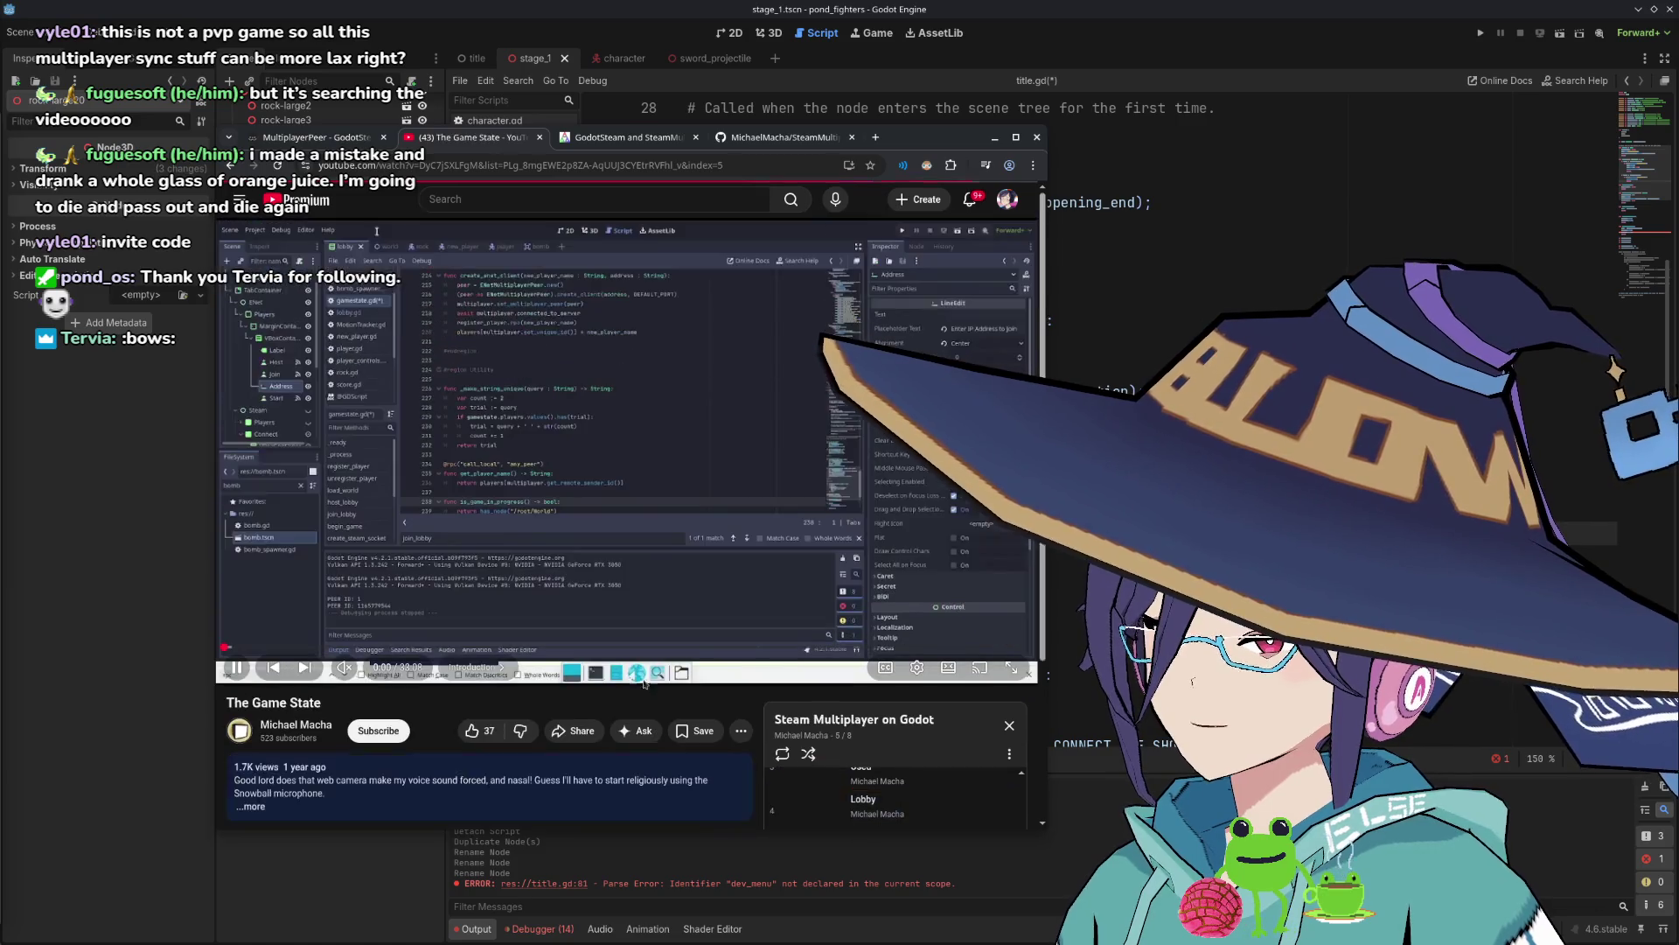
left_click(583, 715)
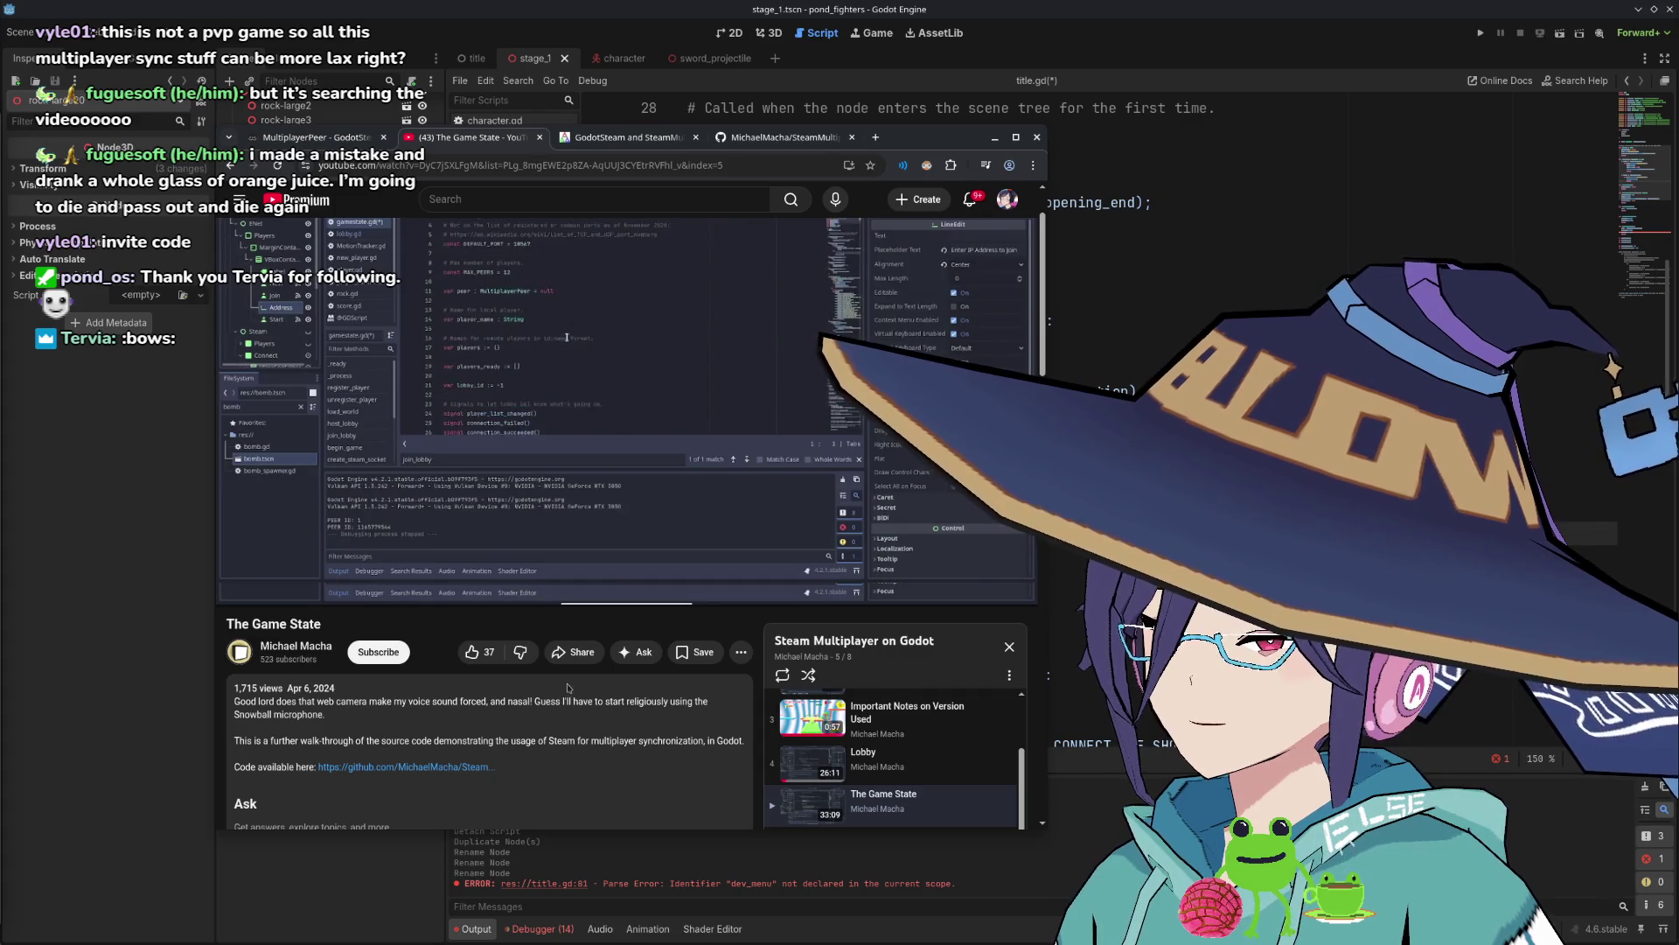
key("alt+Left")
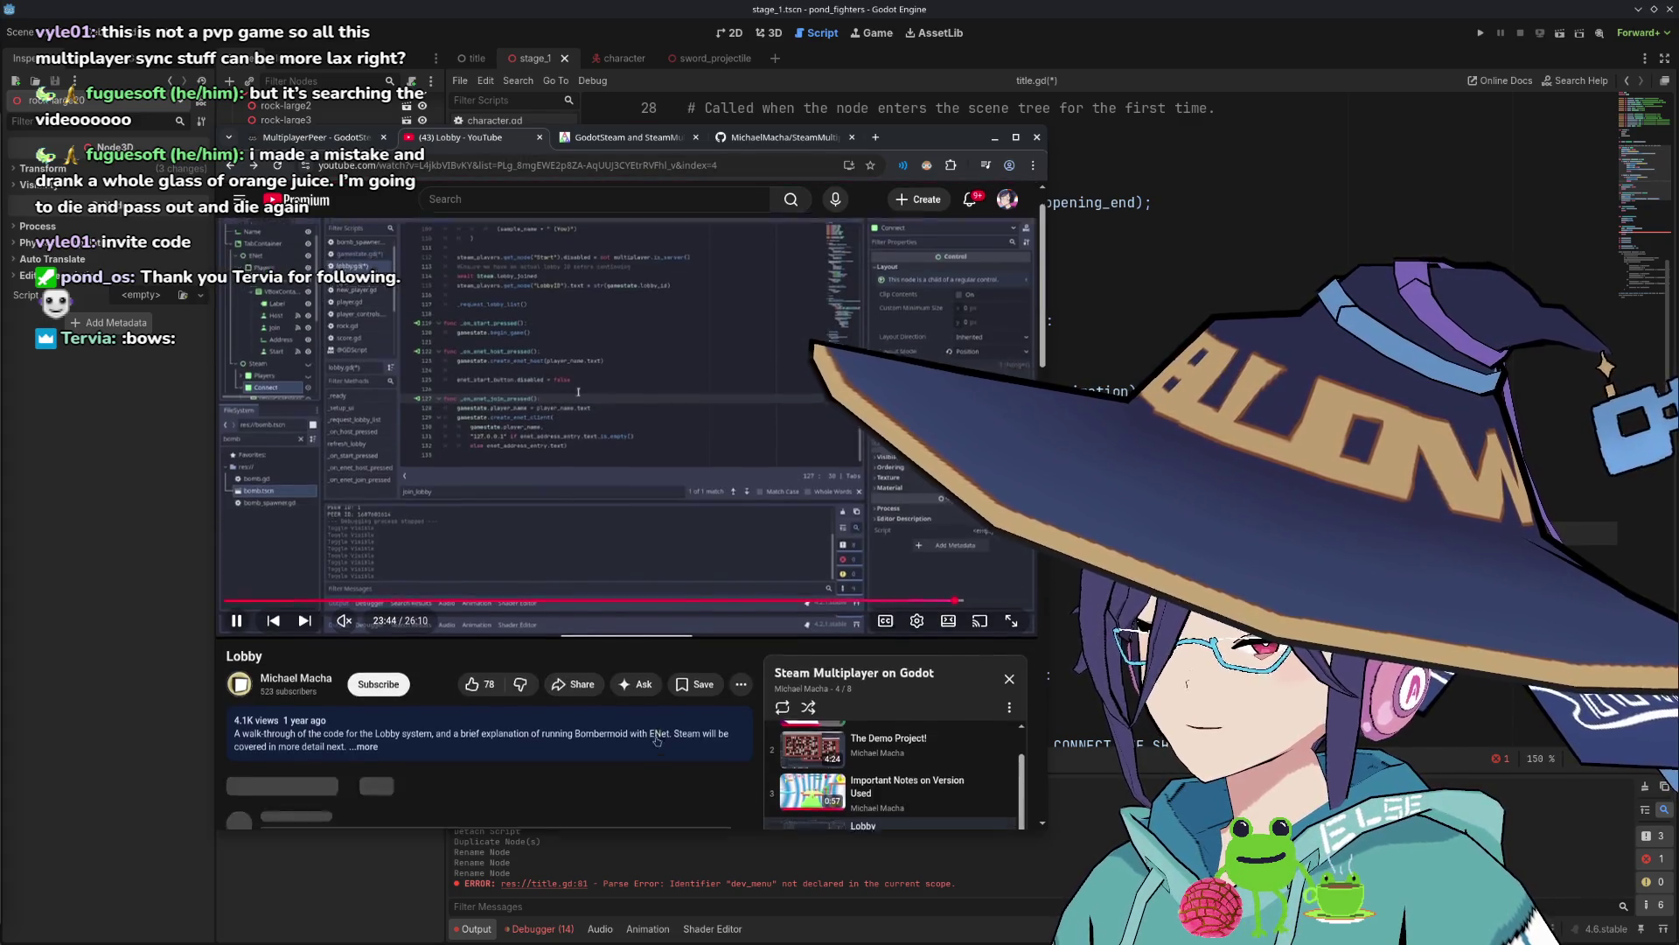
left_click(682, 678)
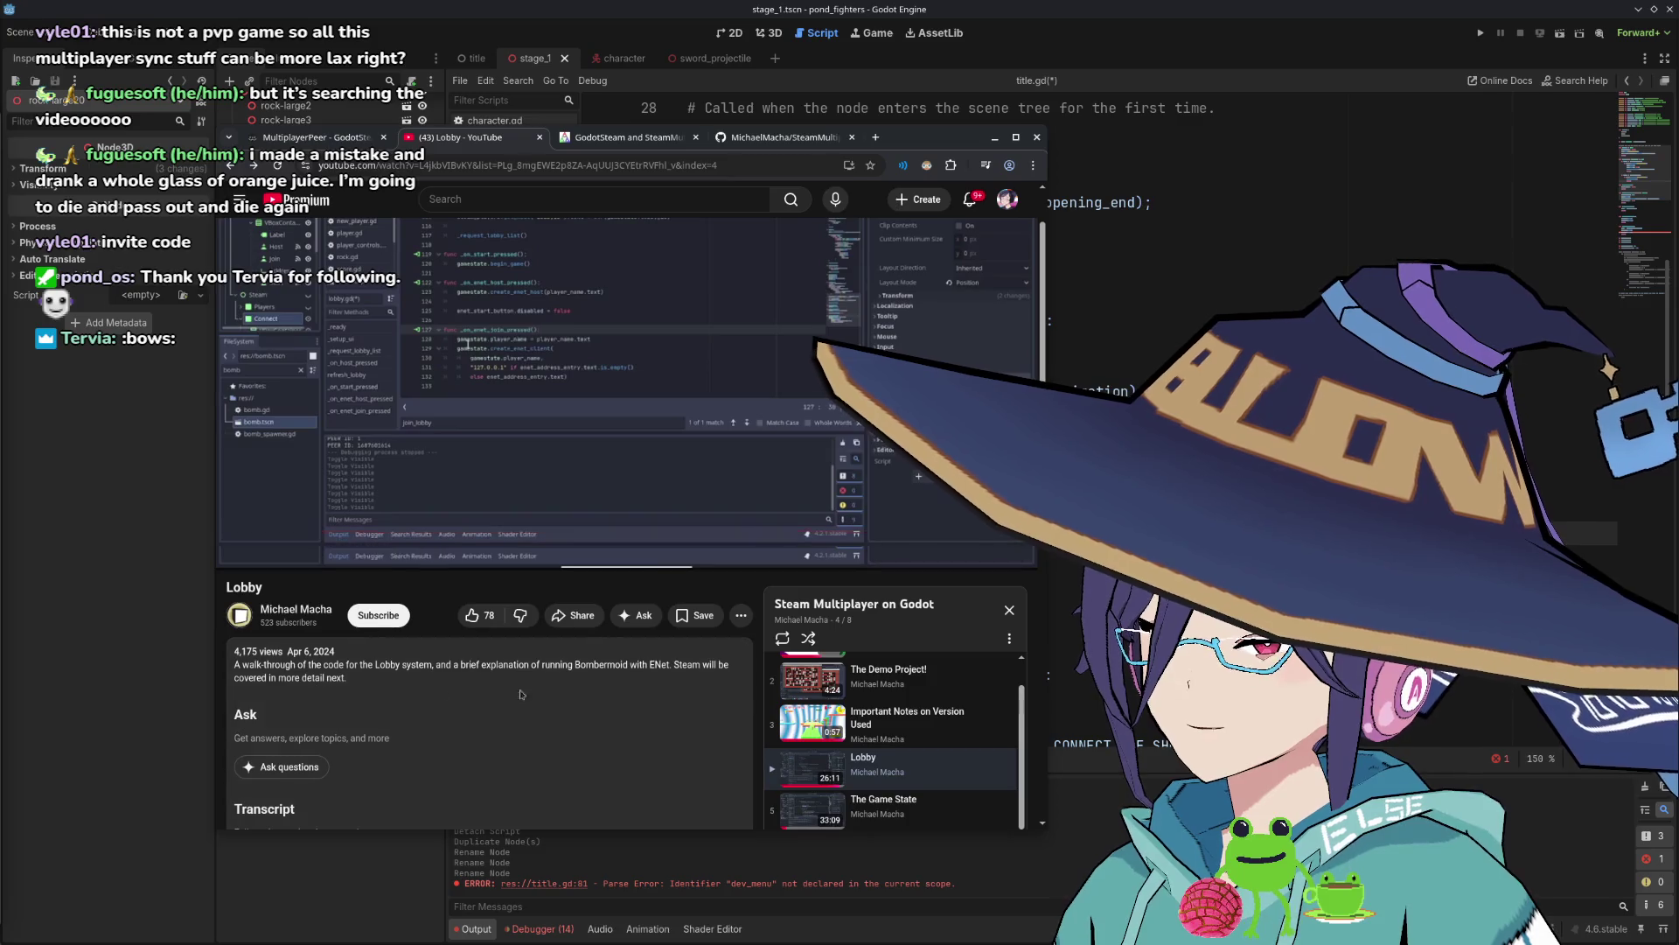
key("alt+Right")
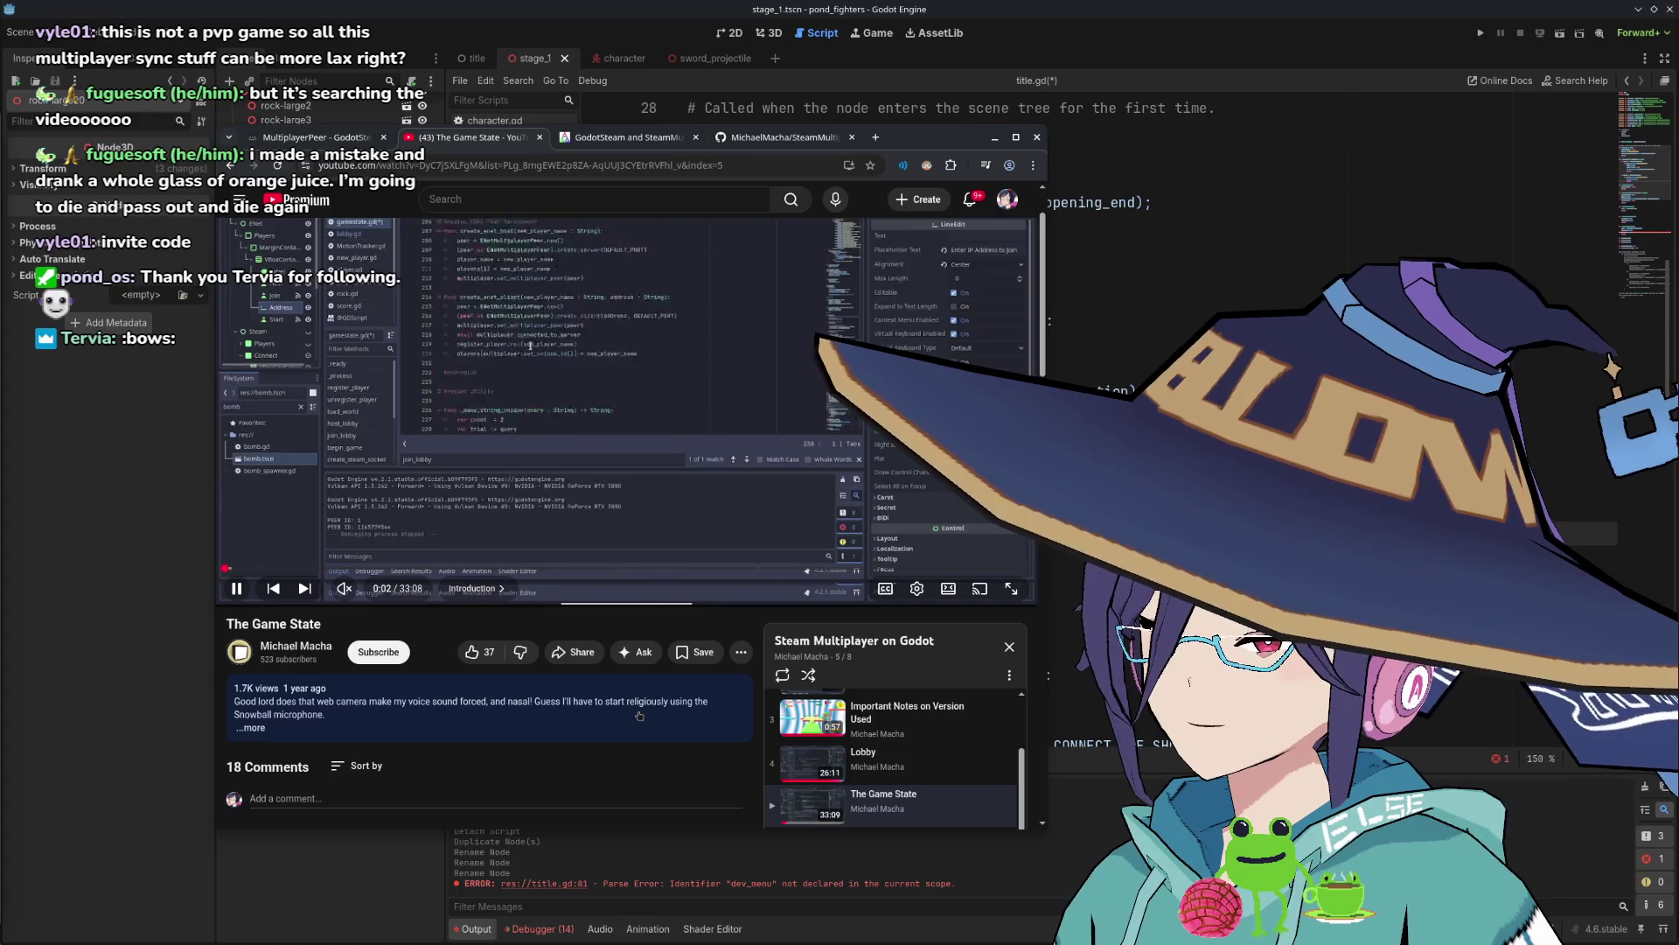
left_click(486, 724)
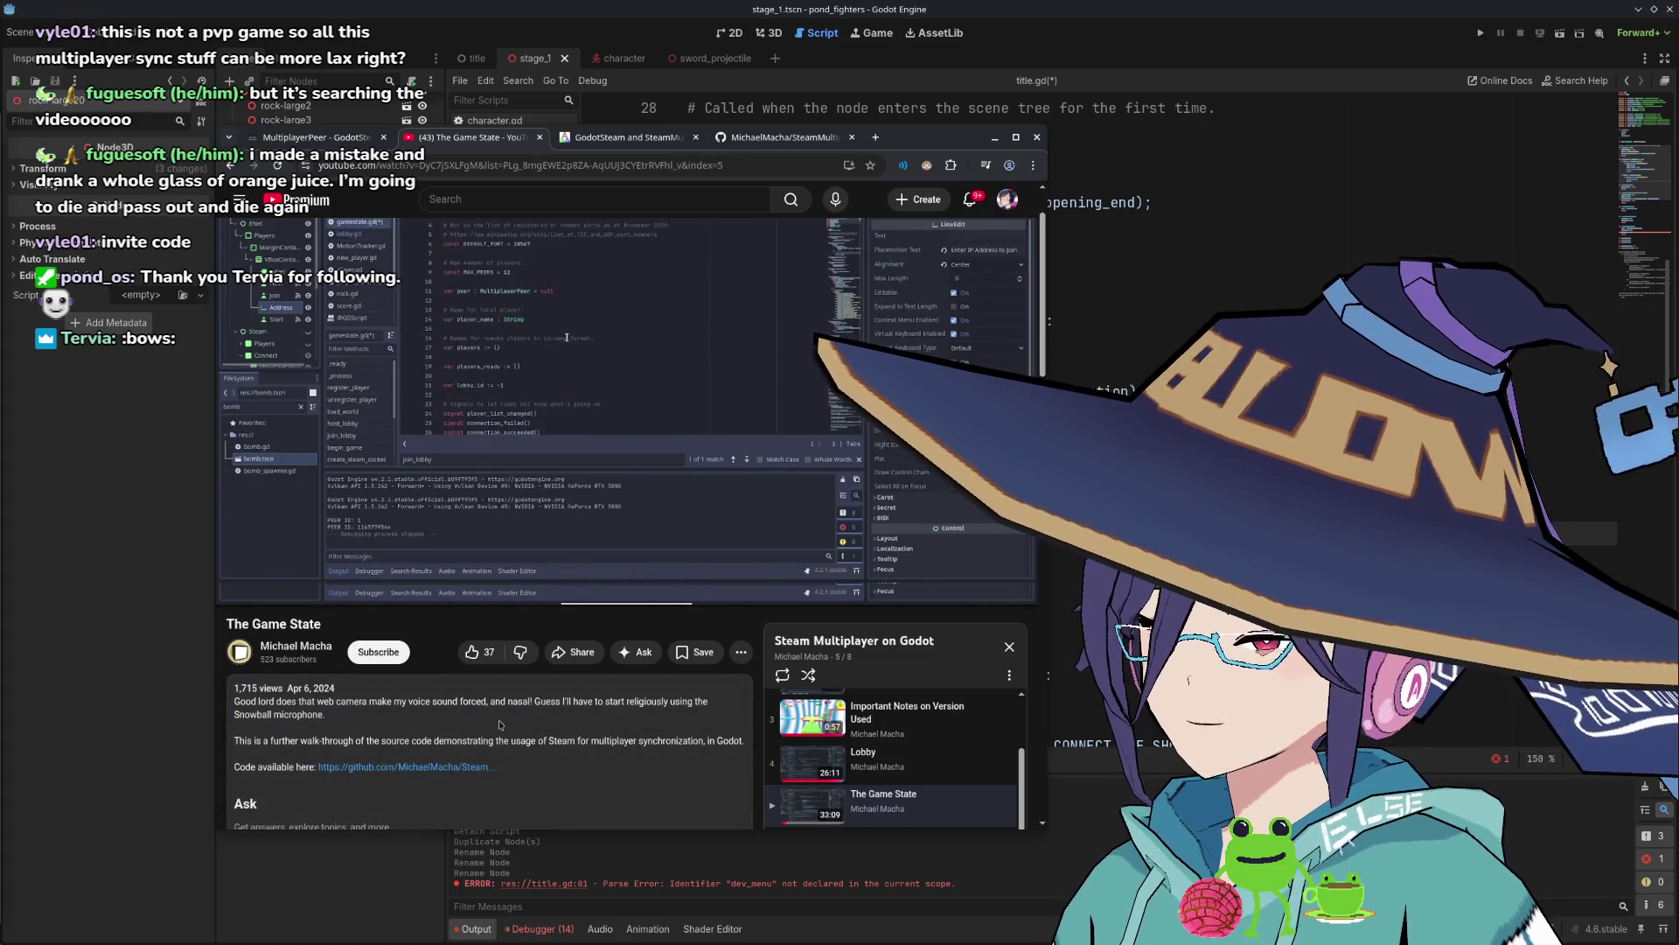
left_click_drag(302, 742, 507, 747)
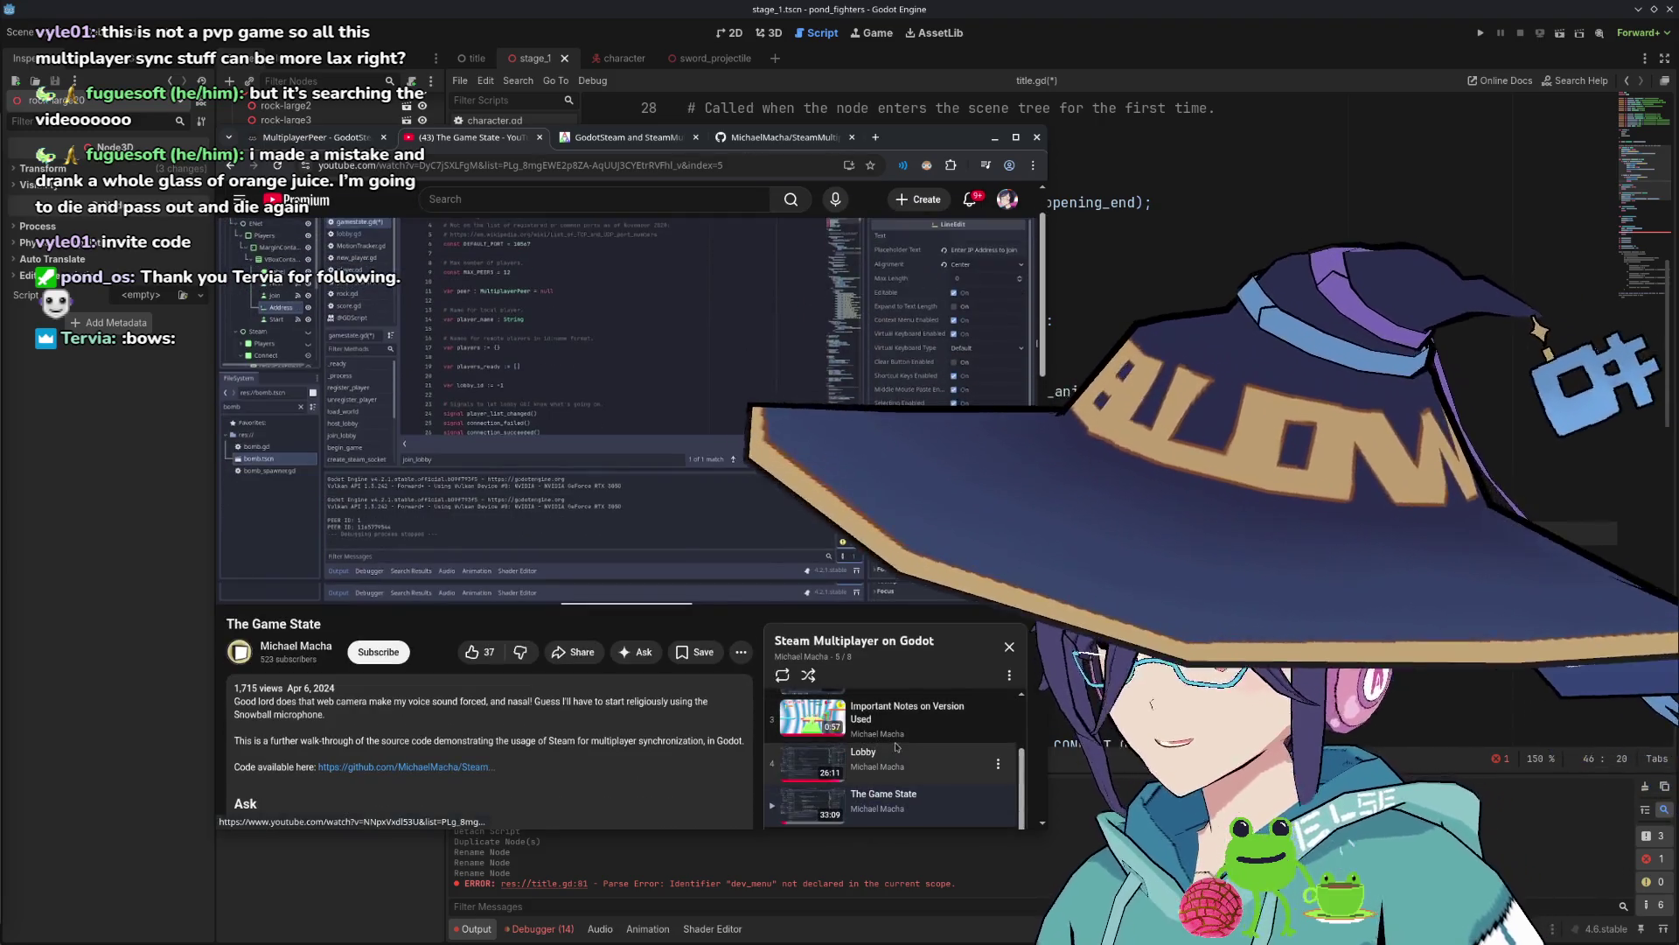
Return to the Lobby video and rewind it to about 0:41.
left_click(909, 774)
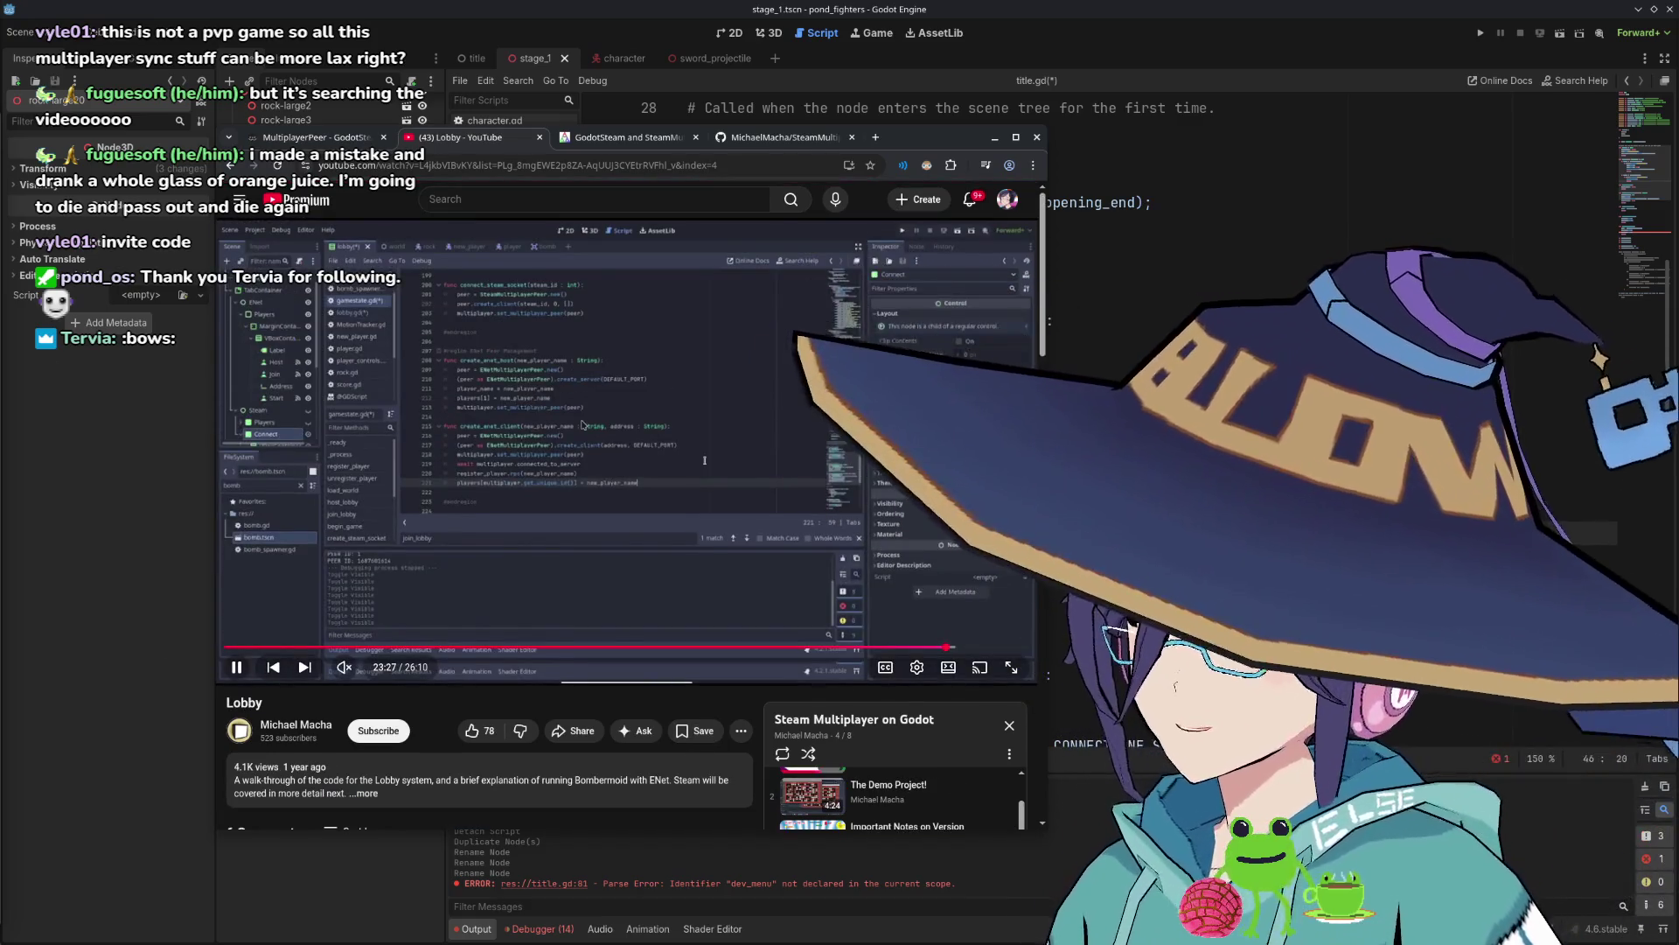
left_click(247, 647)
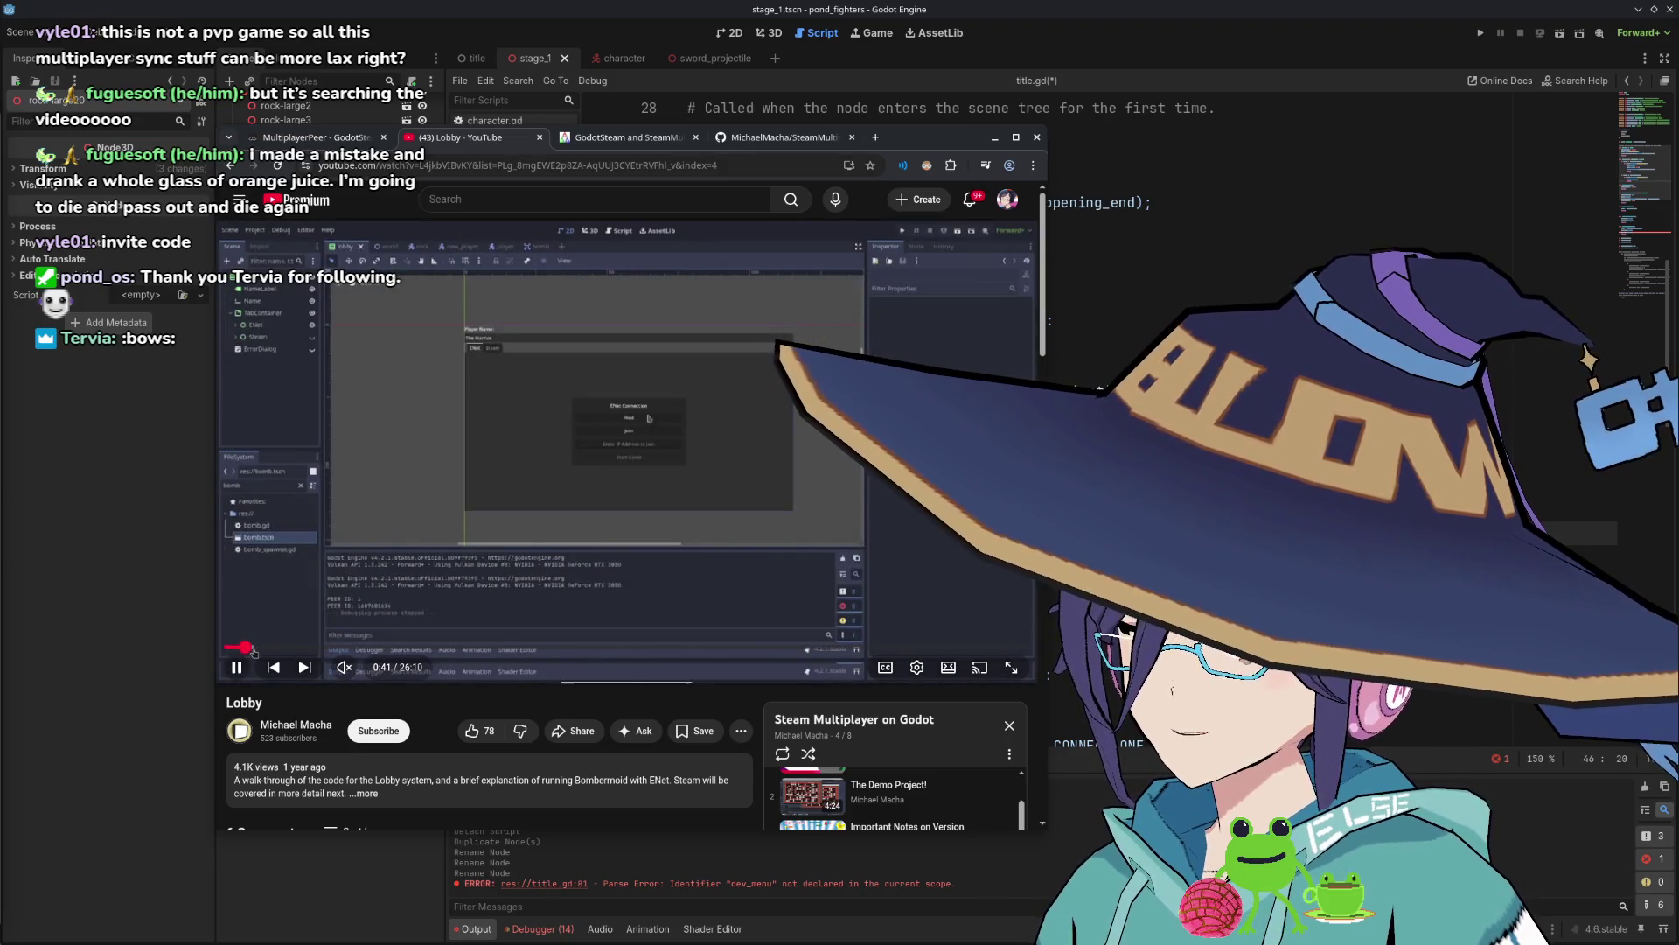
mouse_move(348, 670)
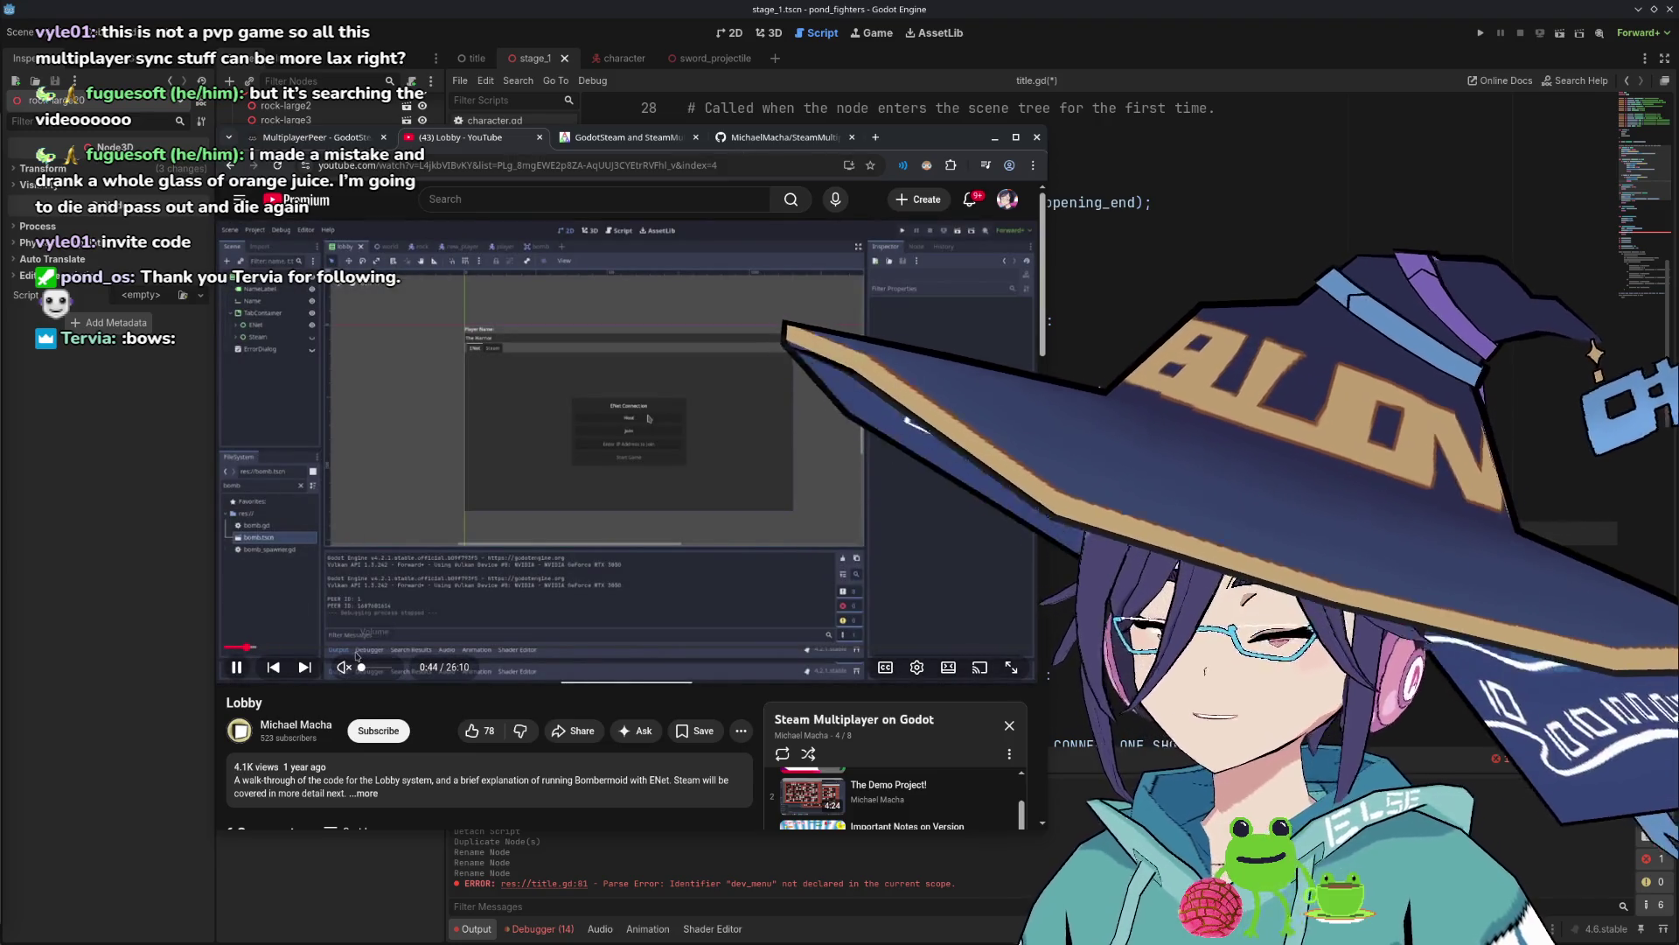
Raise the Lobby video's volume slightly, then mute it and turn on English auto-captions.
left_click_drag(363, 668, 365, 671)
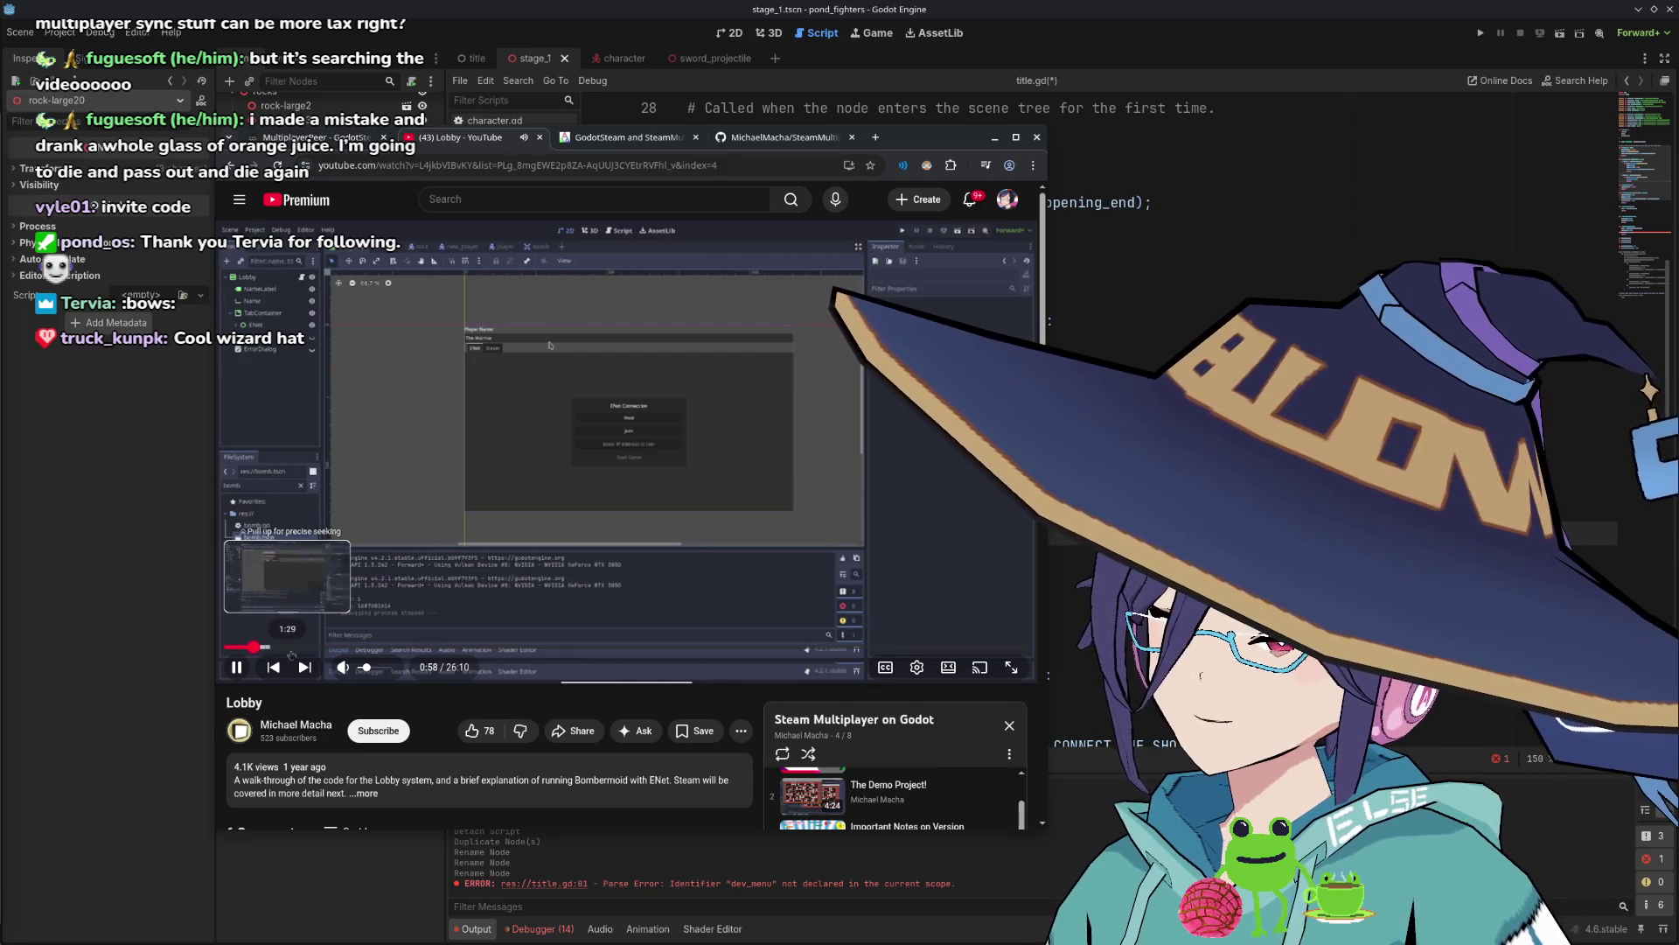
left_click(343, 667)
left_click(889, 667)
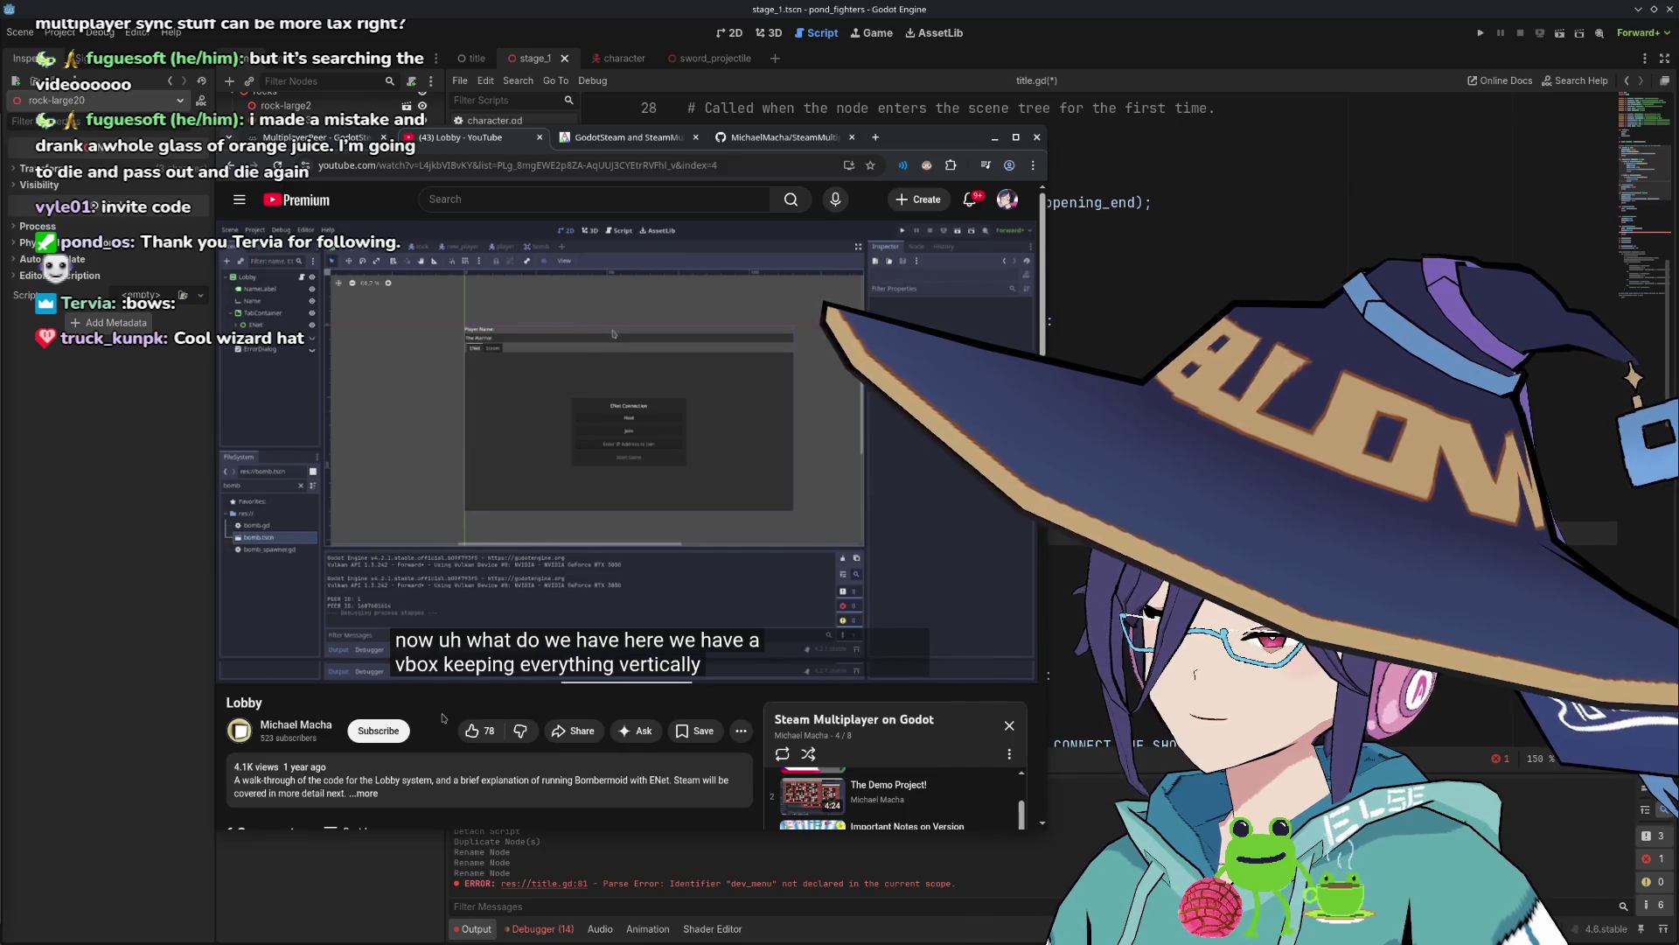
Pause and resume the Lobby video, then bring the Godot editor back in front.
mouse_move(491, 544)
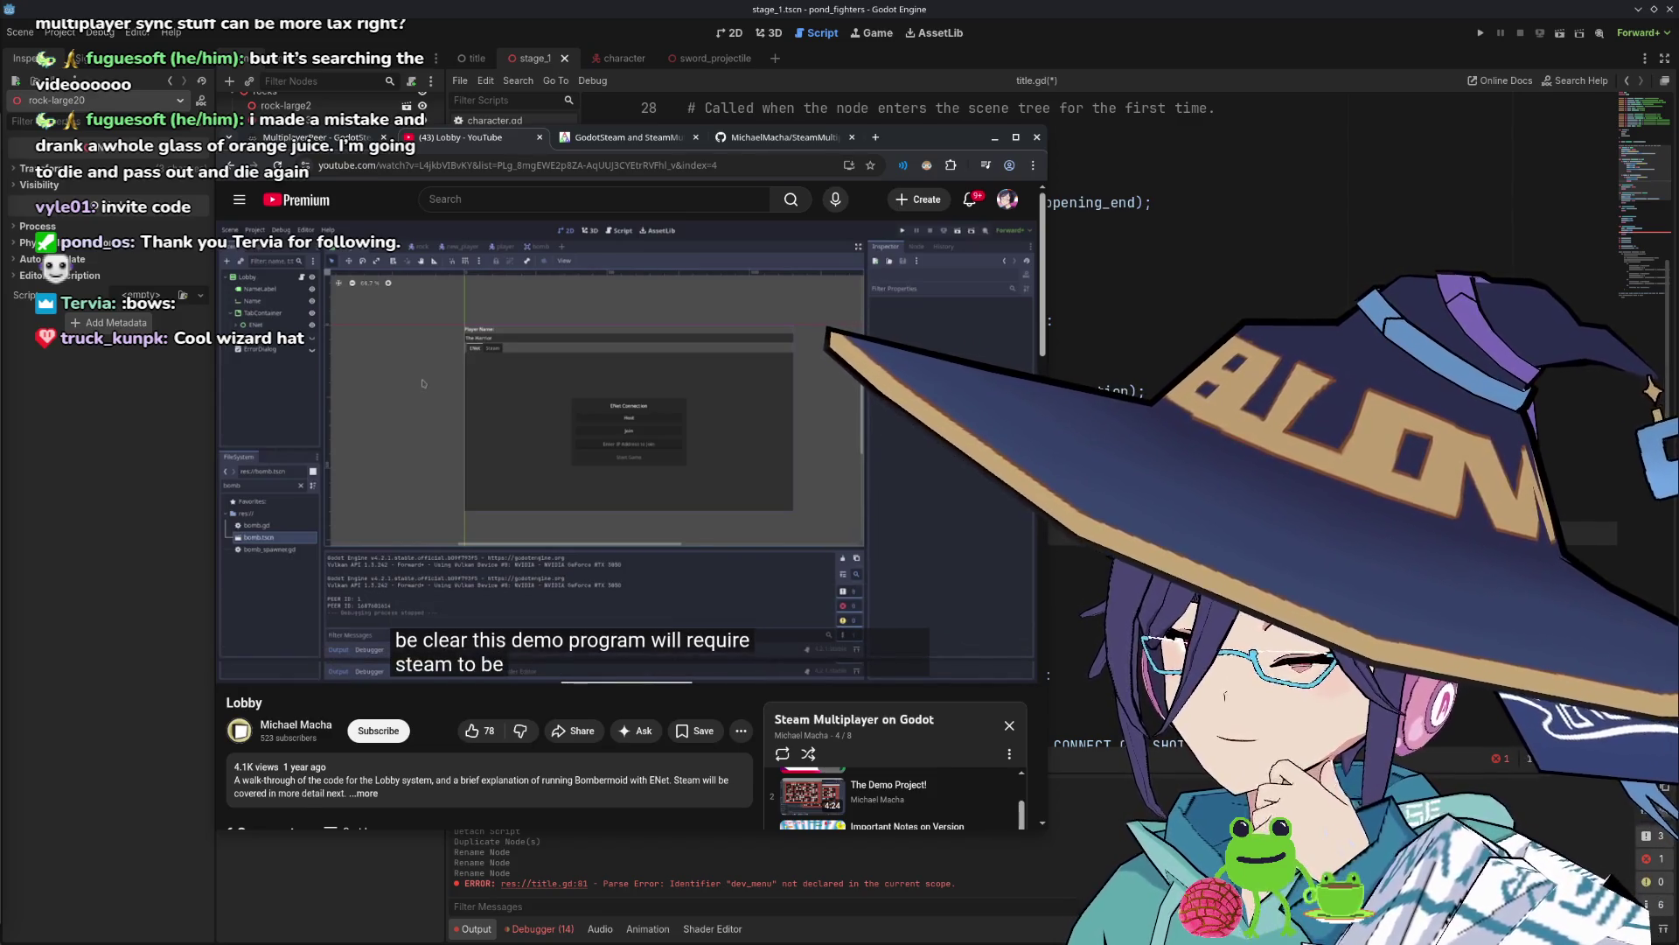
left_click(568, 571)
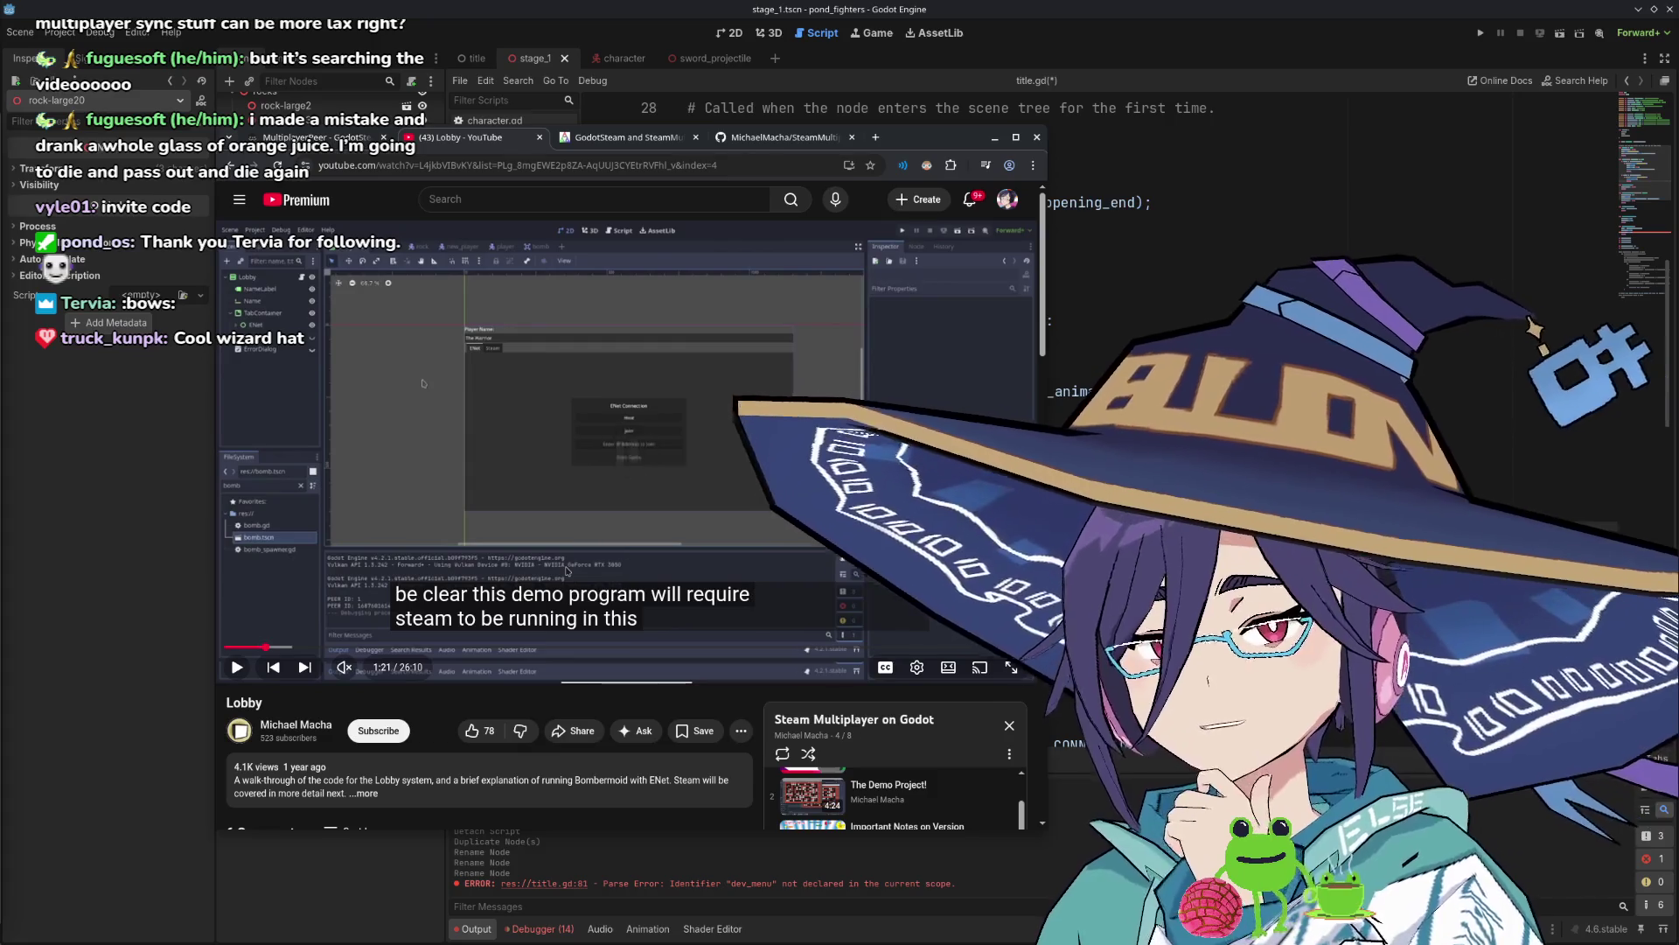
left_click(567, 571)
left_click(495, 67)
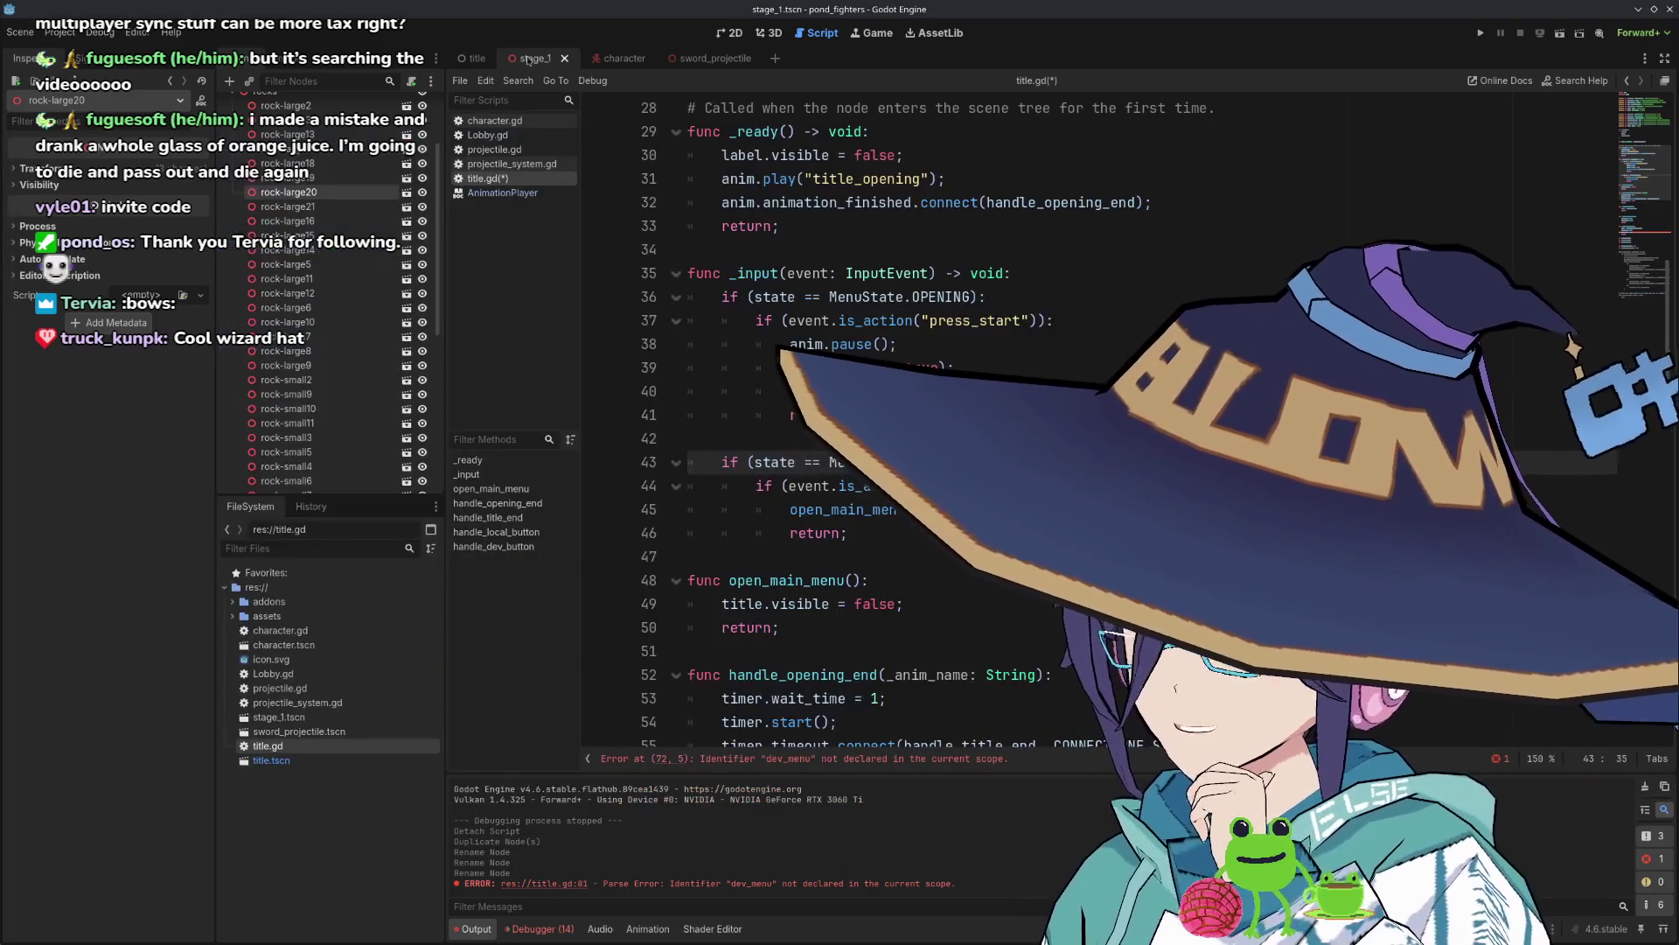
Switch to the title scene and view its four 'Press Start to Join' labels in 2D.
left_click(472, 59)
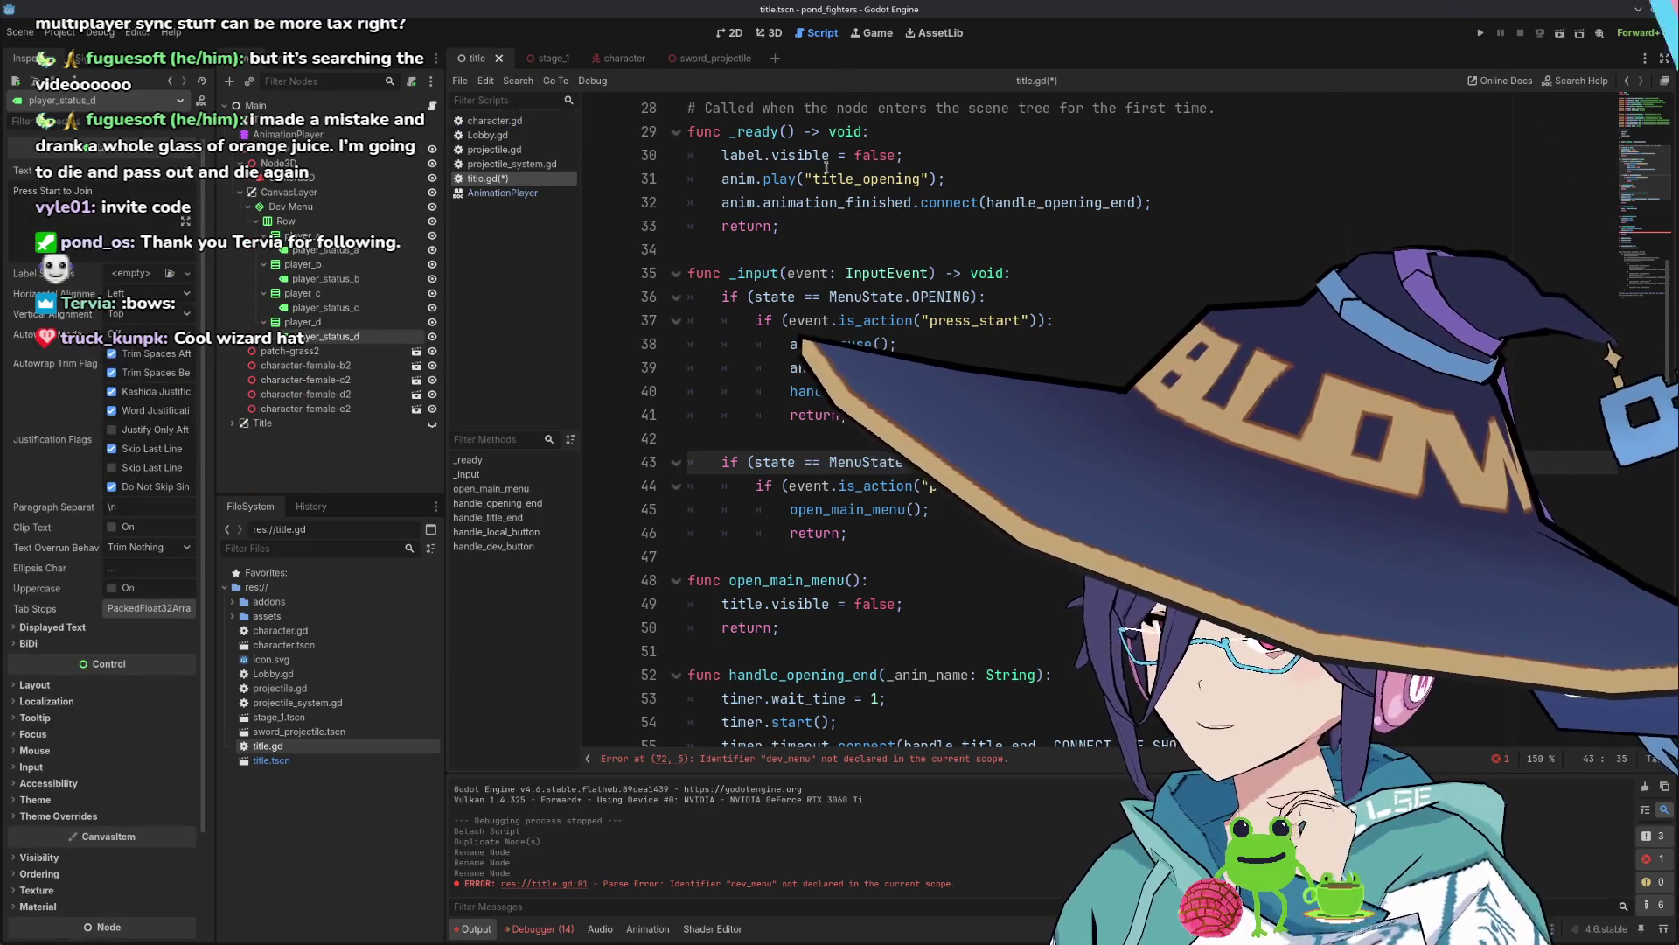
mouse_move(832, 202)
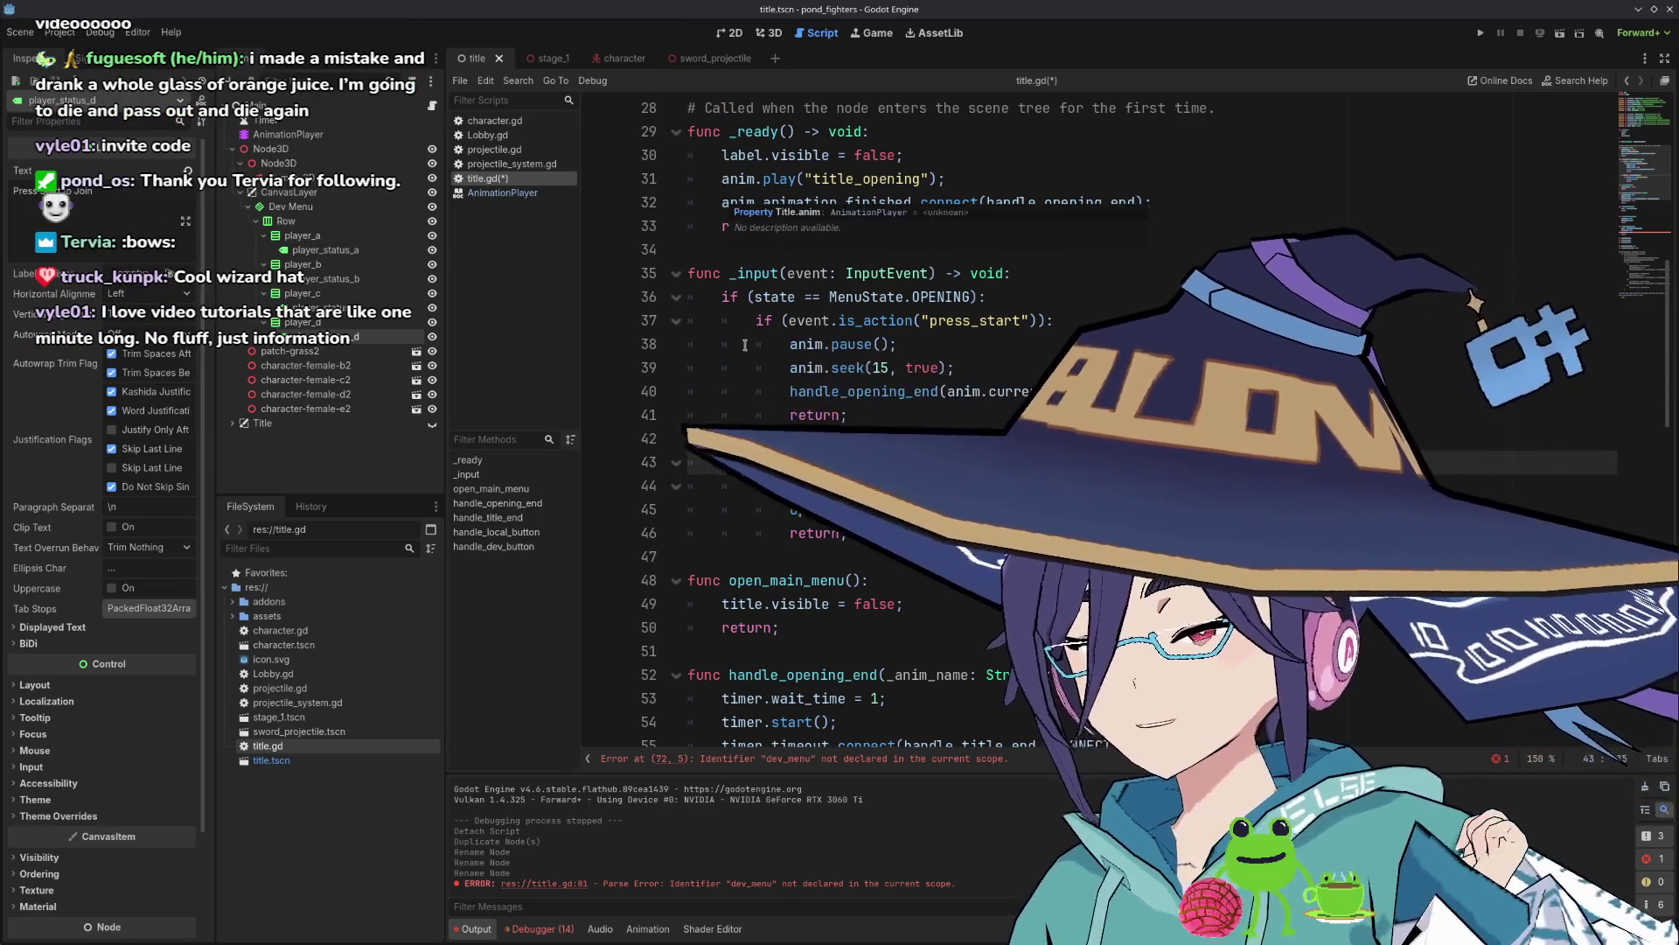
left_click(763, 37)
left_click(811, 39)
In the 2D view, select the first player's status label and its player_a container.
left_click(772, 37)
left_click(736, 35)
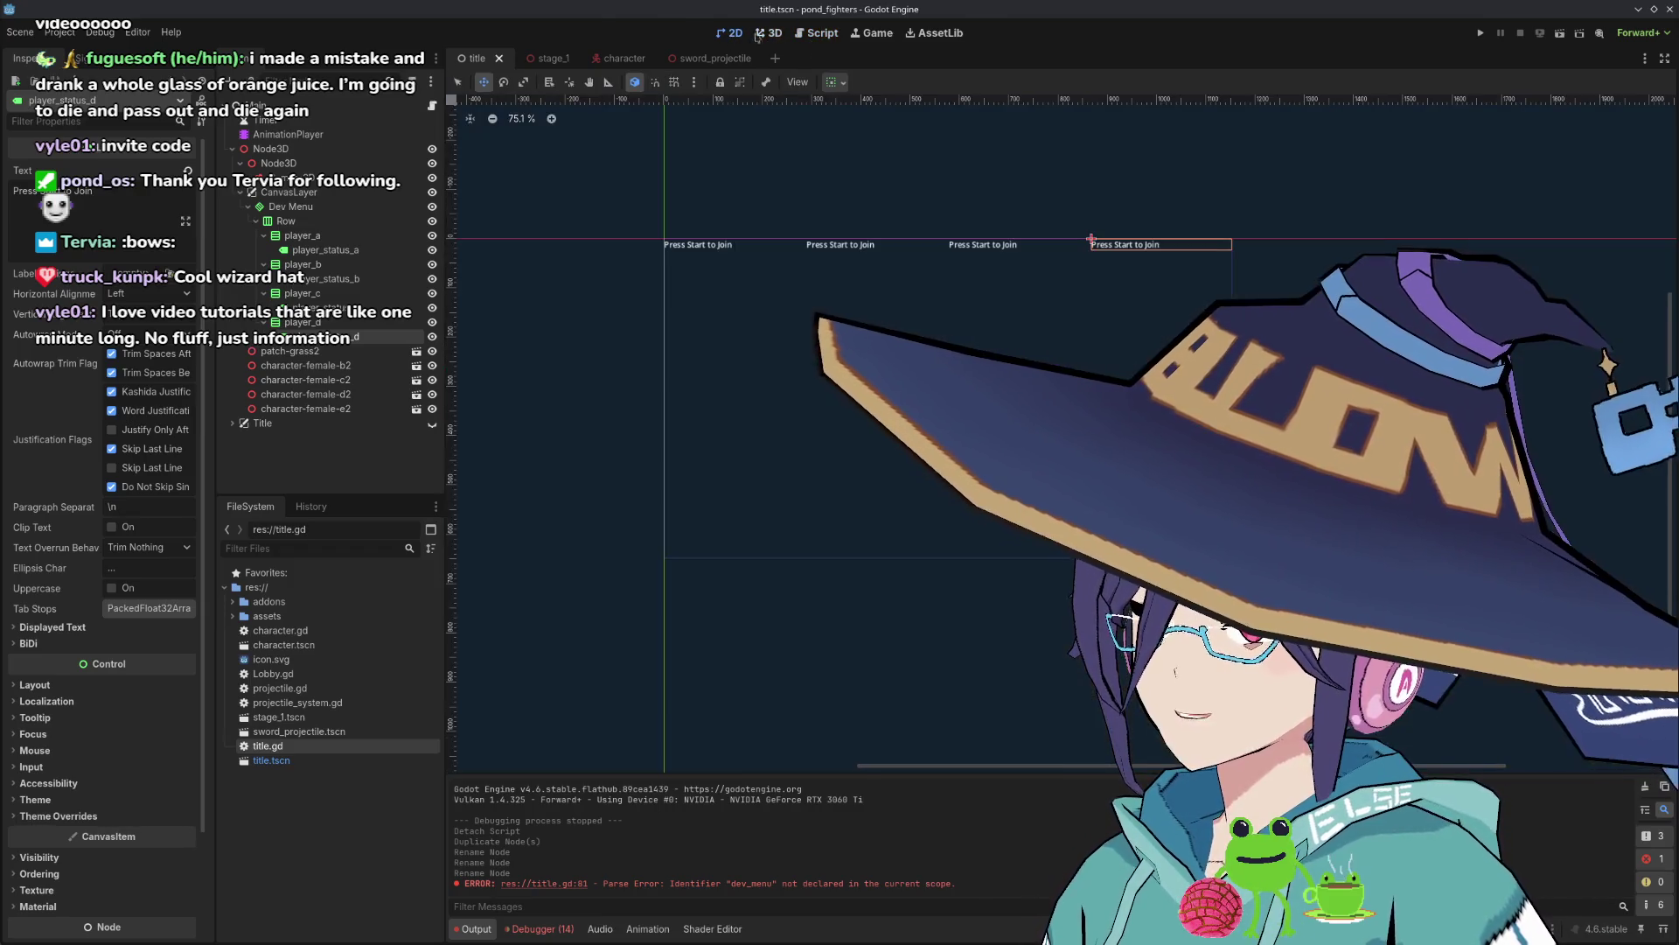
left_click(321, 251)
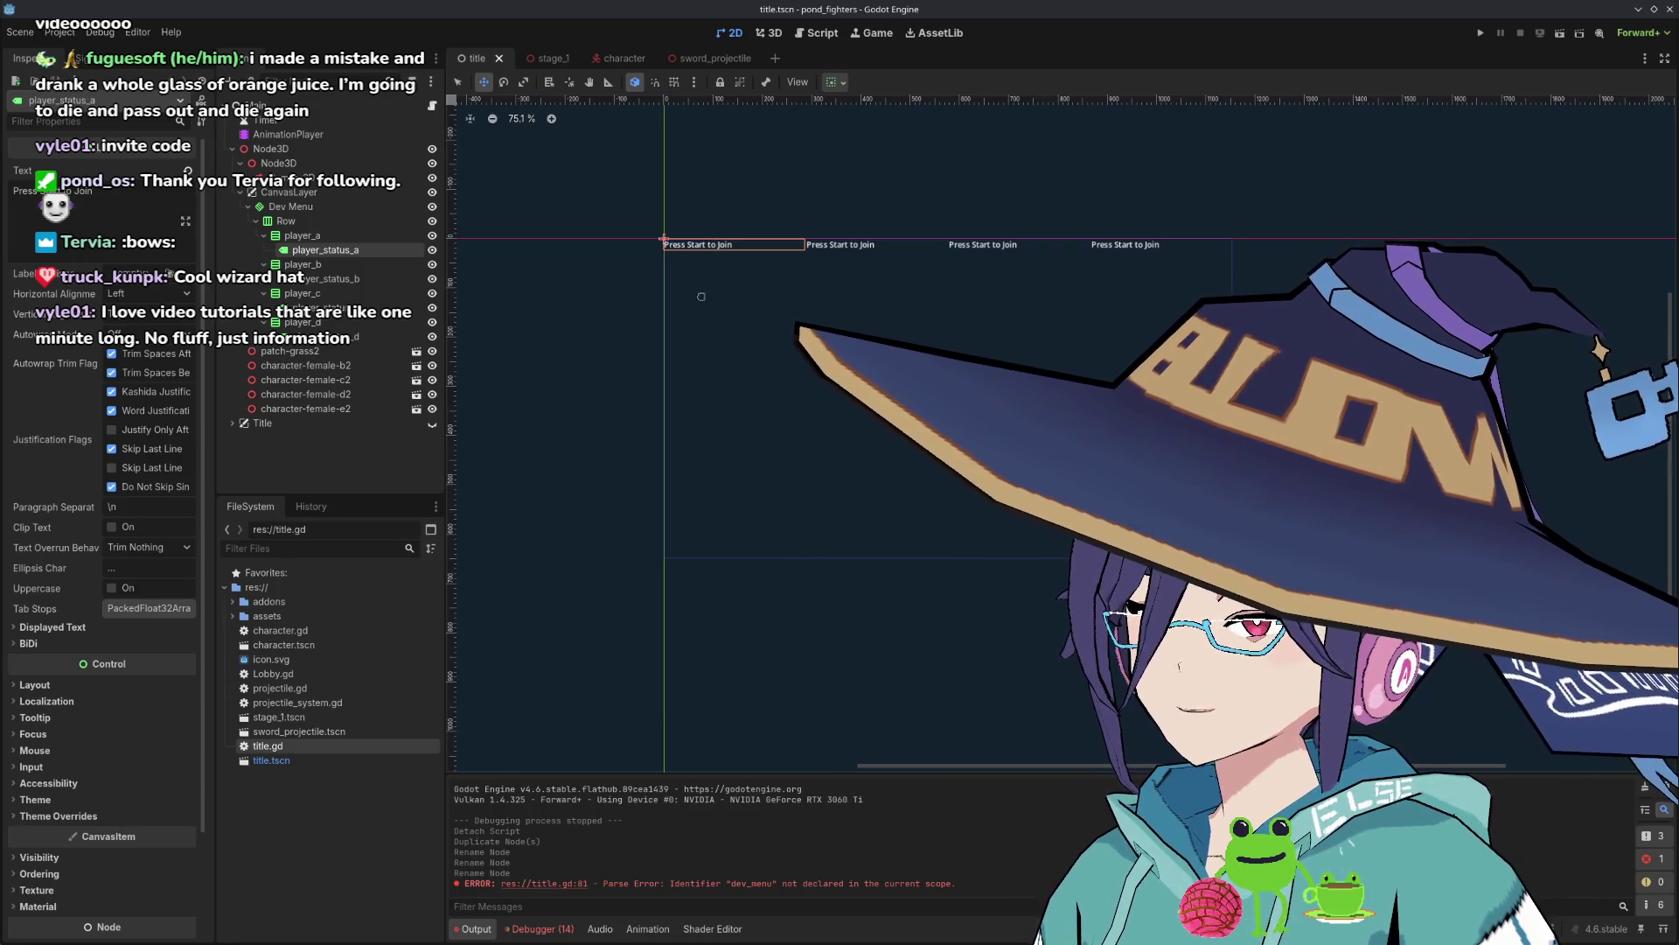
left_click(302, 235)
left_click(335, 254)
left_click(337, 237)
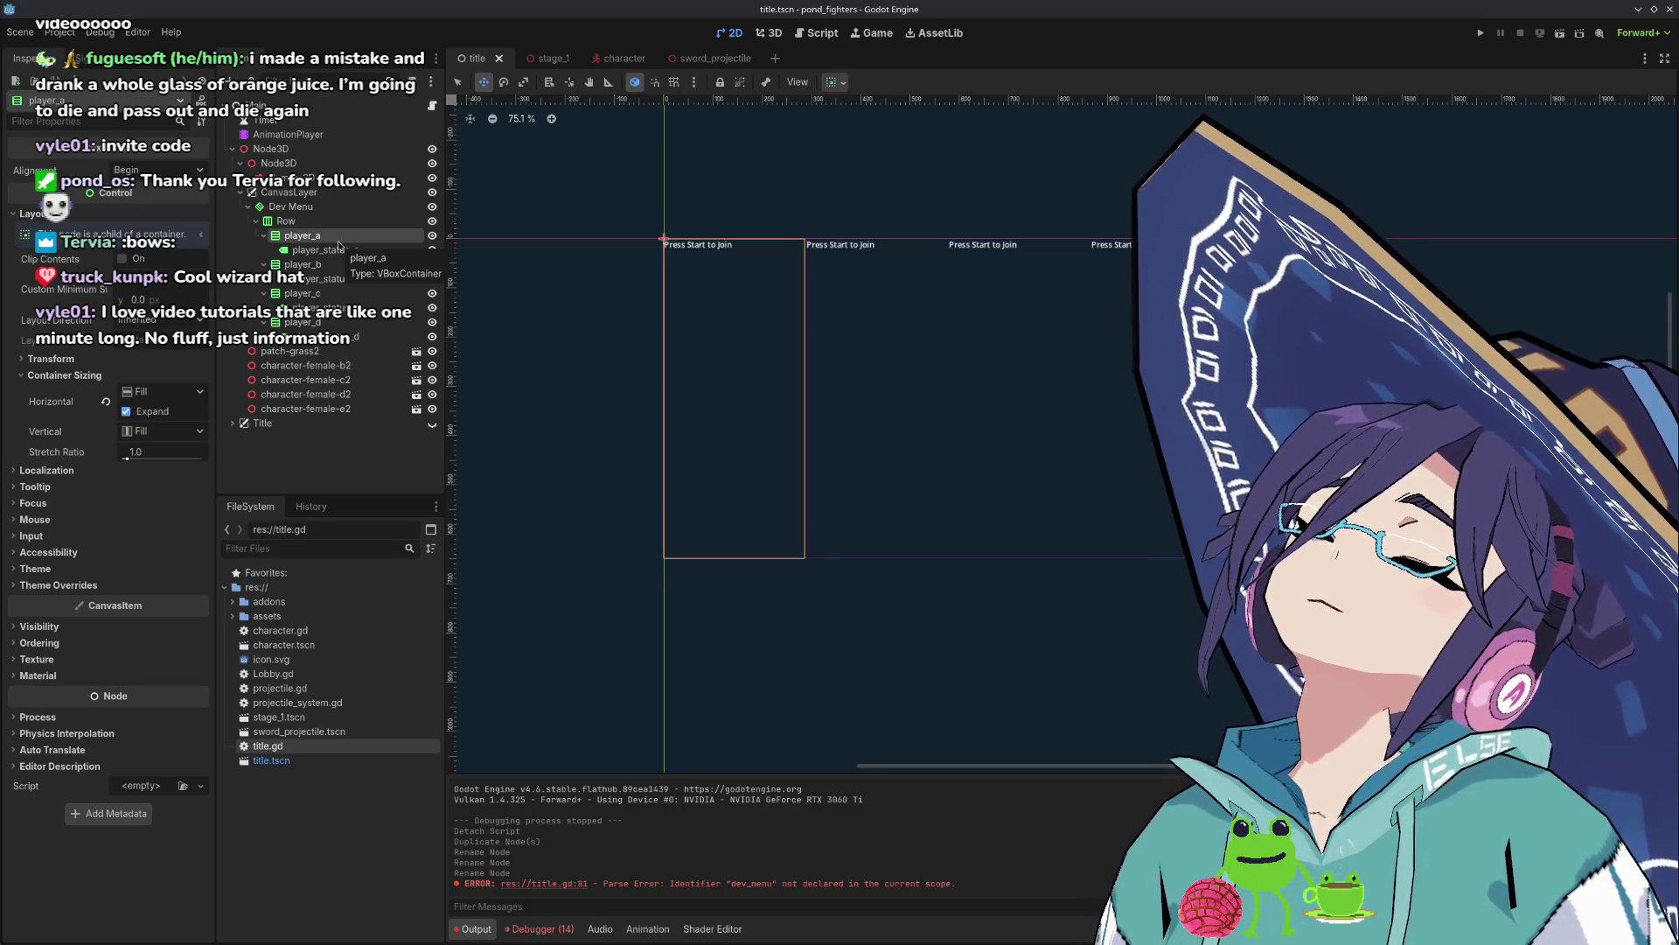
Hide the player_b, player_d and remaining player slots, then return to title.gd with Ctrl+F3.
left_click(303, 264)
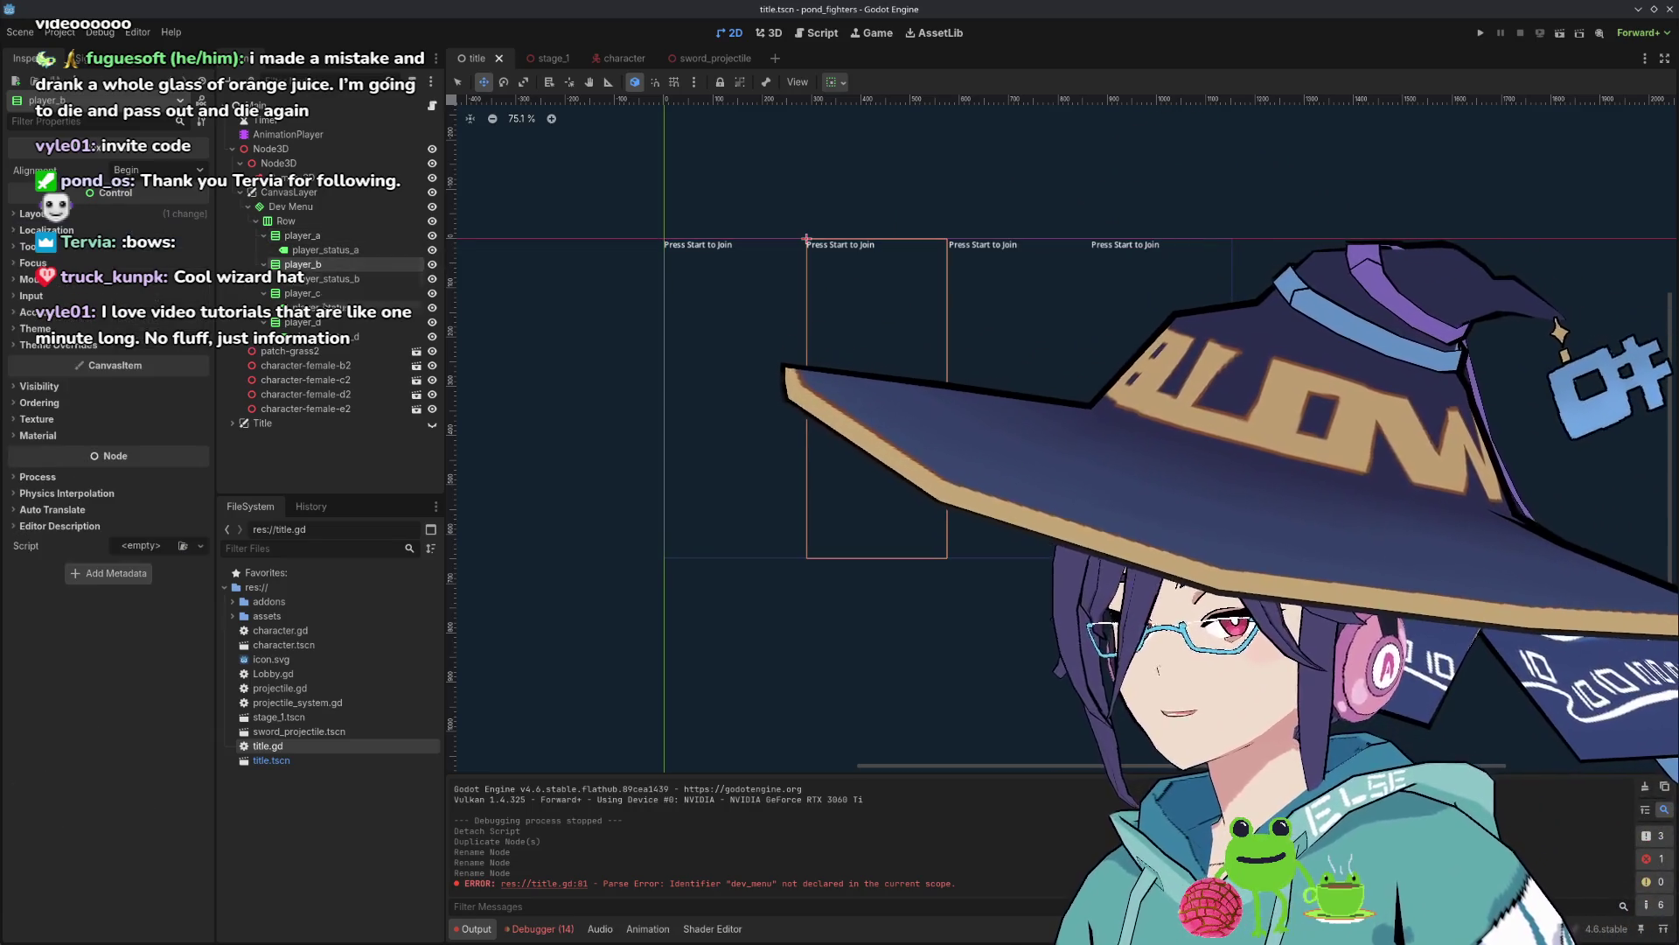
left_click(432, 264)
left_click(432, 322)
left_click(432, 322)
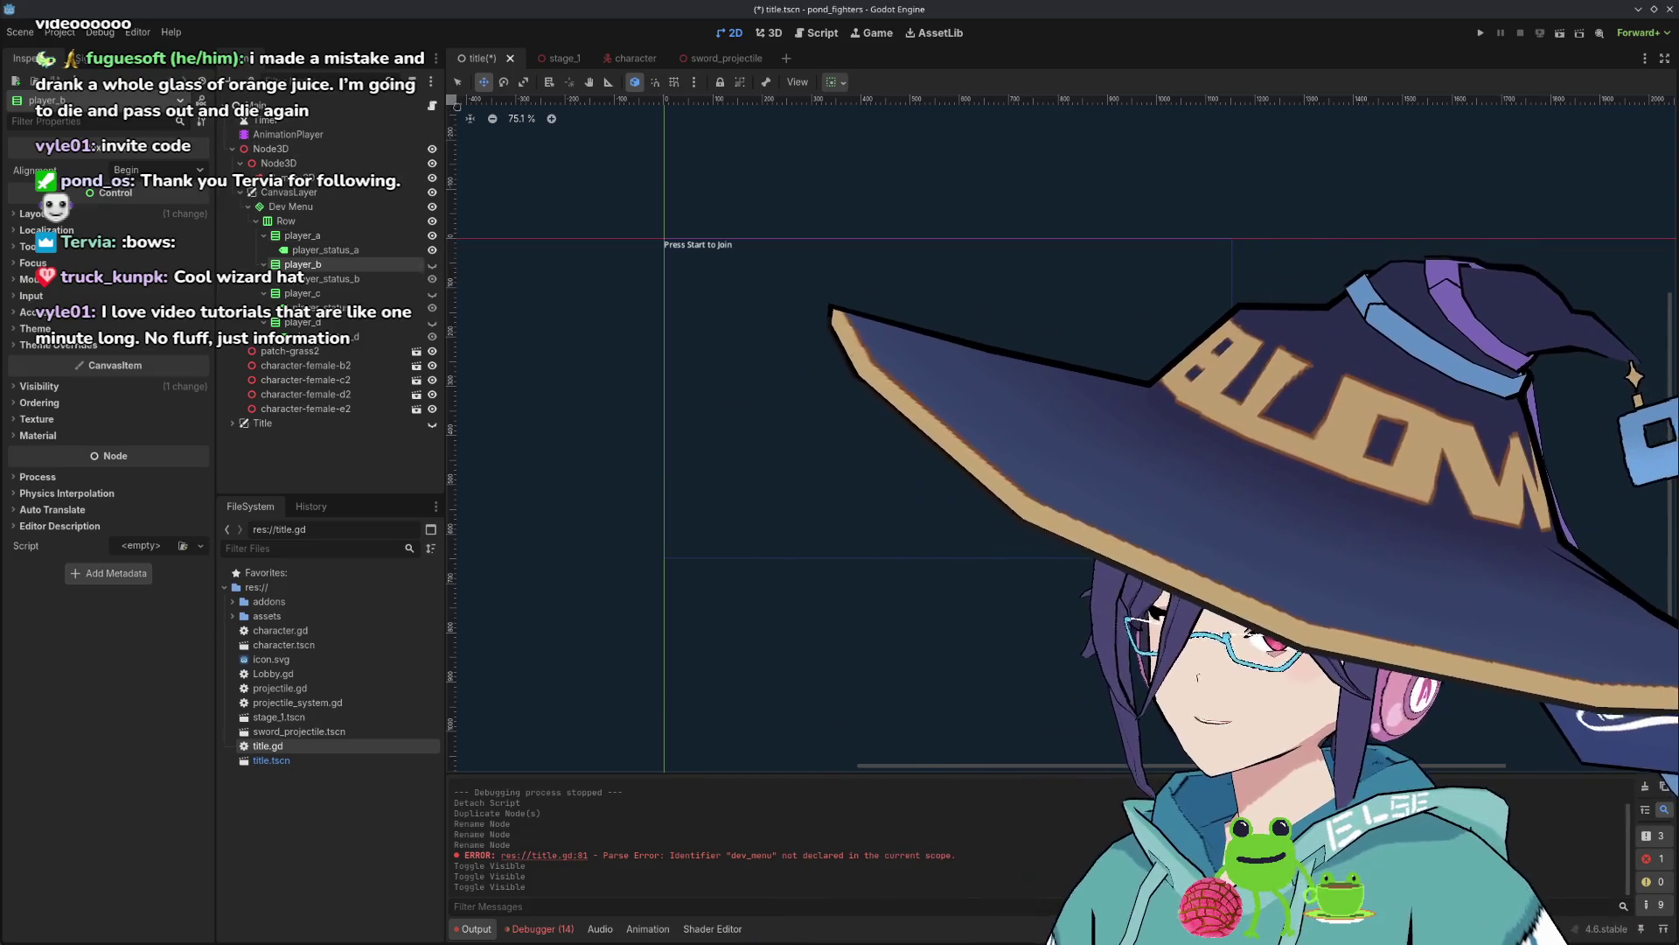
key("ctrl+F3")
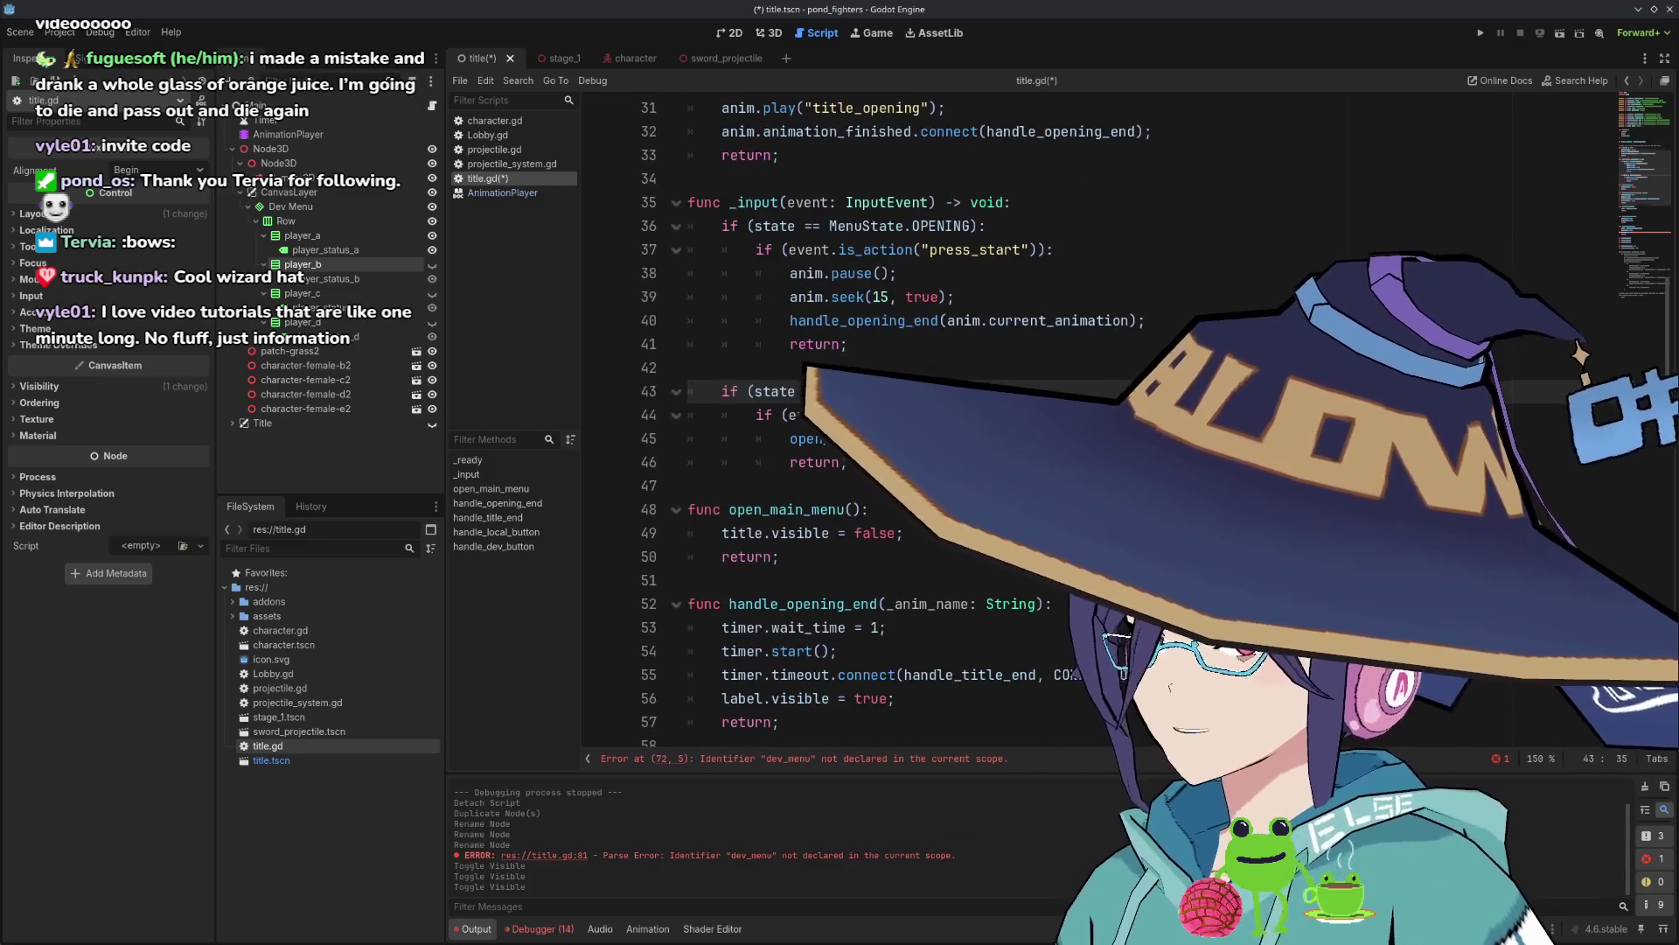
Add a '# show character select' comment after title.visible = false in open_main_menu.
left_click(967, 533)
key("Return")
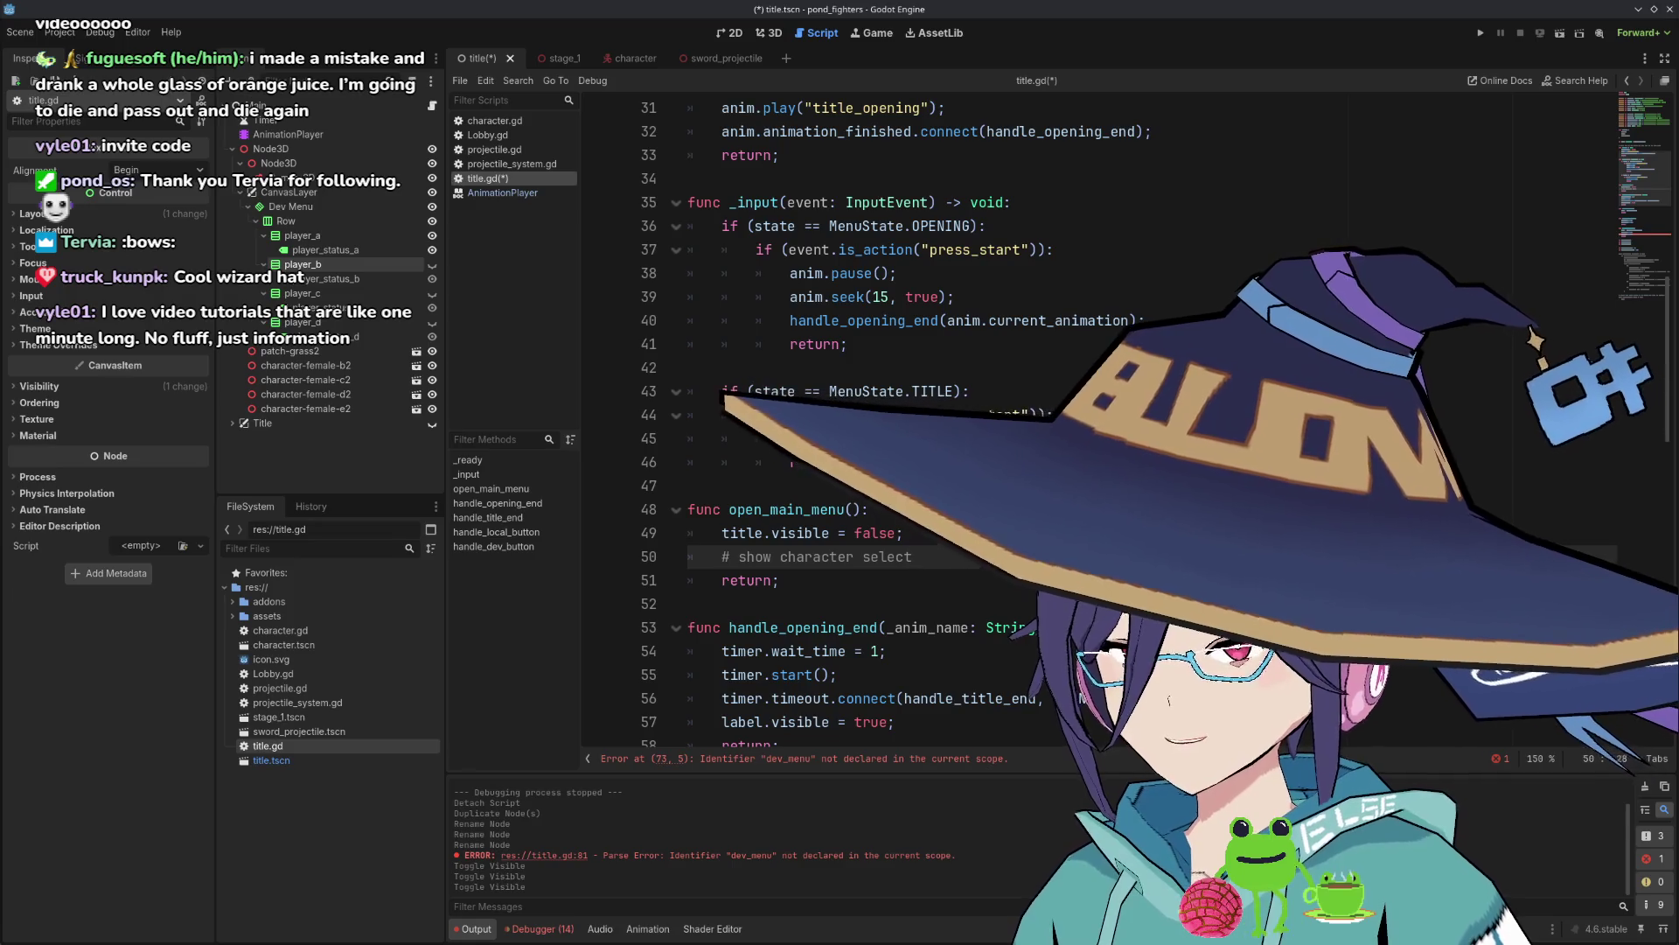
key("Return")
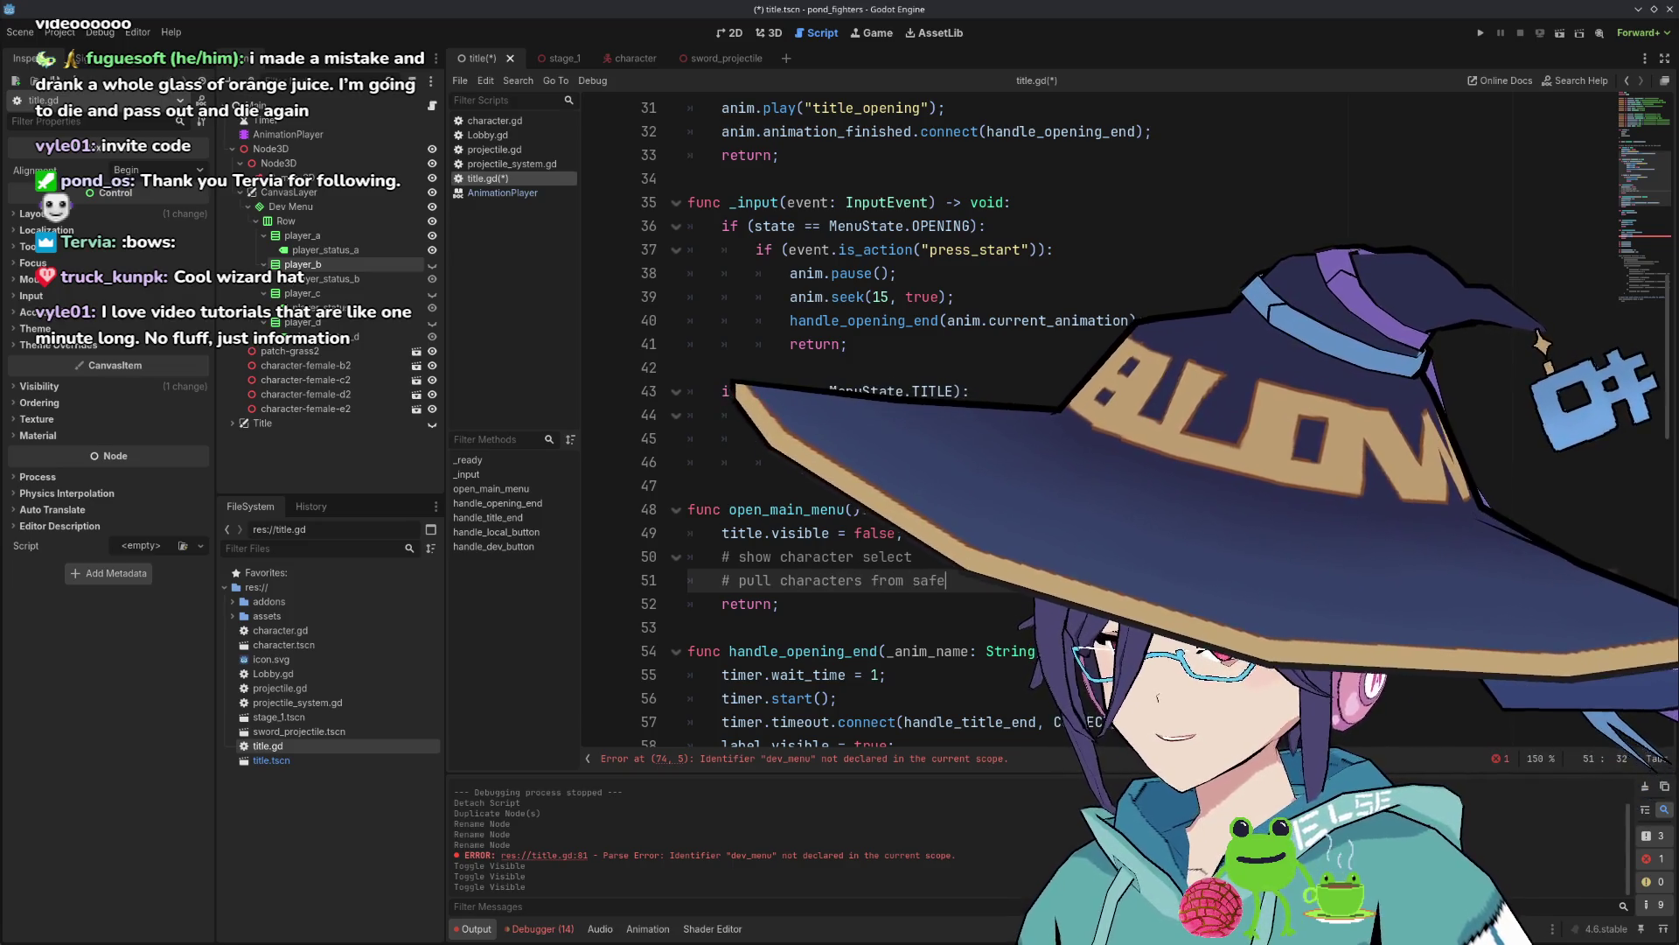
type("# pull characters from save fi")
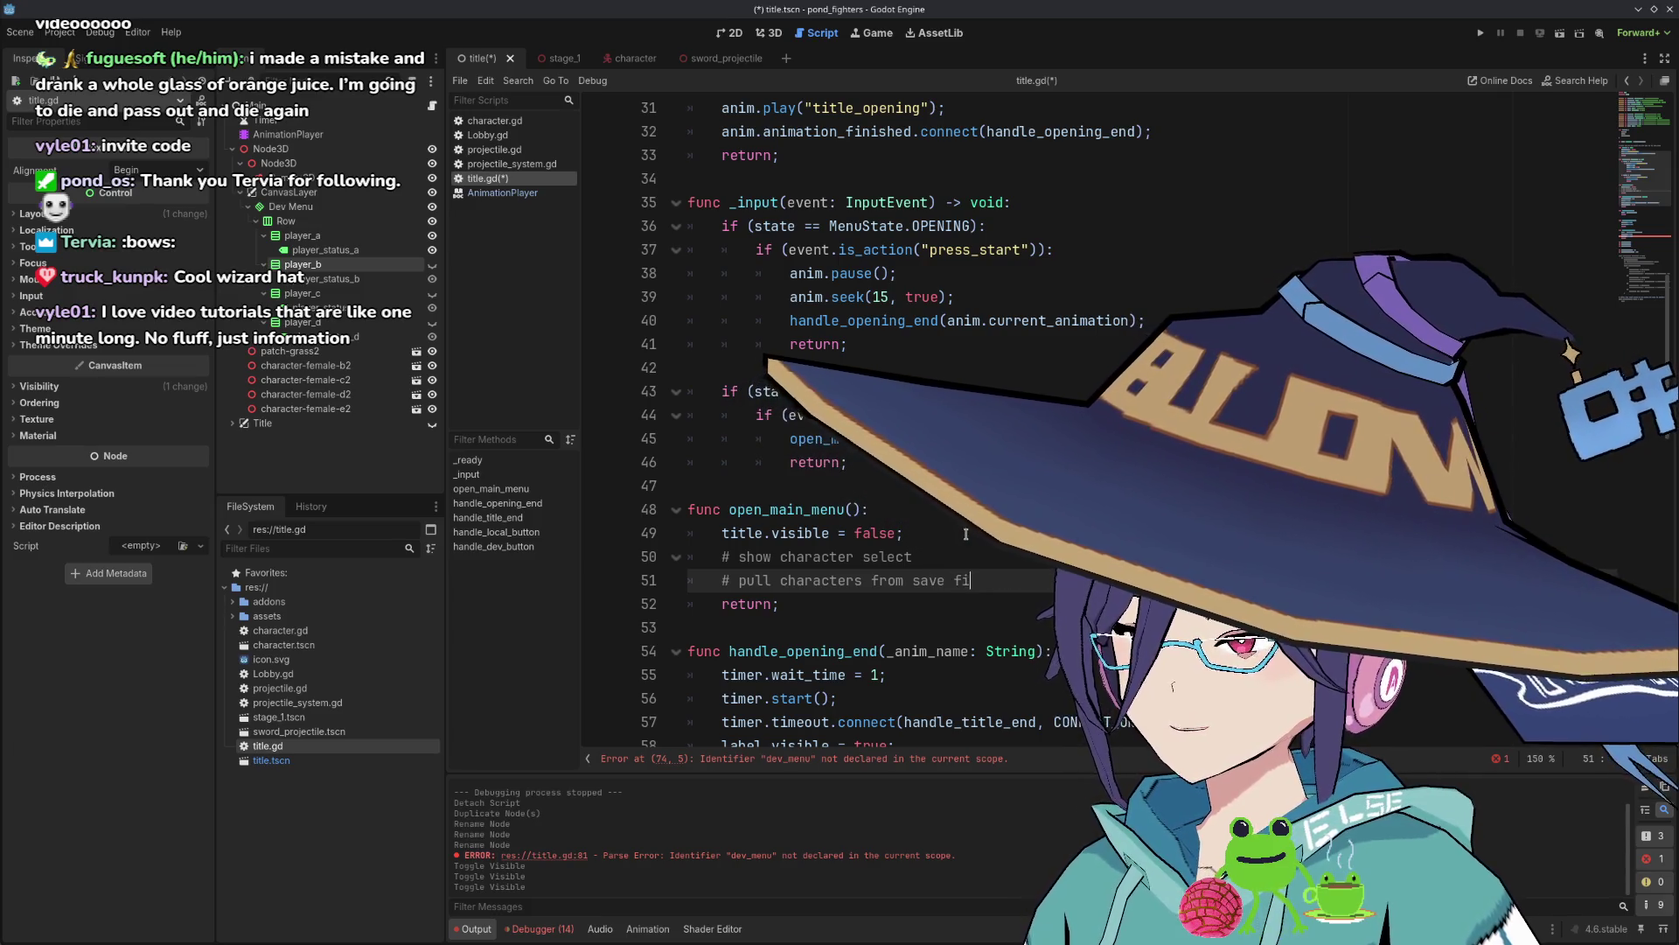
Add a '# pull characters from save file' comment, then resume the Lobby video in the browser.
type("le")
key("Return")
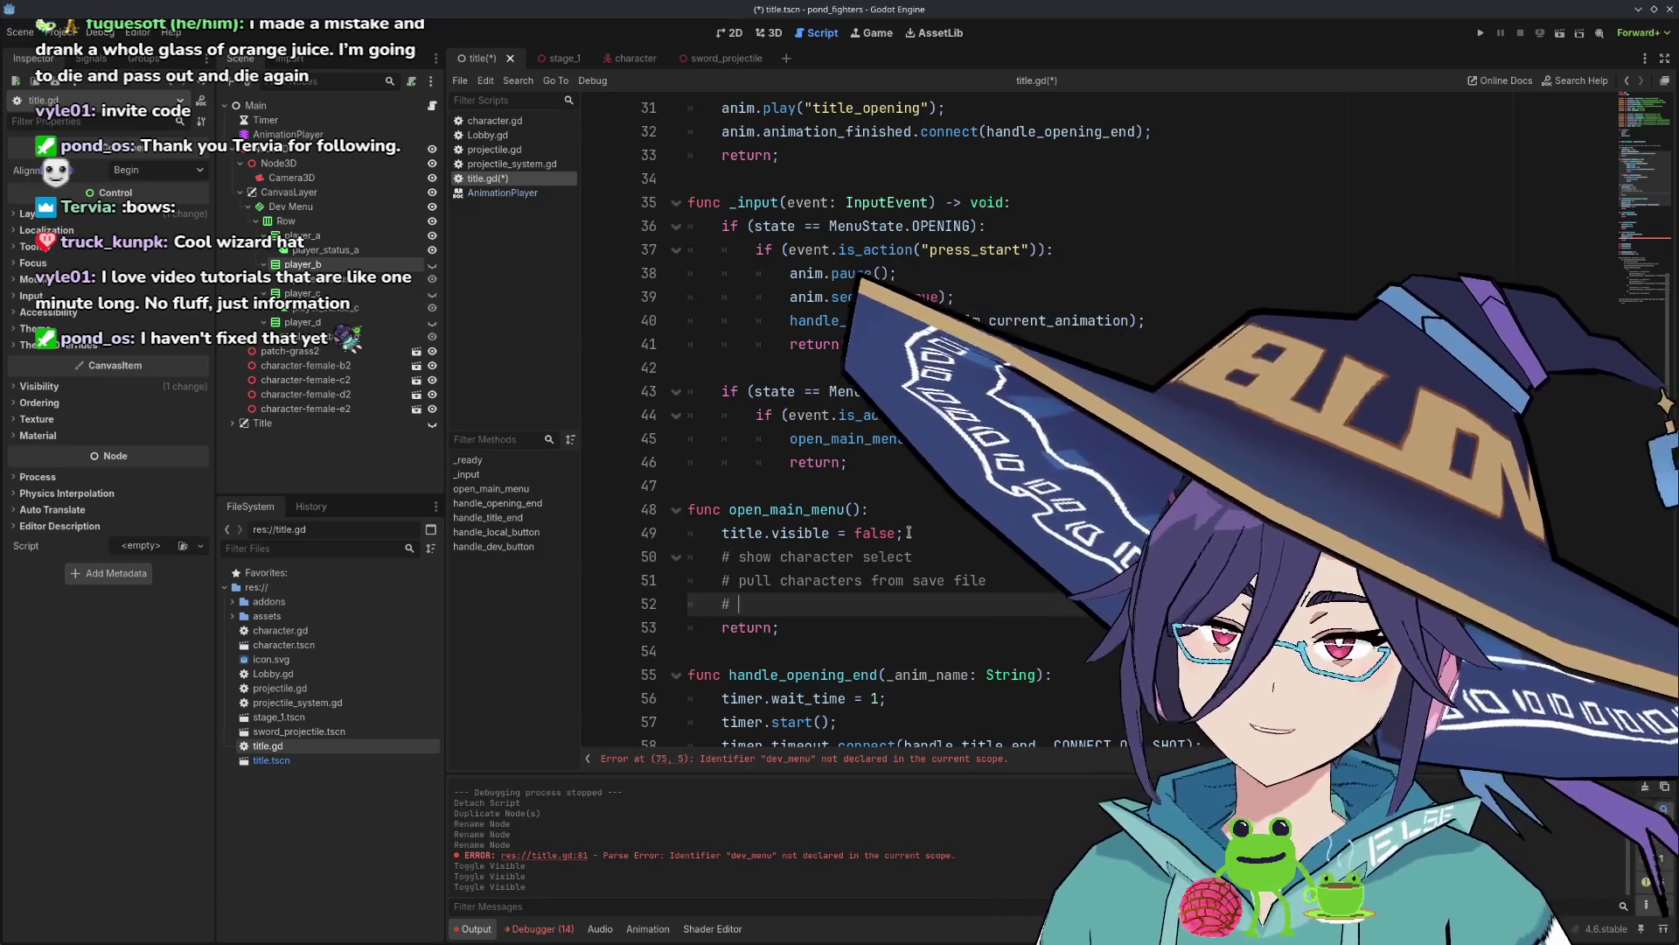
key("alt+Tab")
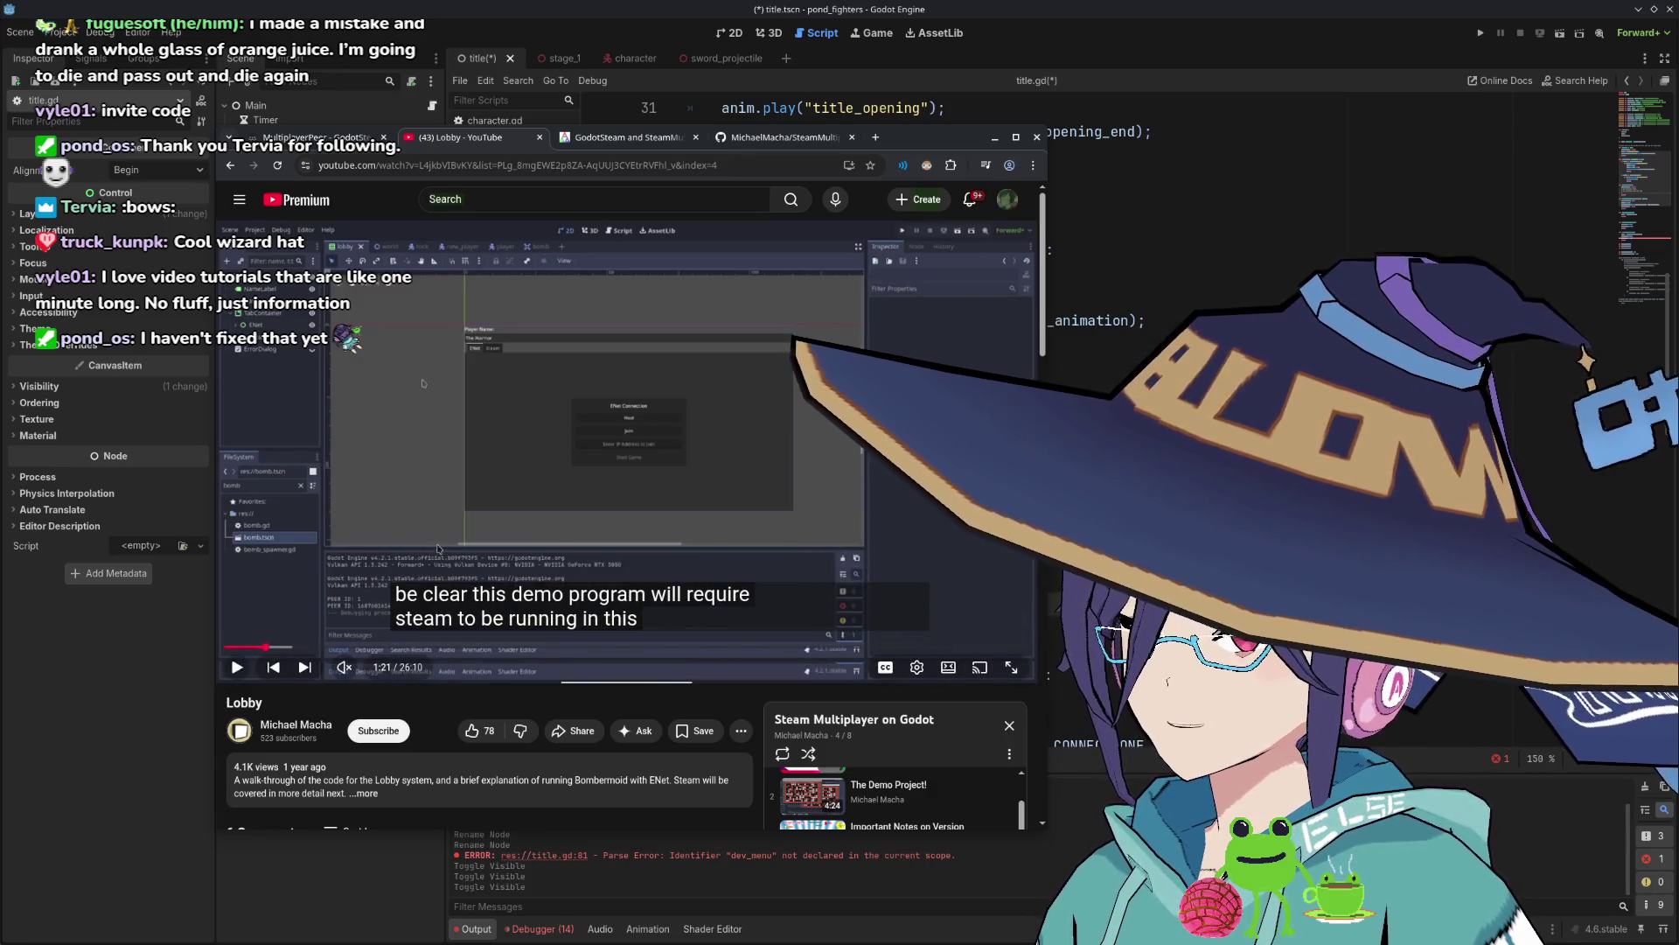
left_click(438, 549)
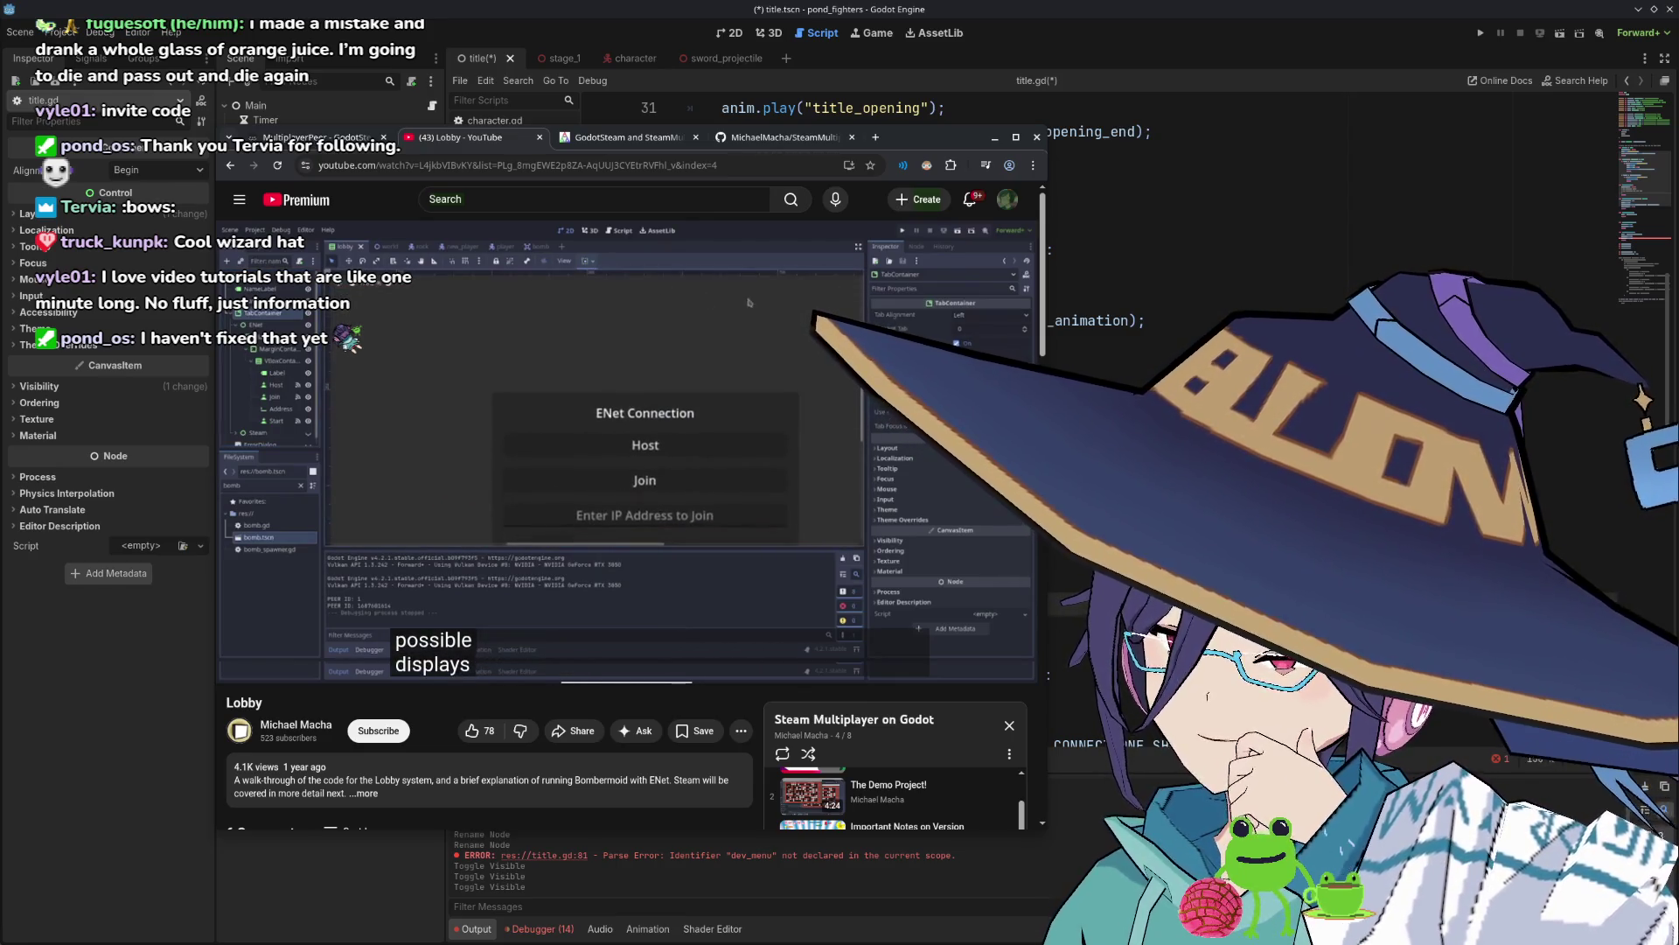
Rewind the Lobby video a few seconds, unmute it at slightly lower volume, and watch full screen.
mouse_move(545, 444)
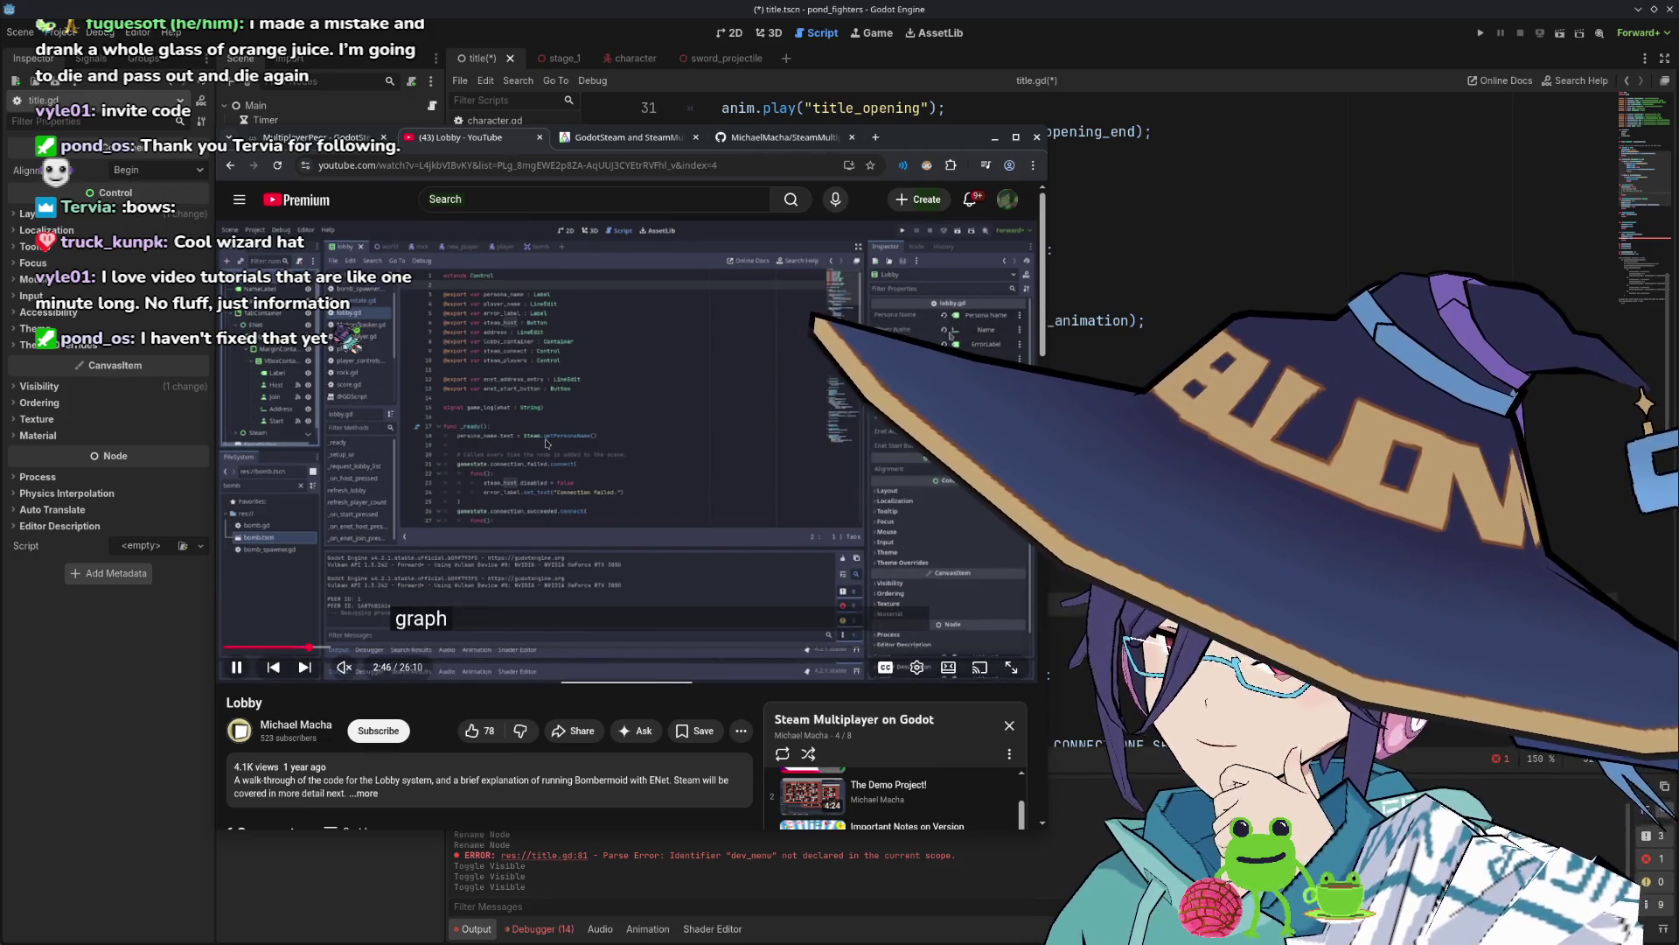
key("Left")
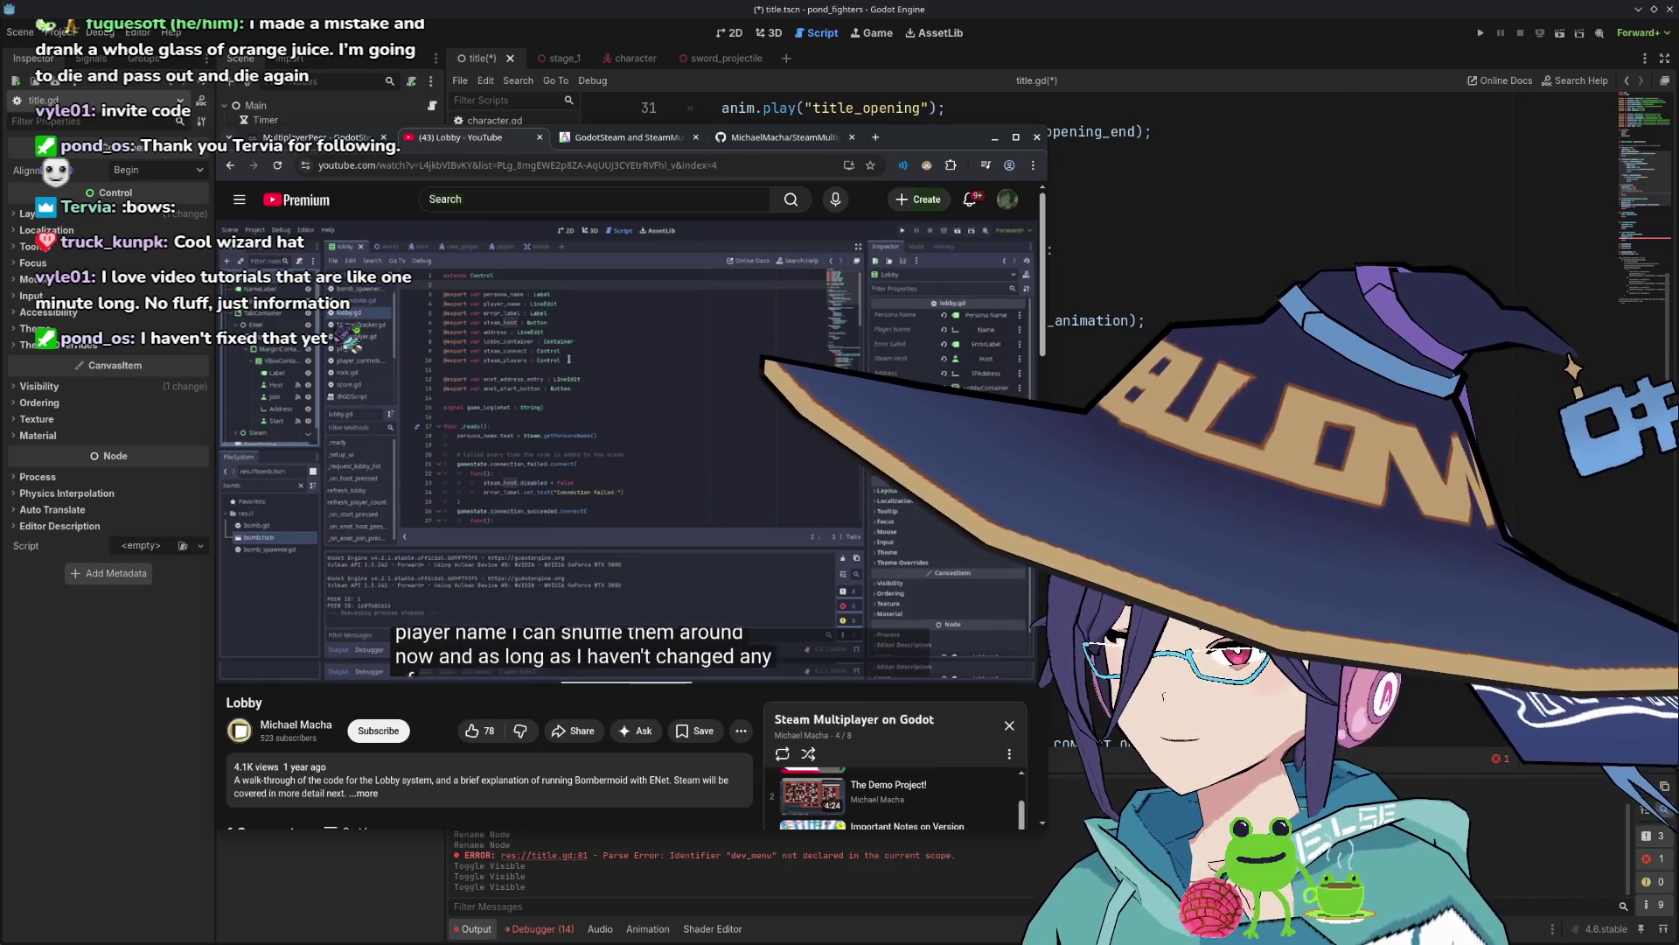
mouse_move(399, 596)
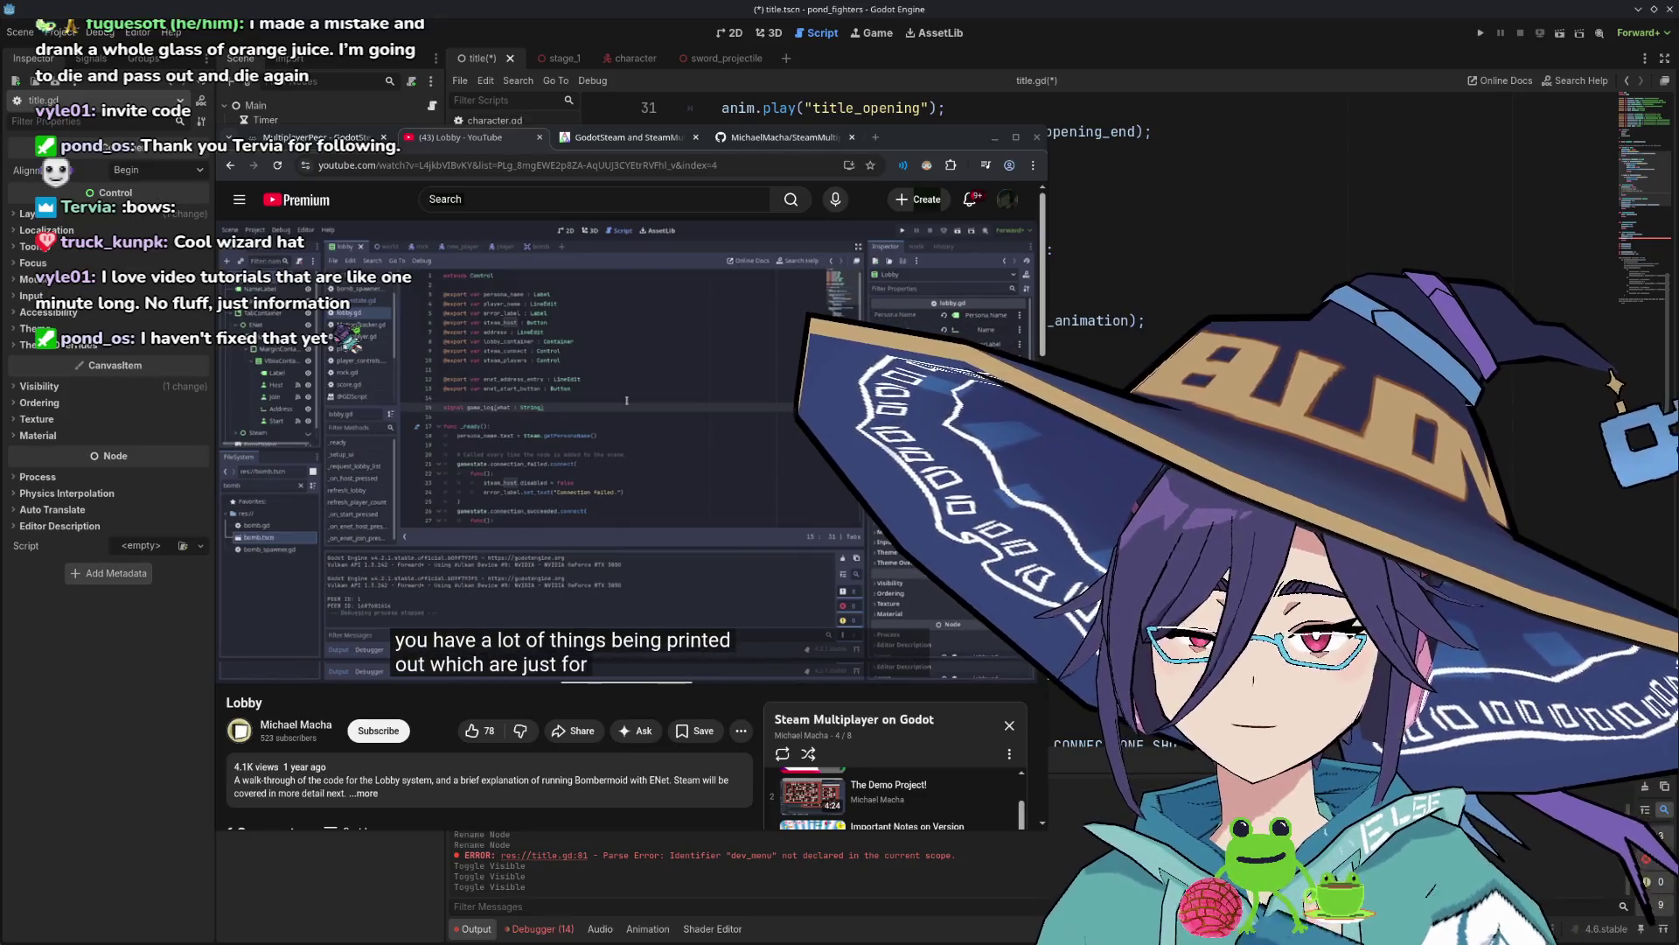
mouse_move(680, 492)
left_click(343, 667)
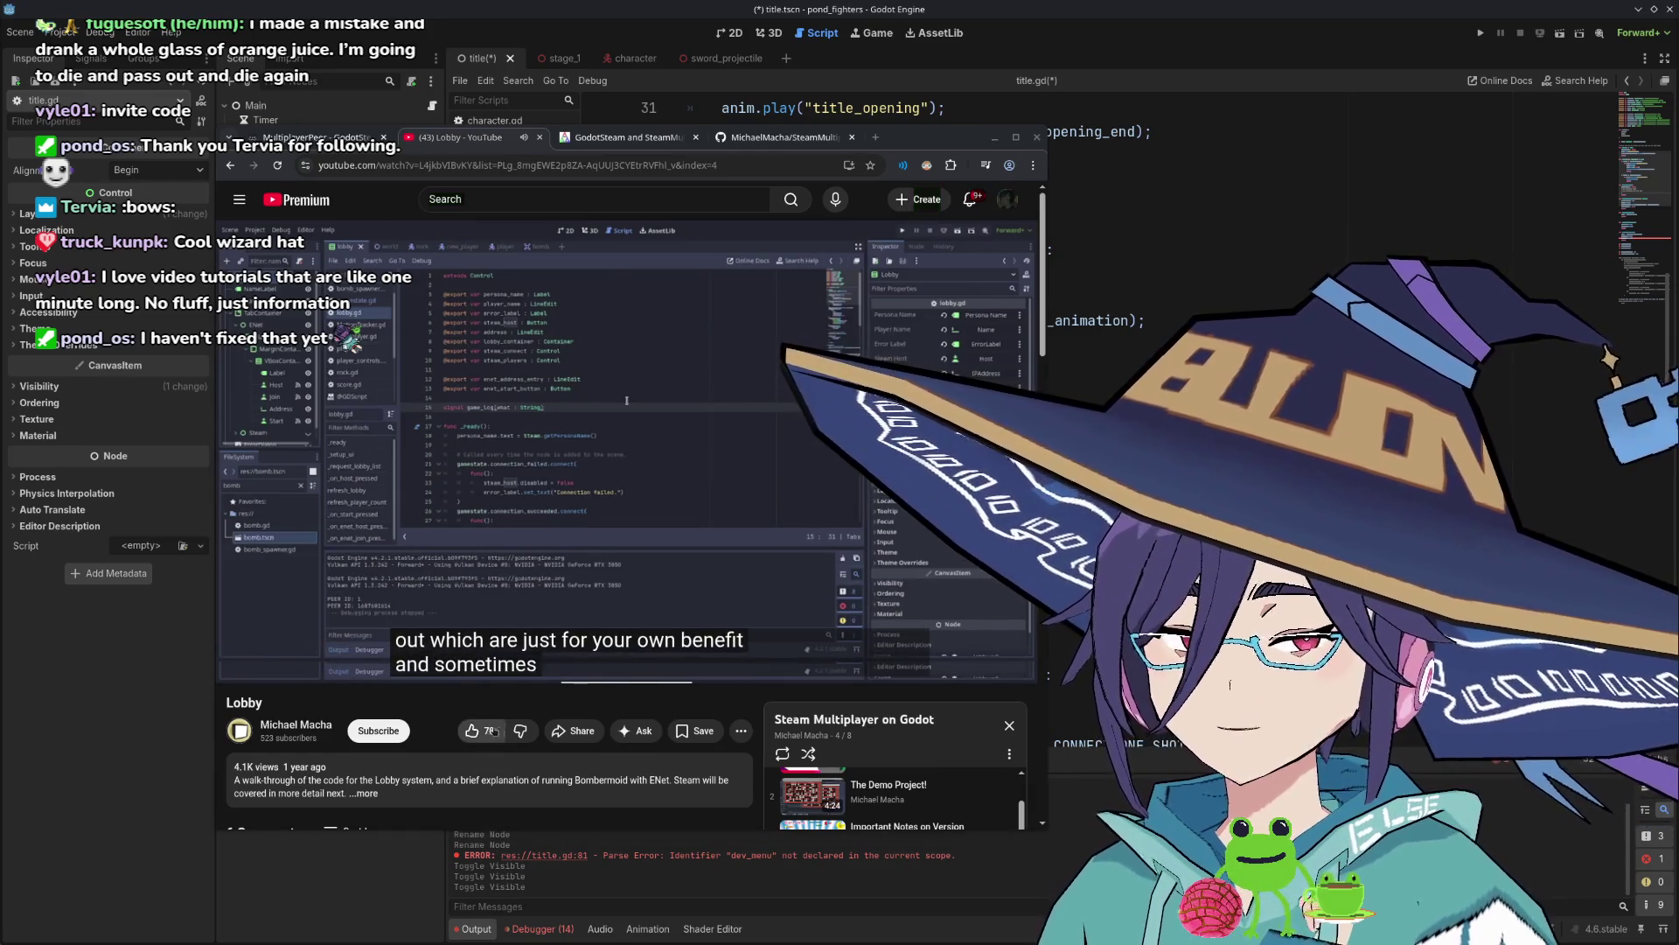
left_click(374, 668)
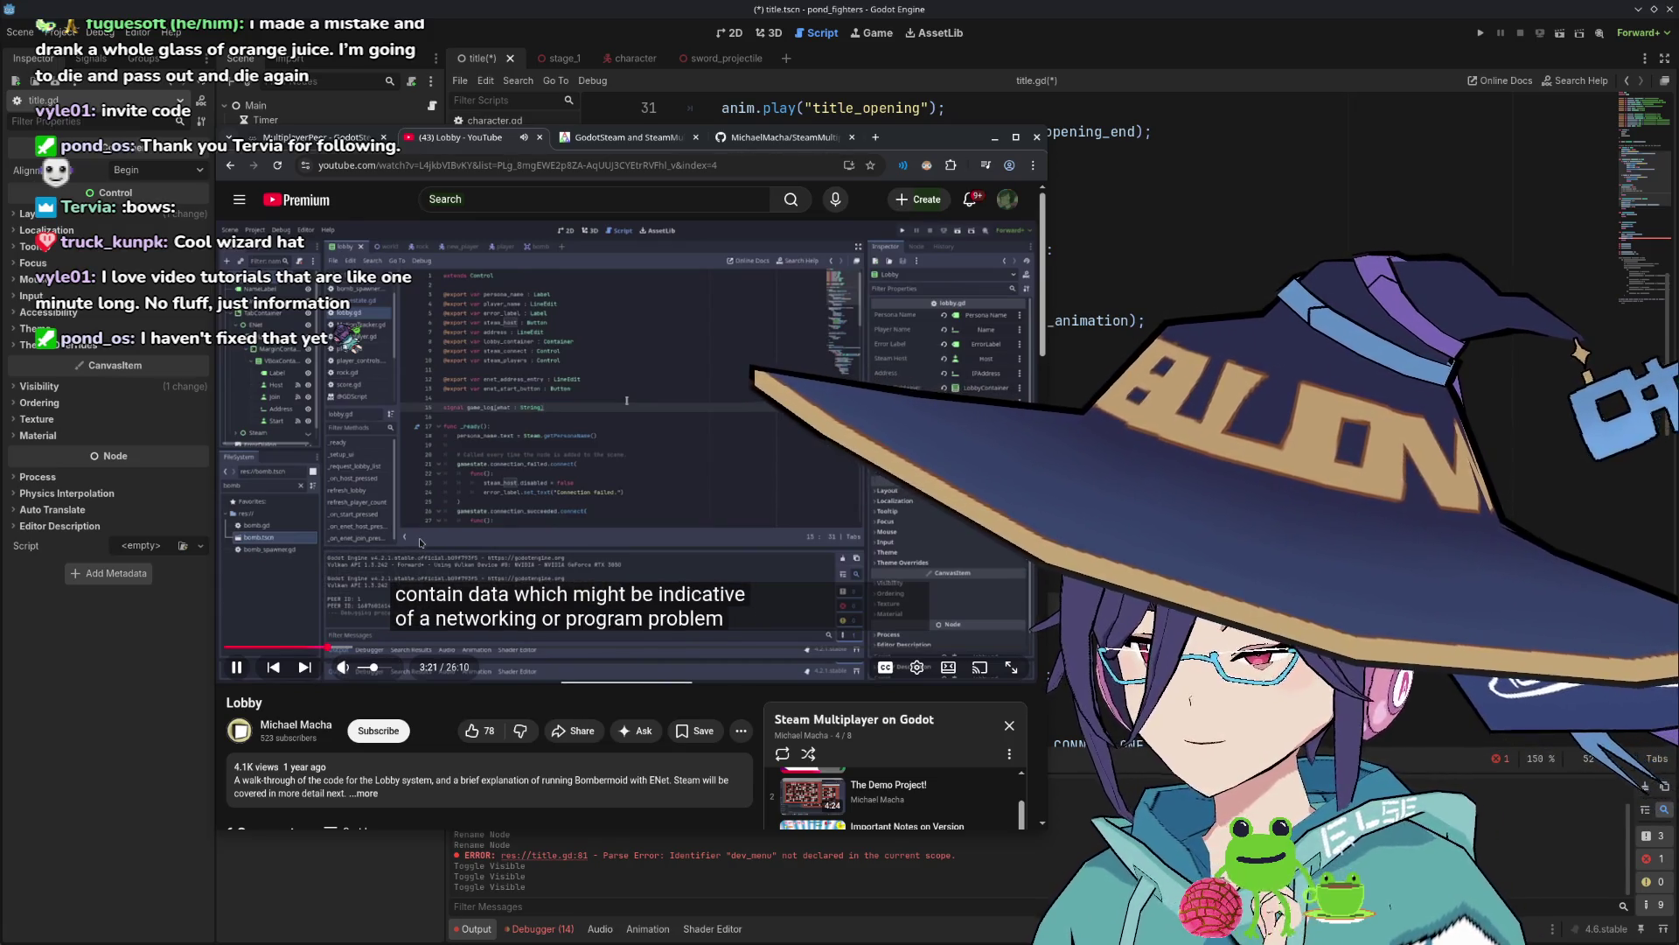
double_click(419, 542)
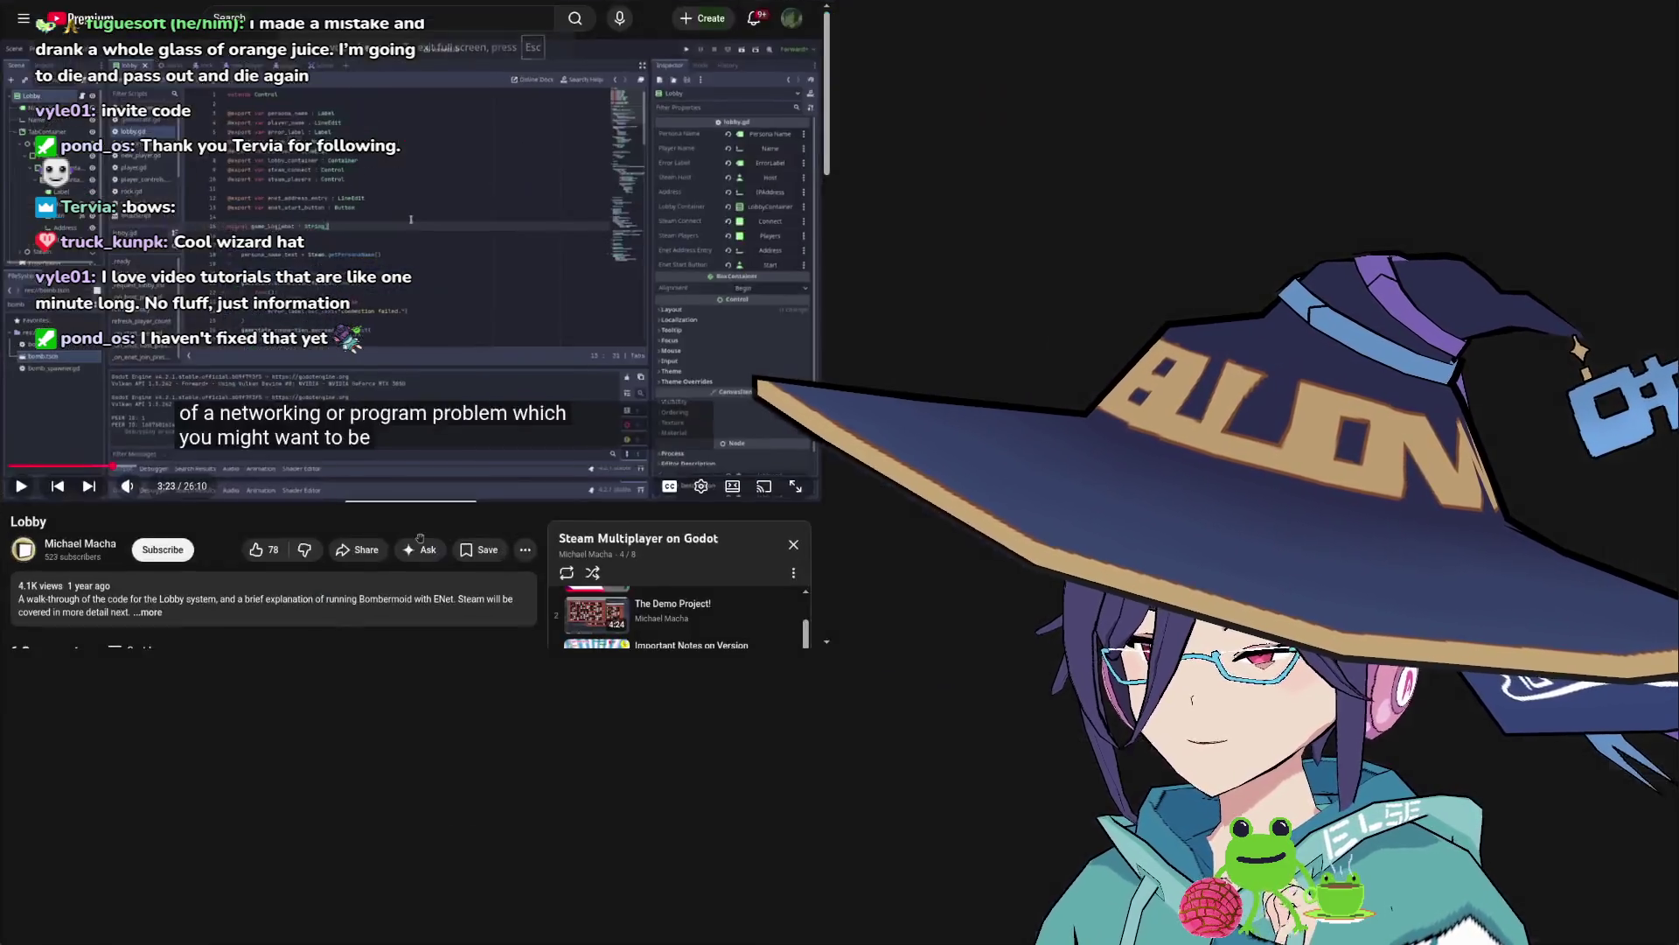
Exit fullscreen, skip ahead to about 4:28 and pause, then switch to GitHub's lobby.gd tab.
double_click(419, 543)
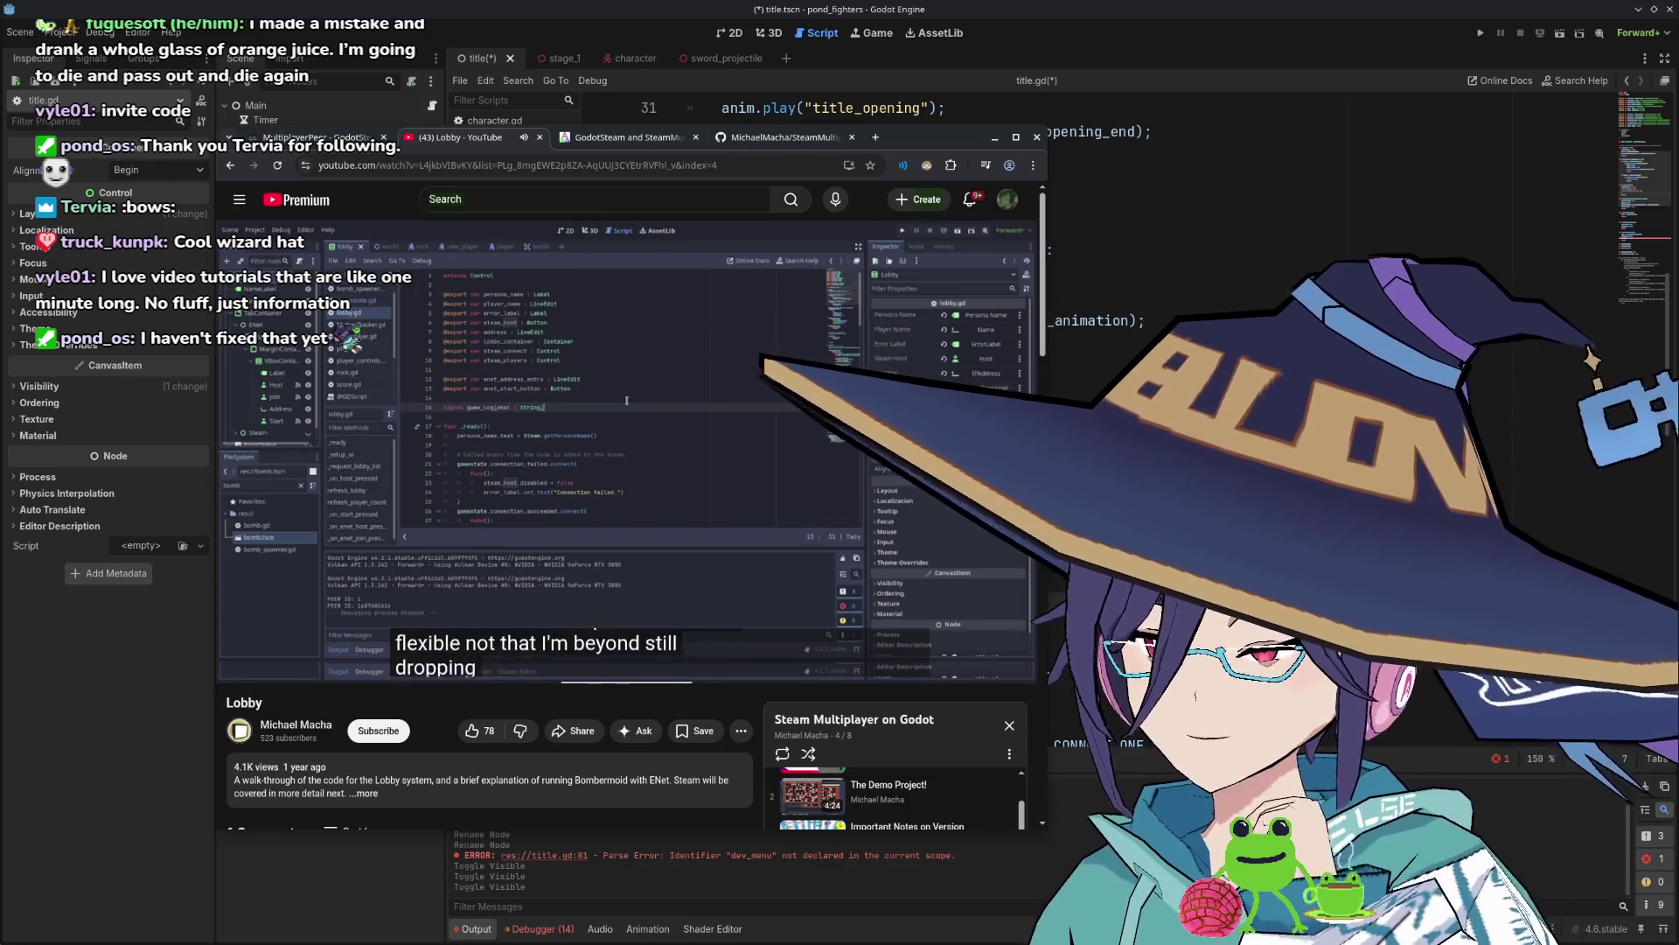
mouse_move(428, 542)
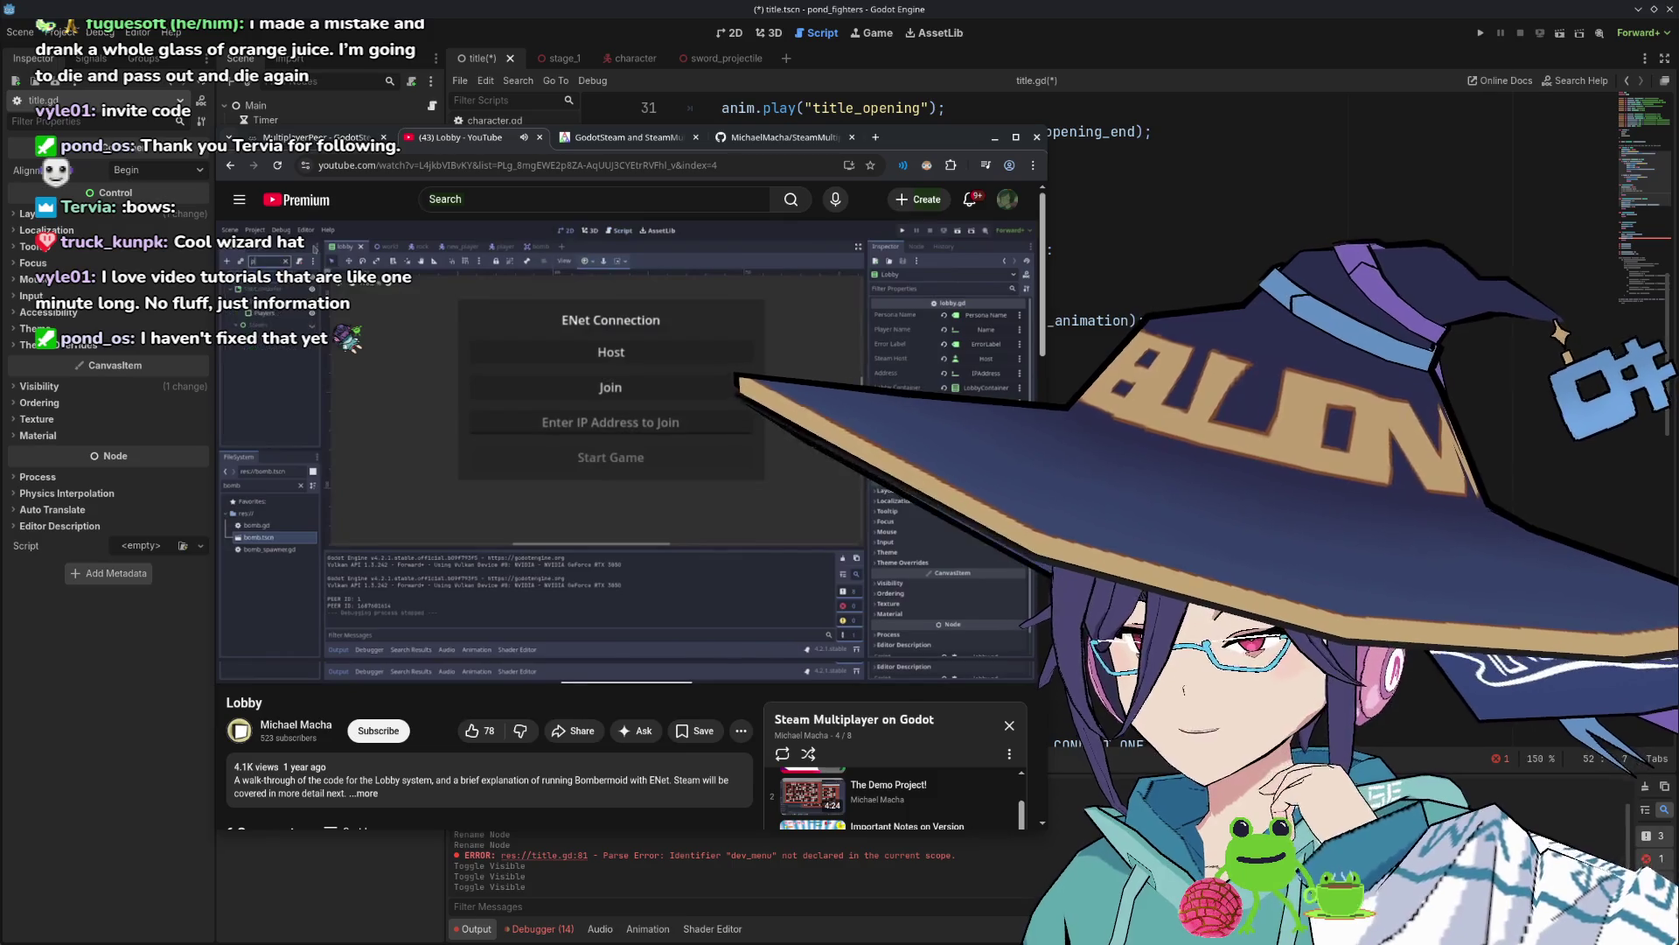
key("Right")
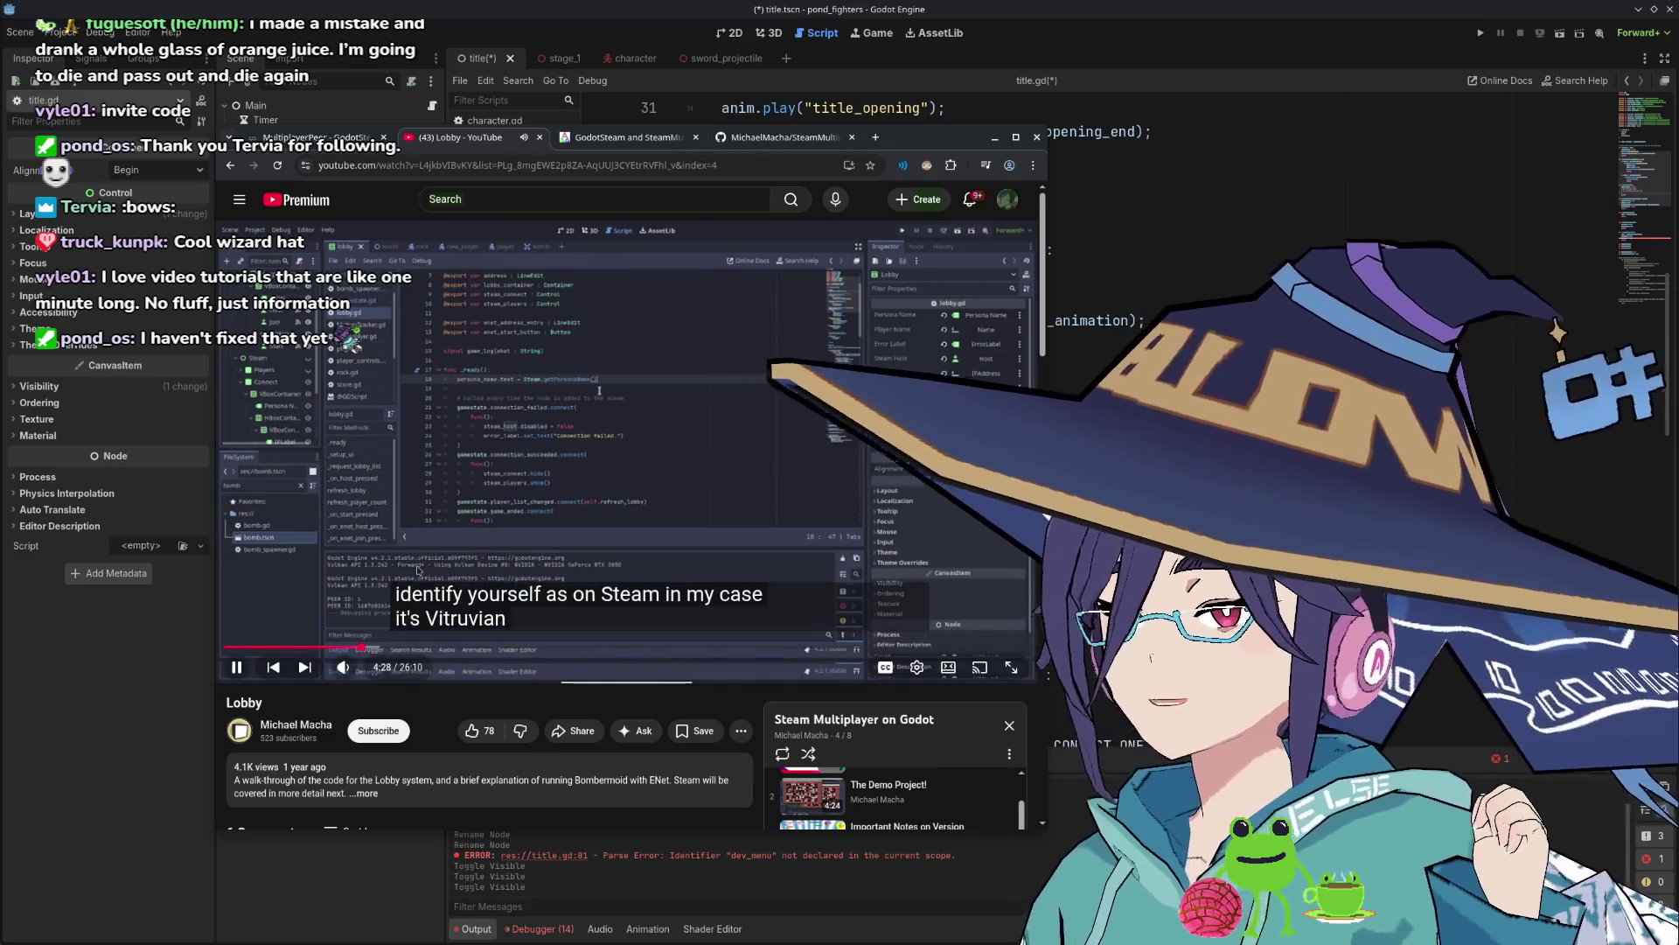
left_click(591, 454)
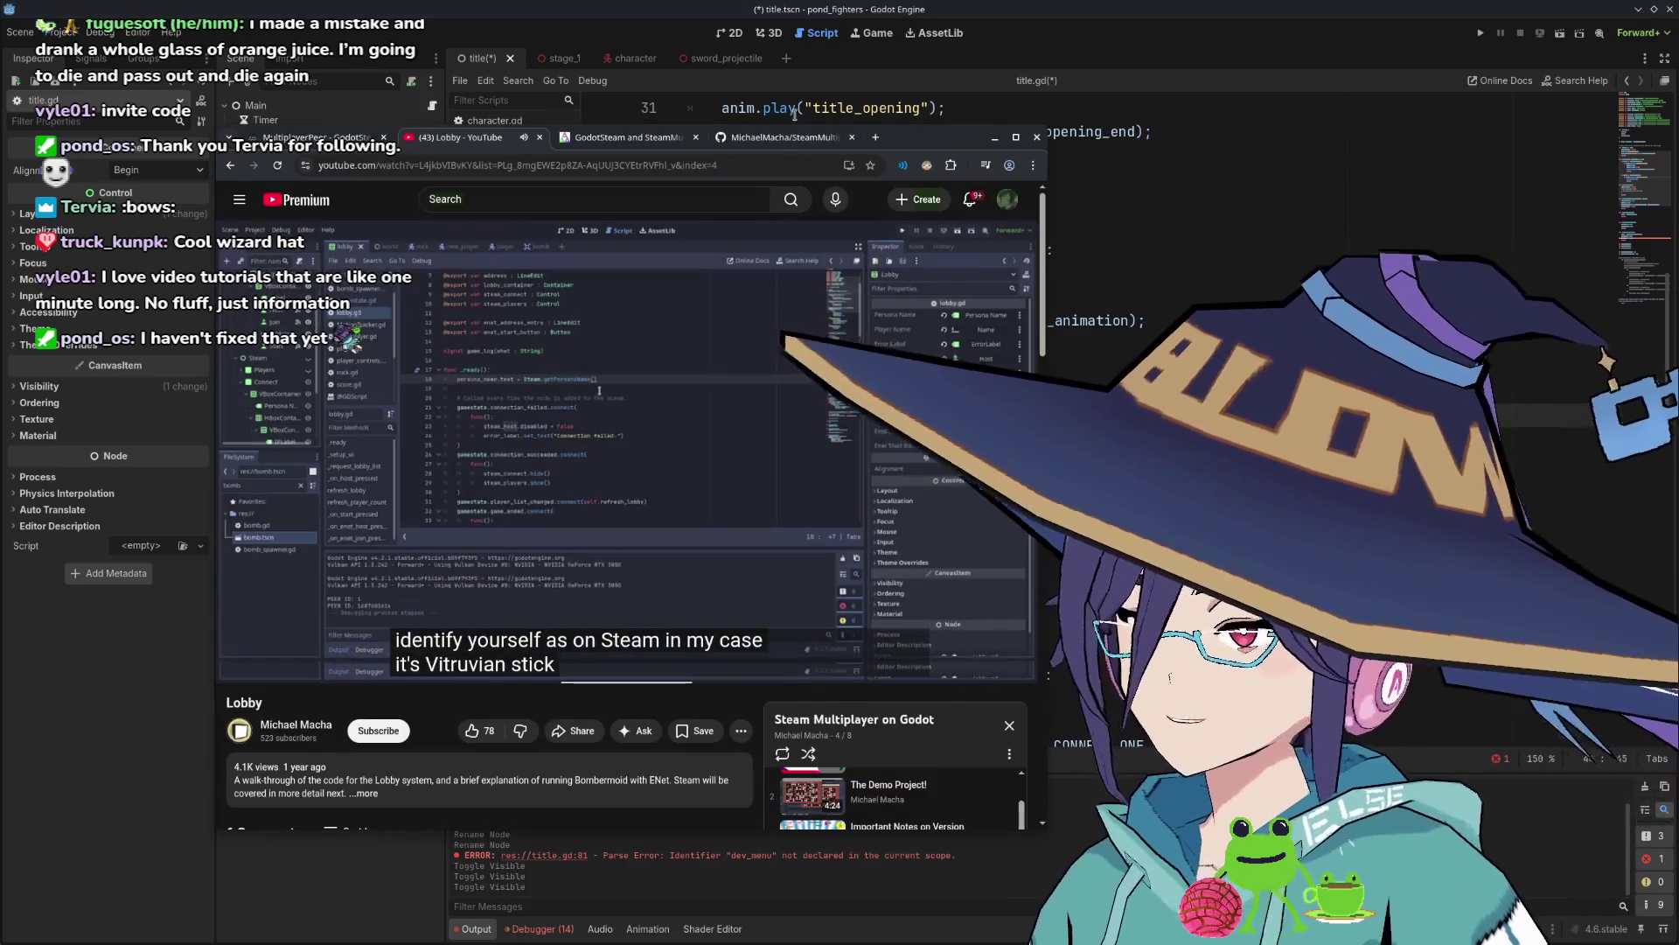
key("ctrl+Tab")
key("ctrl+Tab")
scroll(494, 469, "up", 3)
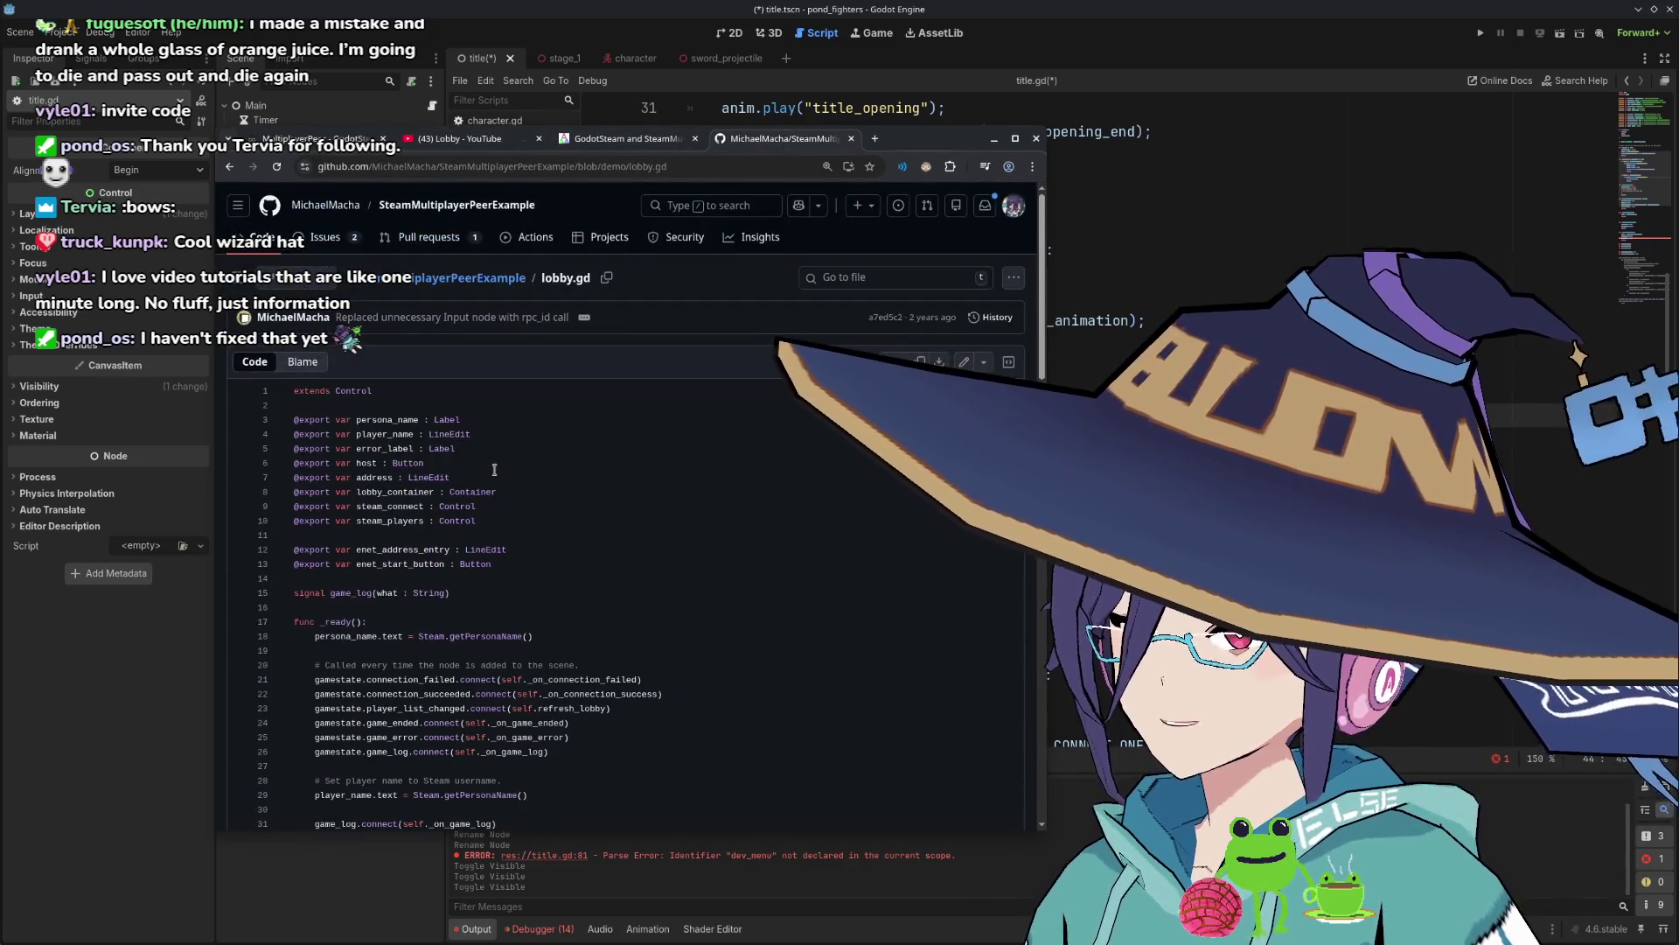
Return to the demo folder listing and open project.godot.
key("alt+Left")
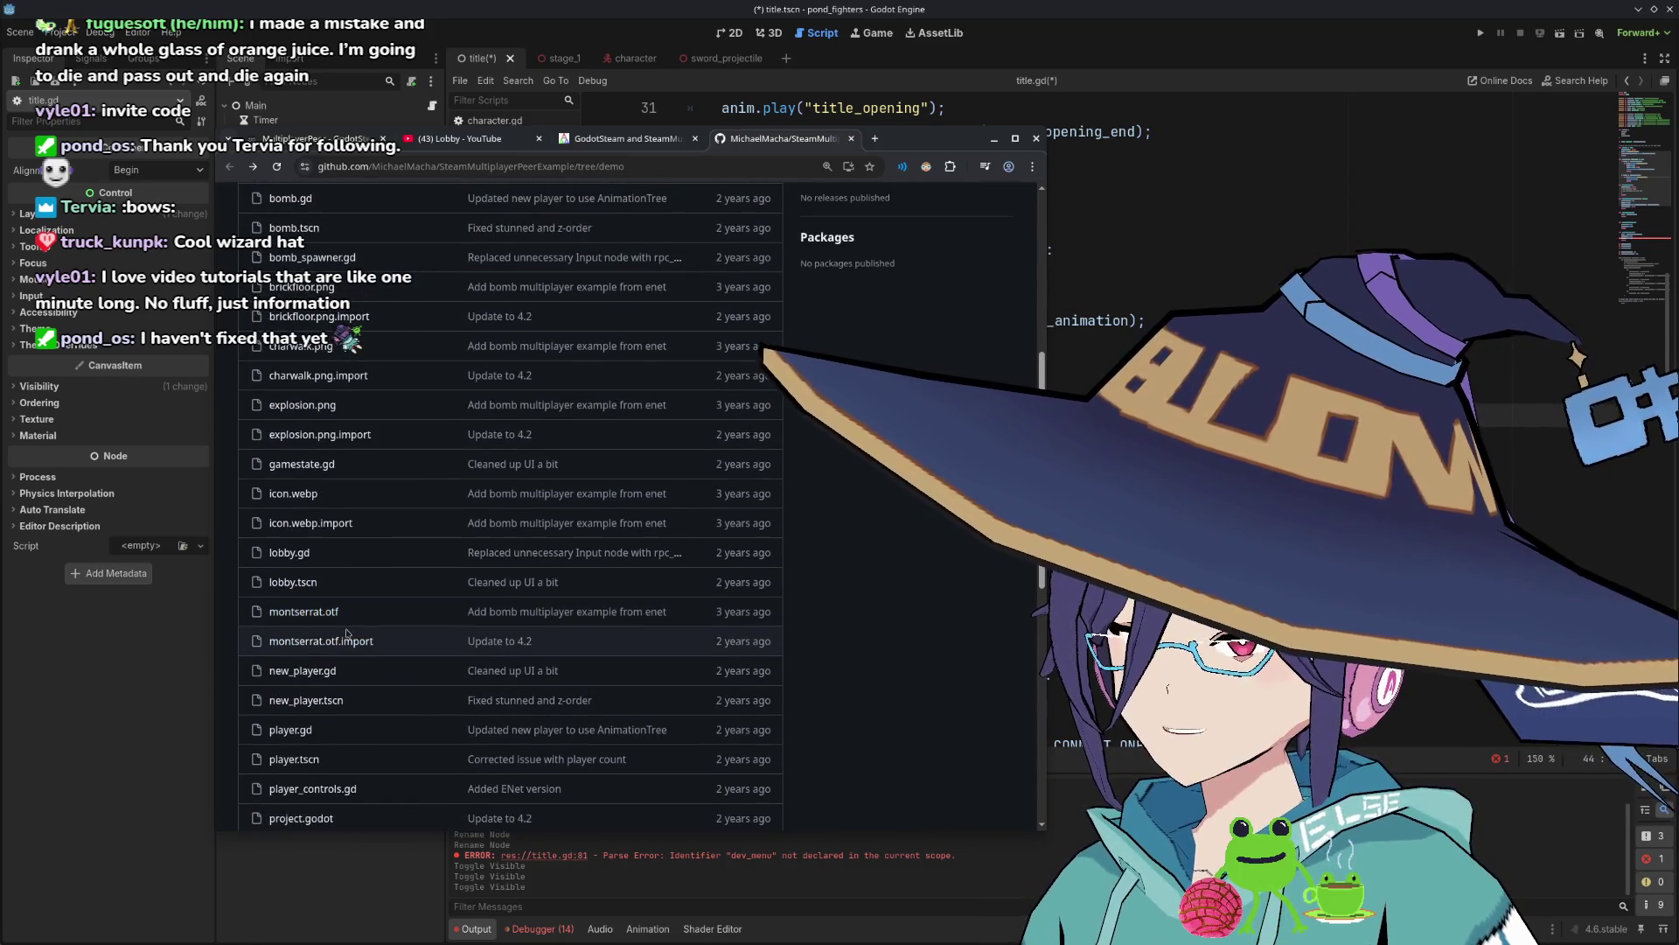
scroll(339, 622, "up", 4)
scroll(316, 507, "down", 5)
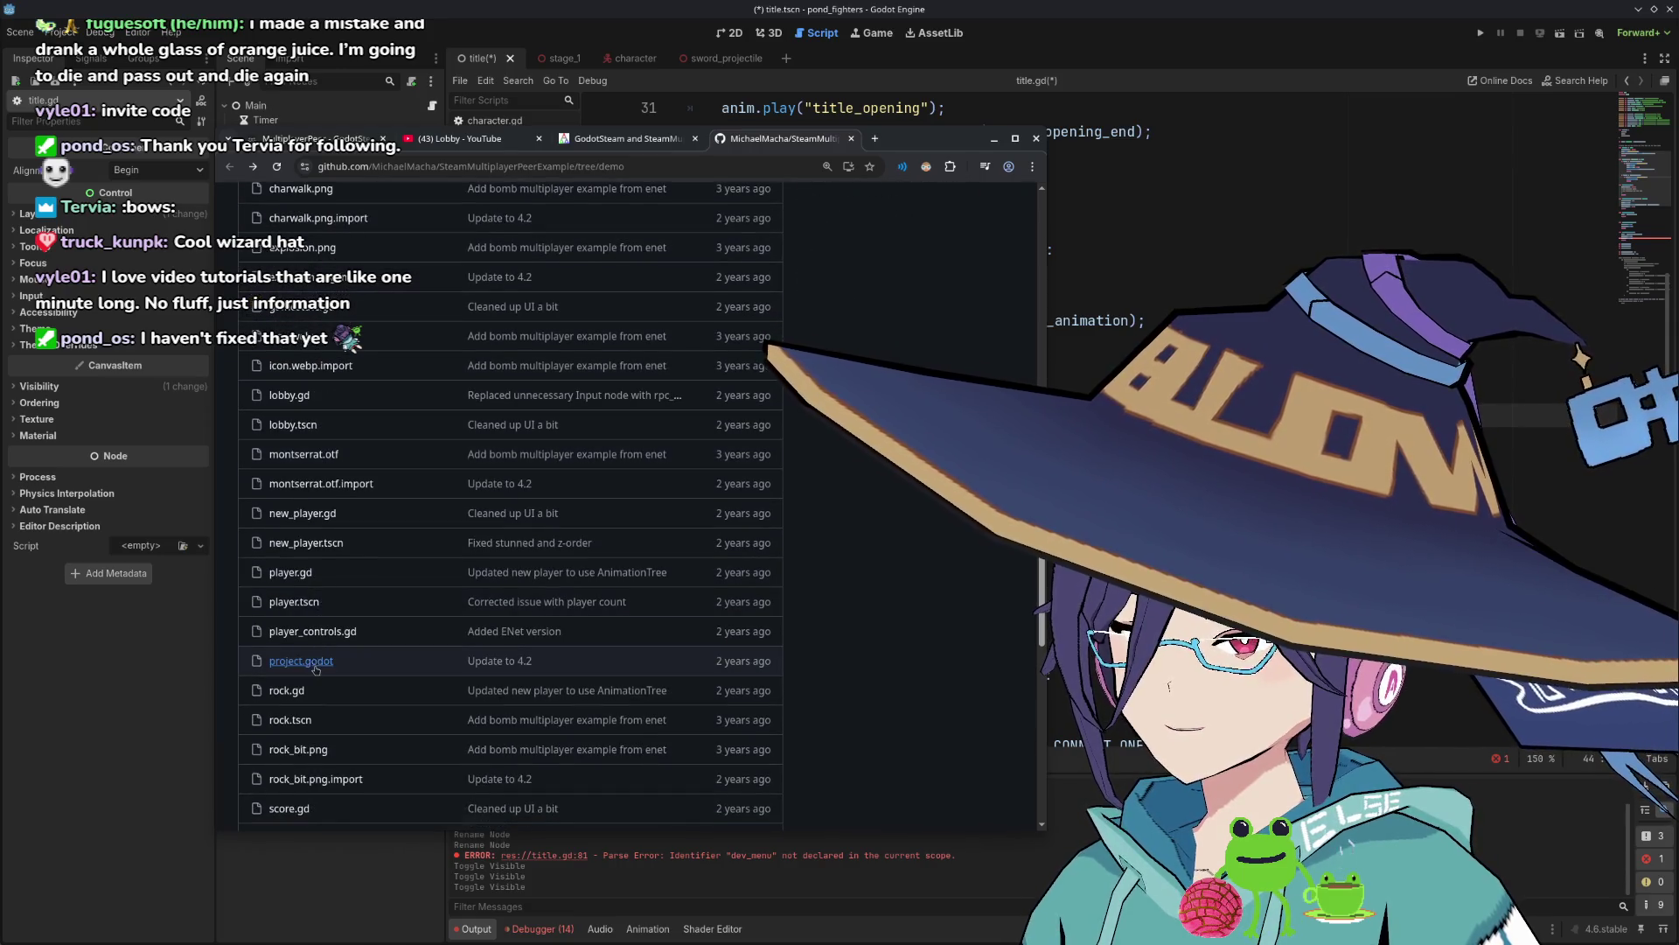
left_click(316, 661)
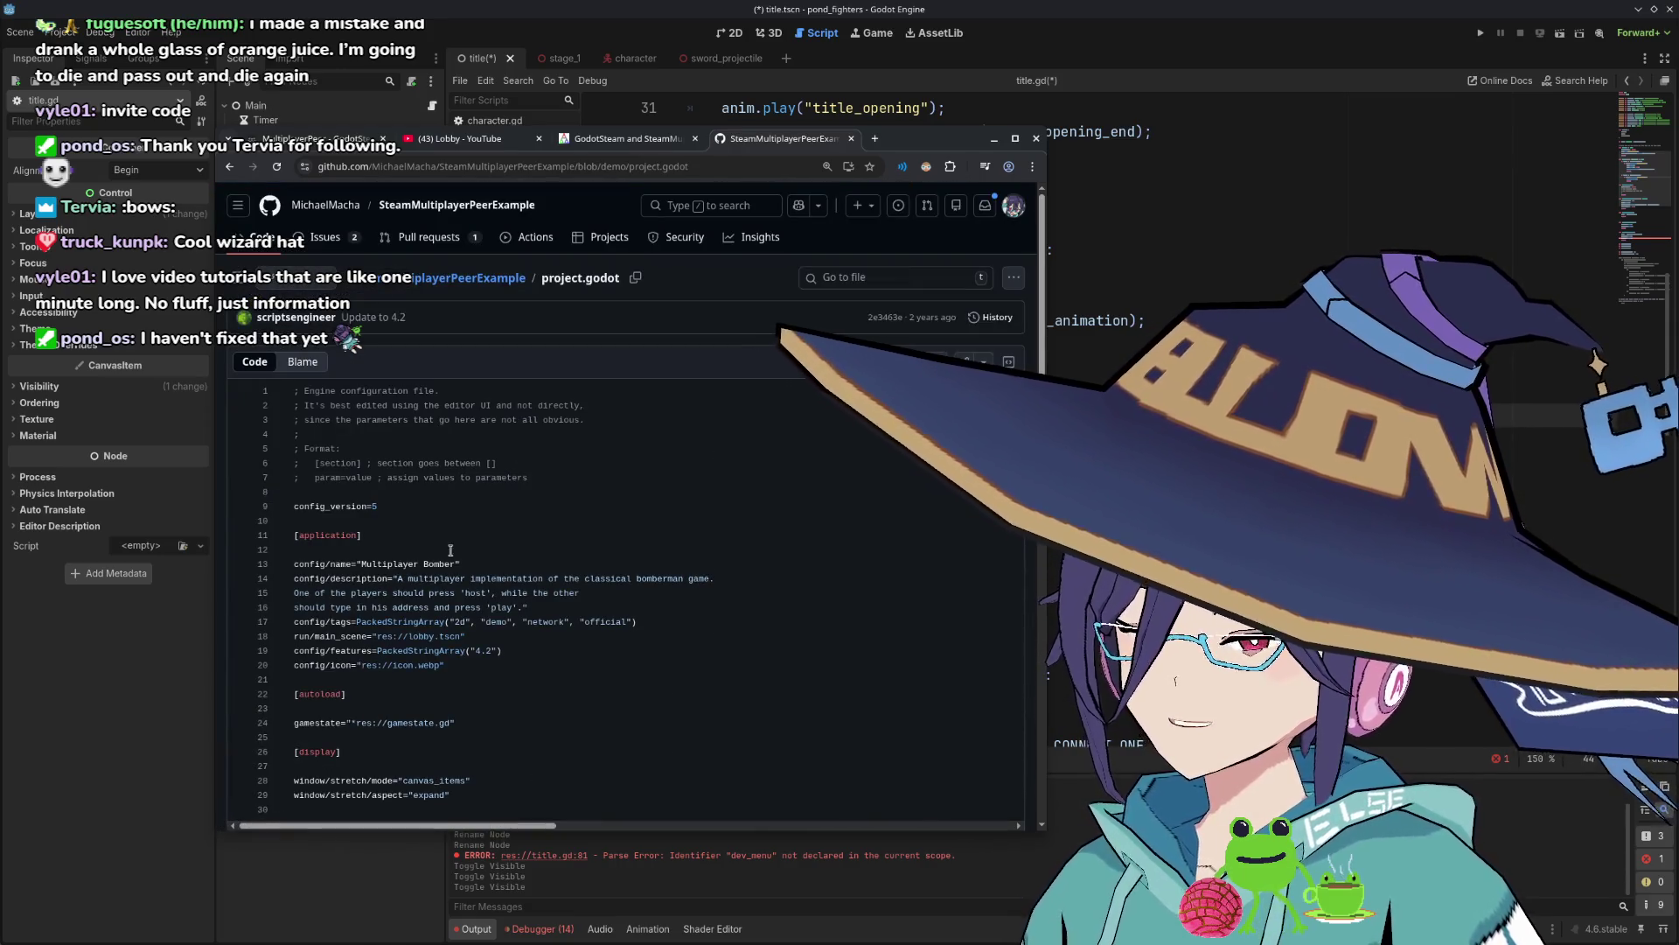
scroll(466, 559, "down", 1)
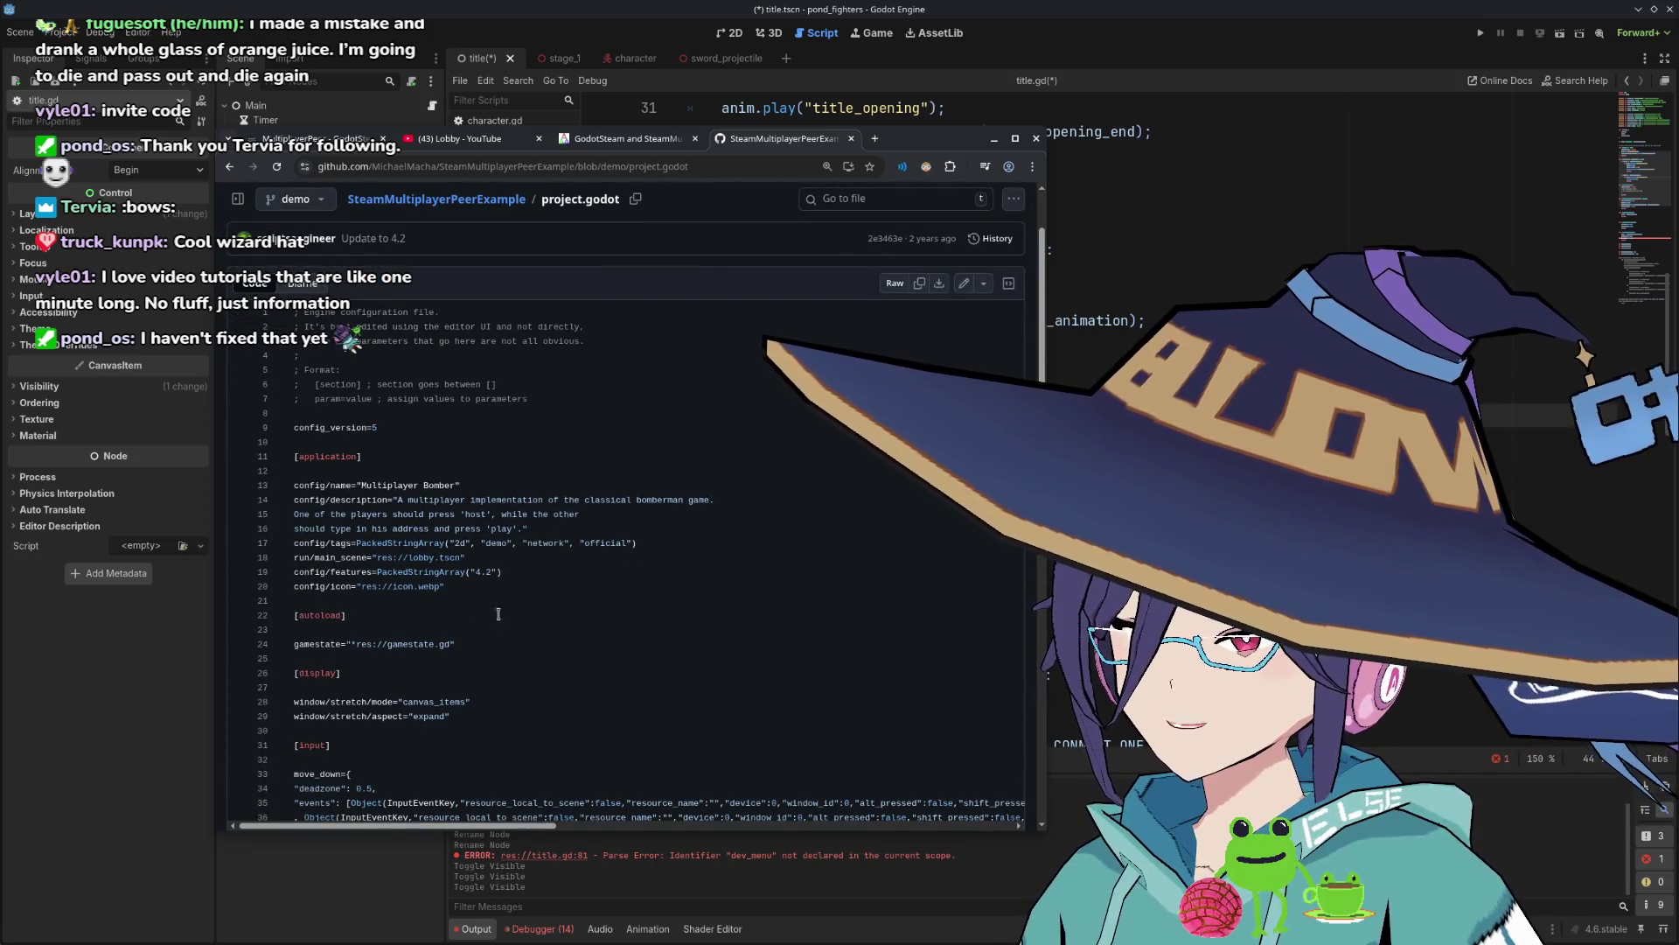
Go back to the demo folder and open gamestate.gd, showing DEFAULT_PORT 10567 and MAX_PEERS 12.
key("alt+Left")
scroll(311, 385, "up", 4)
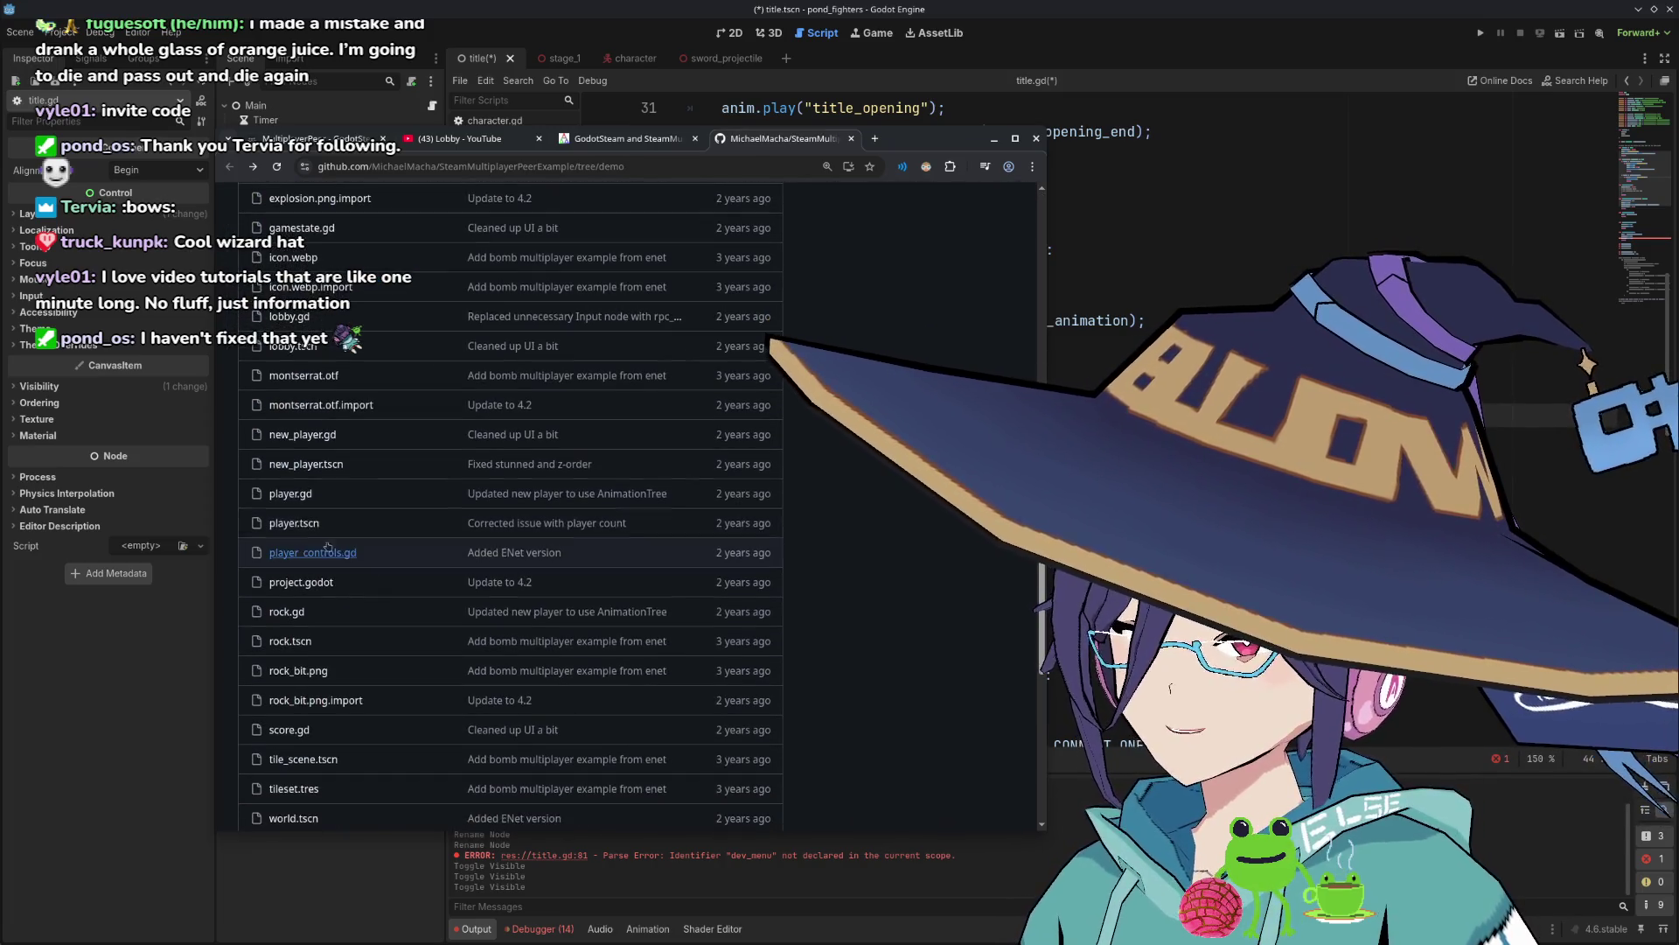
scroll(311, 389, "down", 3)
scroll(302, 433, "up", 4)
left_click(297, 543)
scroll(504, 453, "down", 2)
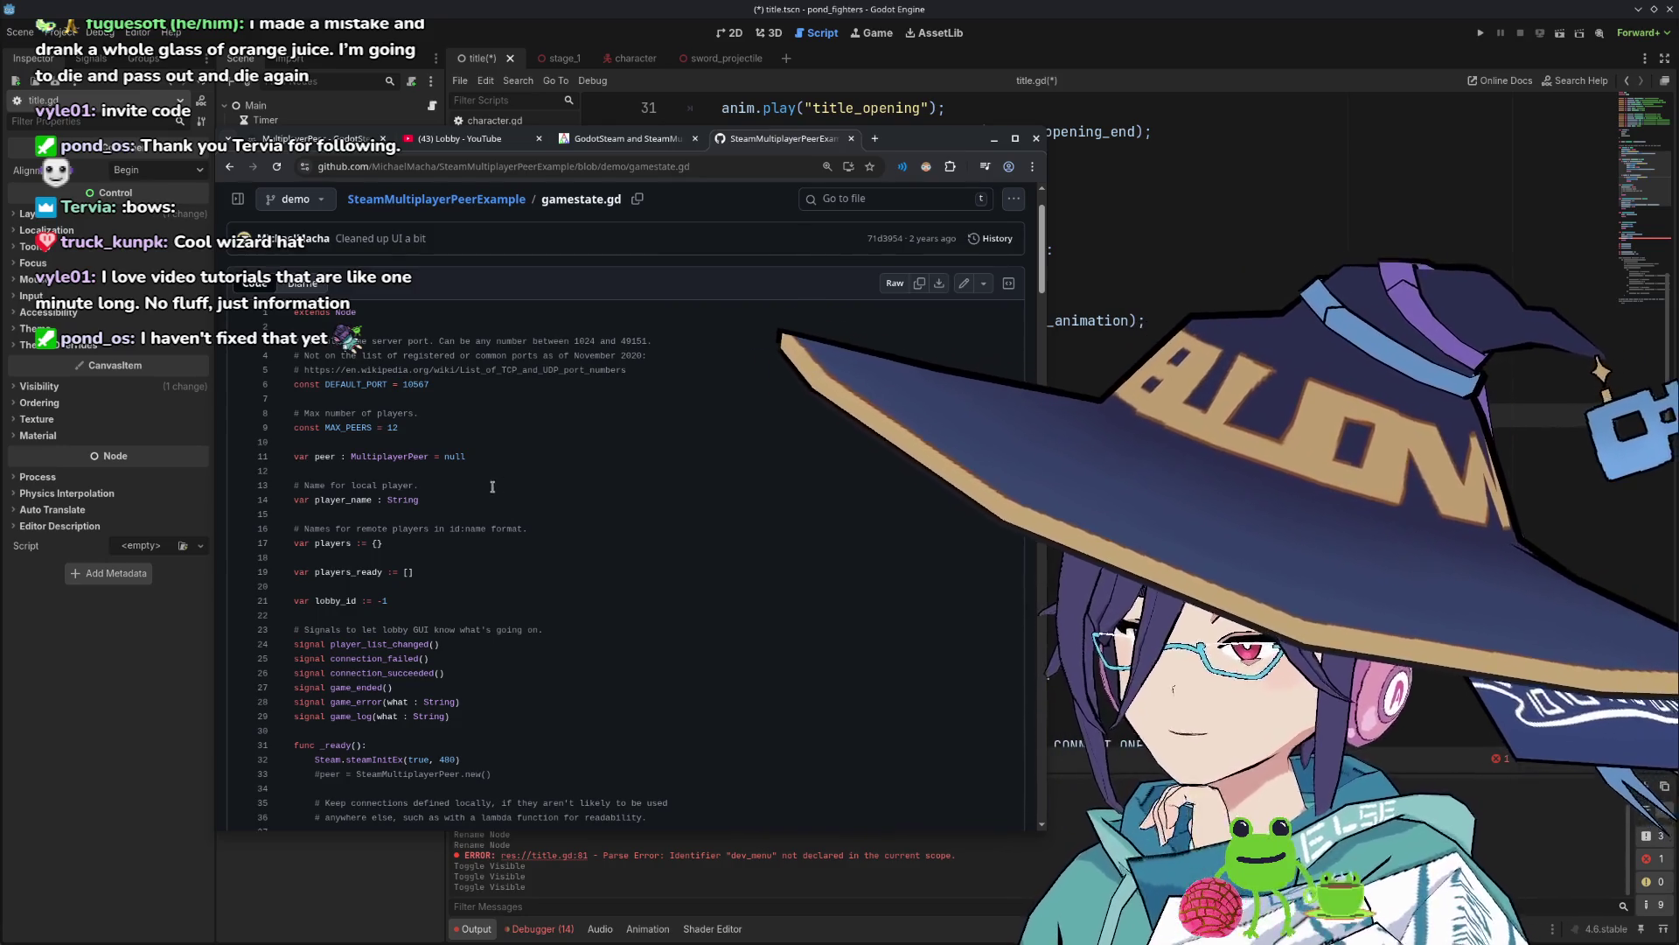
scroll(468, 432, "down", 2)
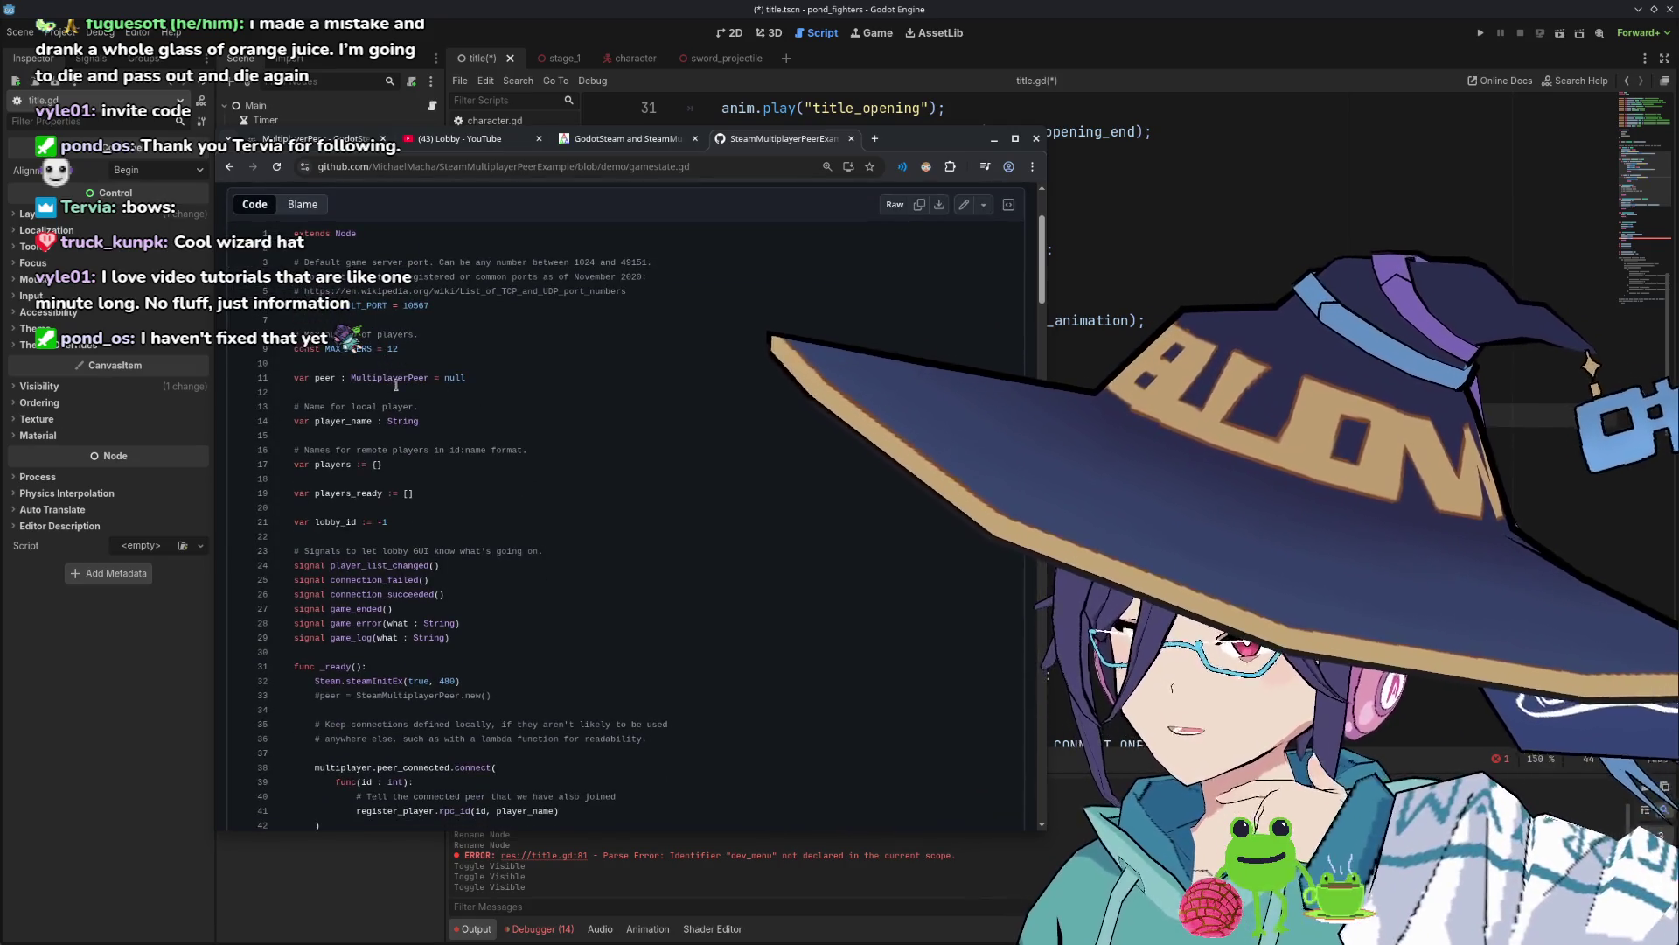
scroll(427, 429, "down", 3)
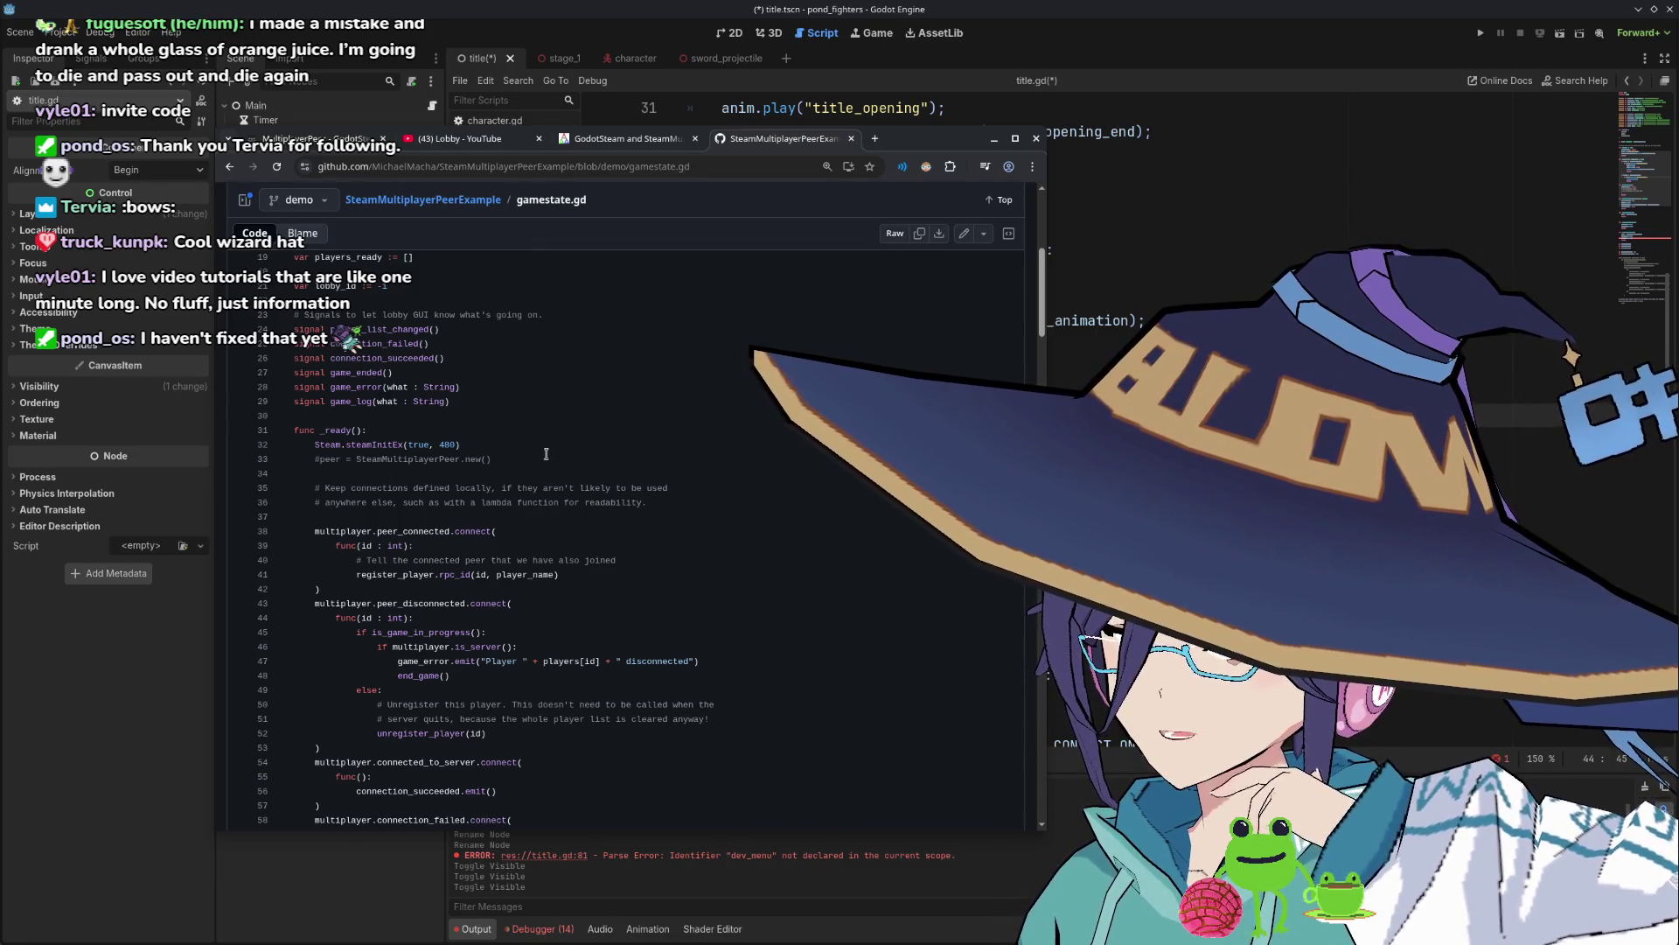
scroll(543, 476, "down", 2)
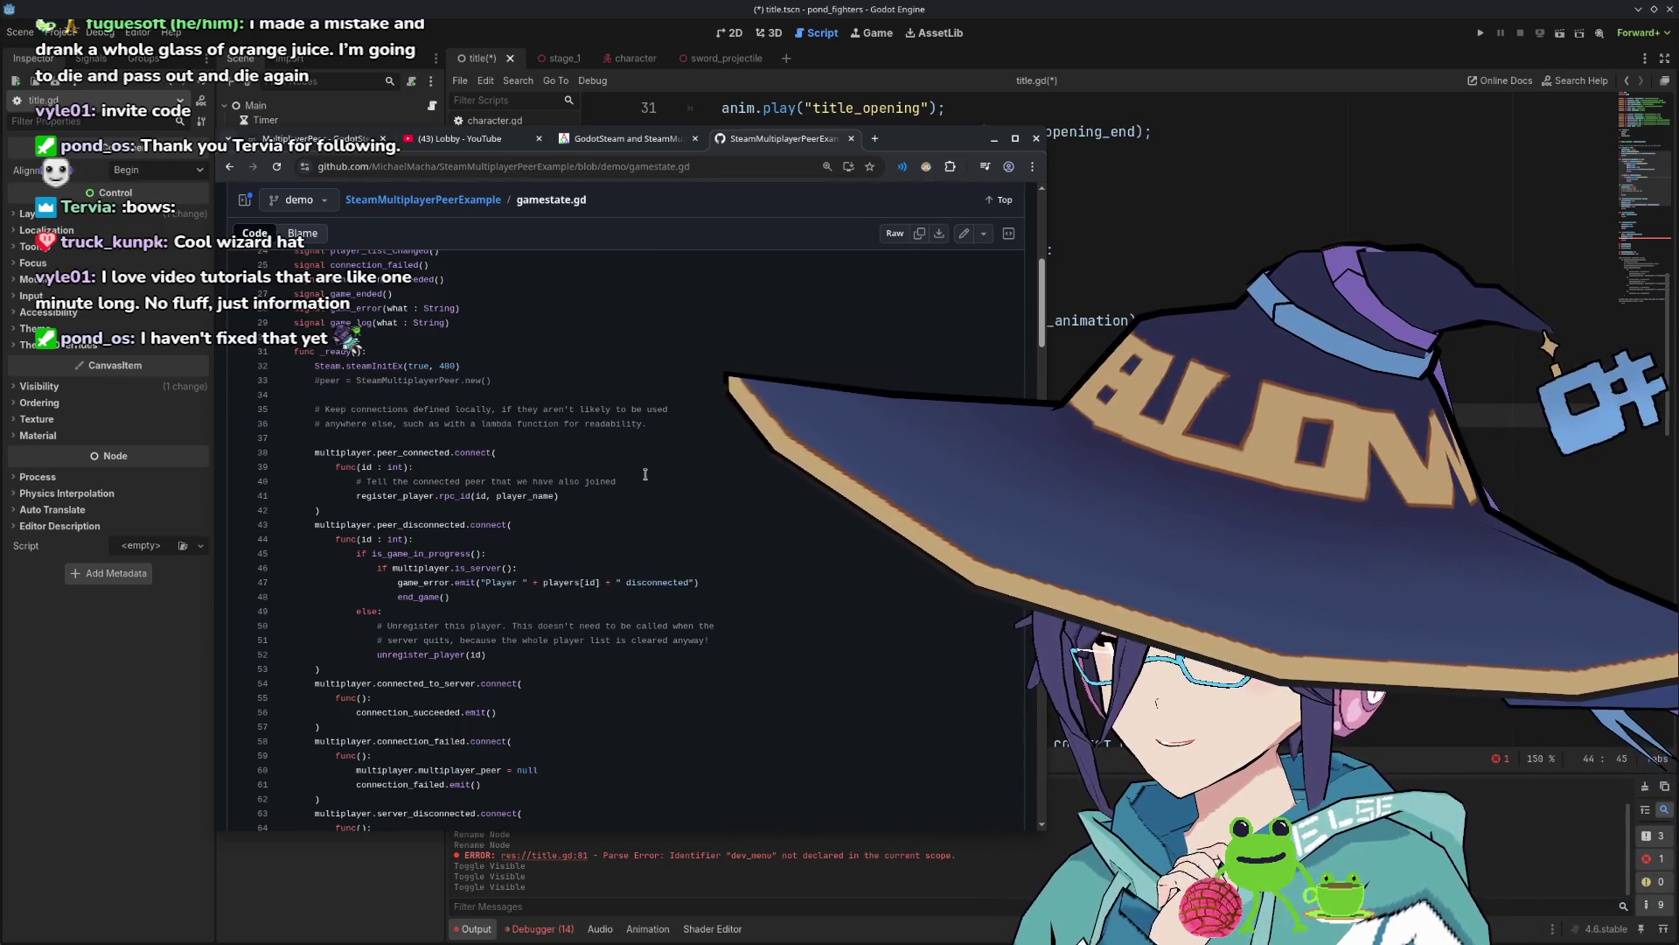
scroll(551, 467, "down", 2)
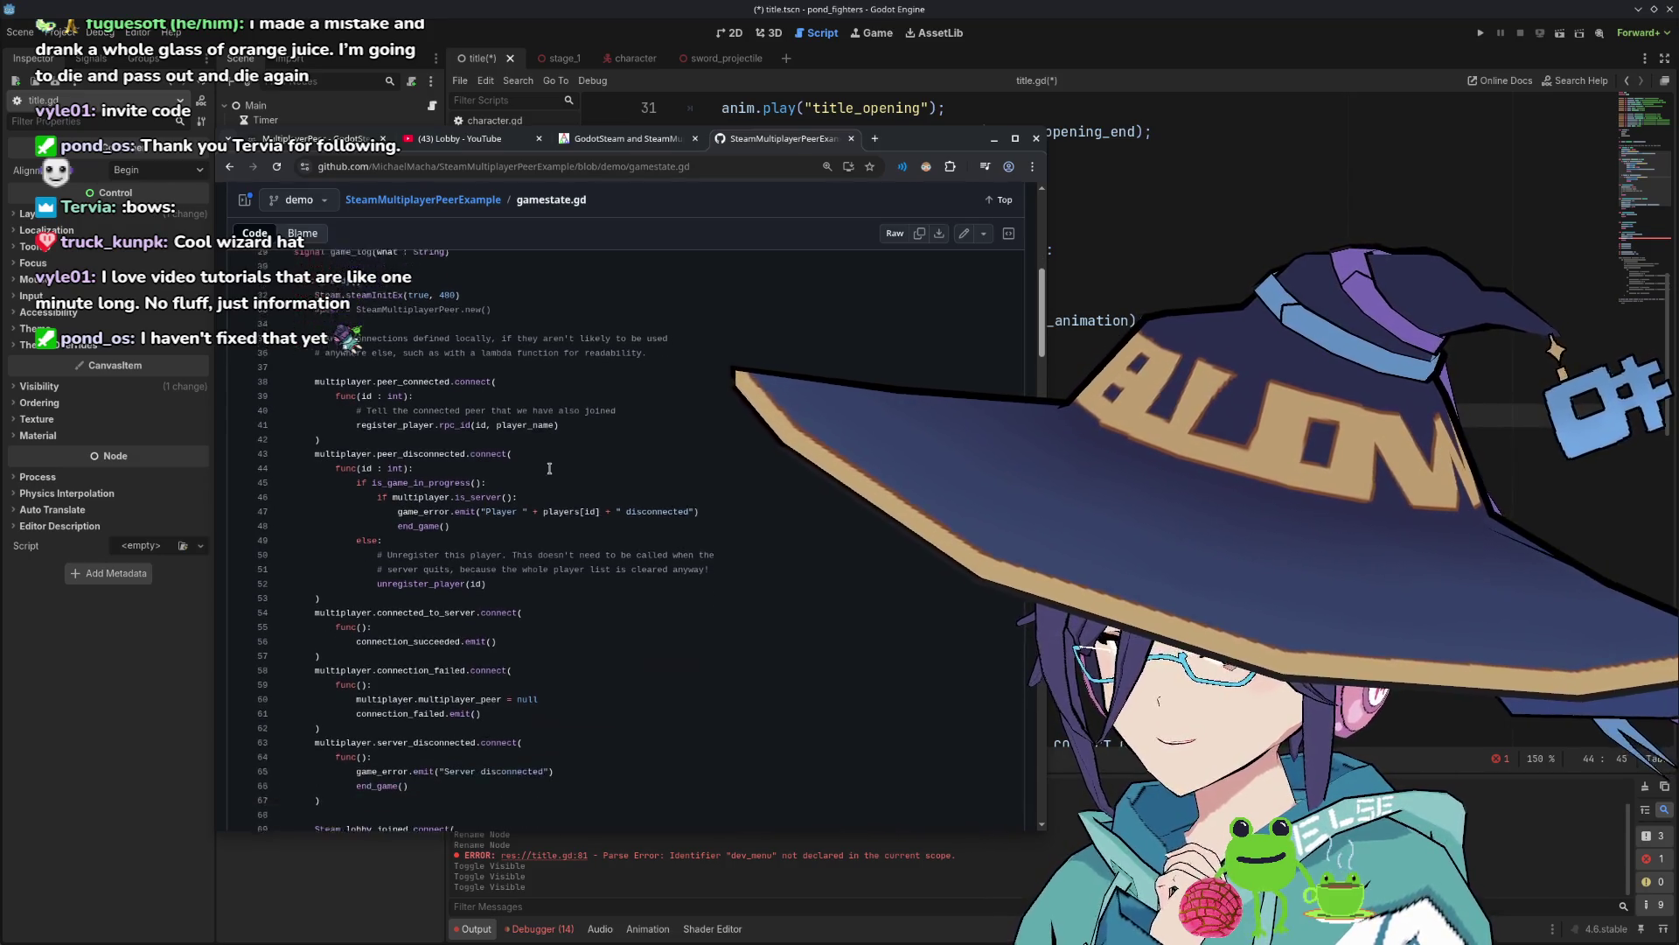
scroll(467, 456, "up", 2)
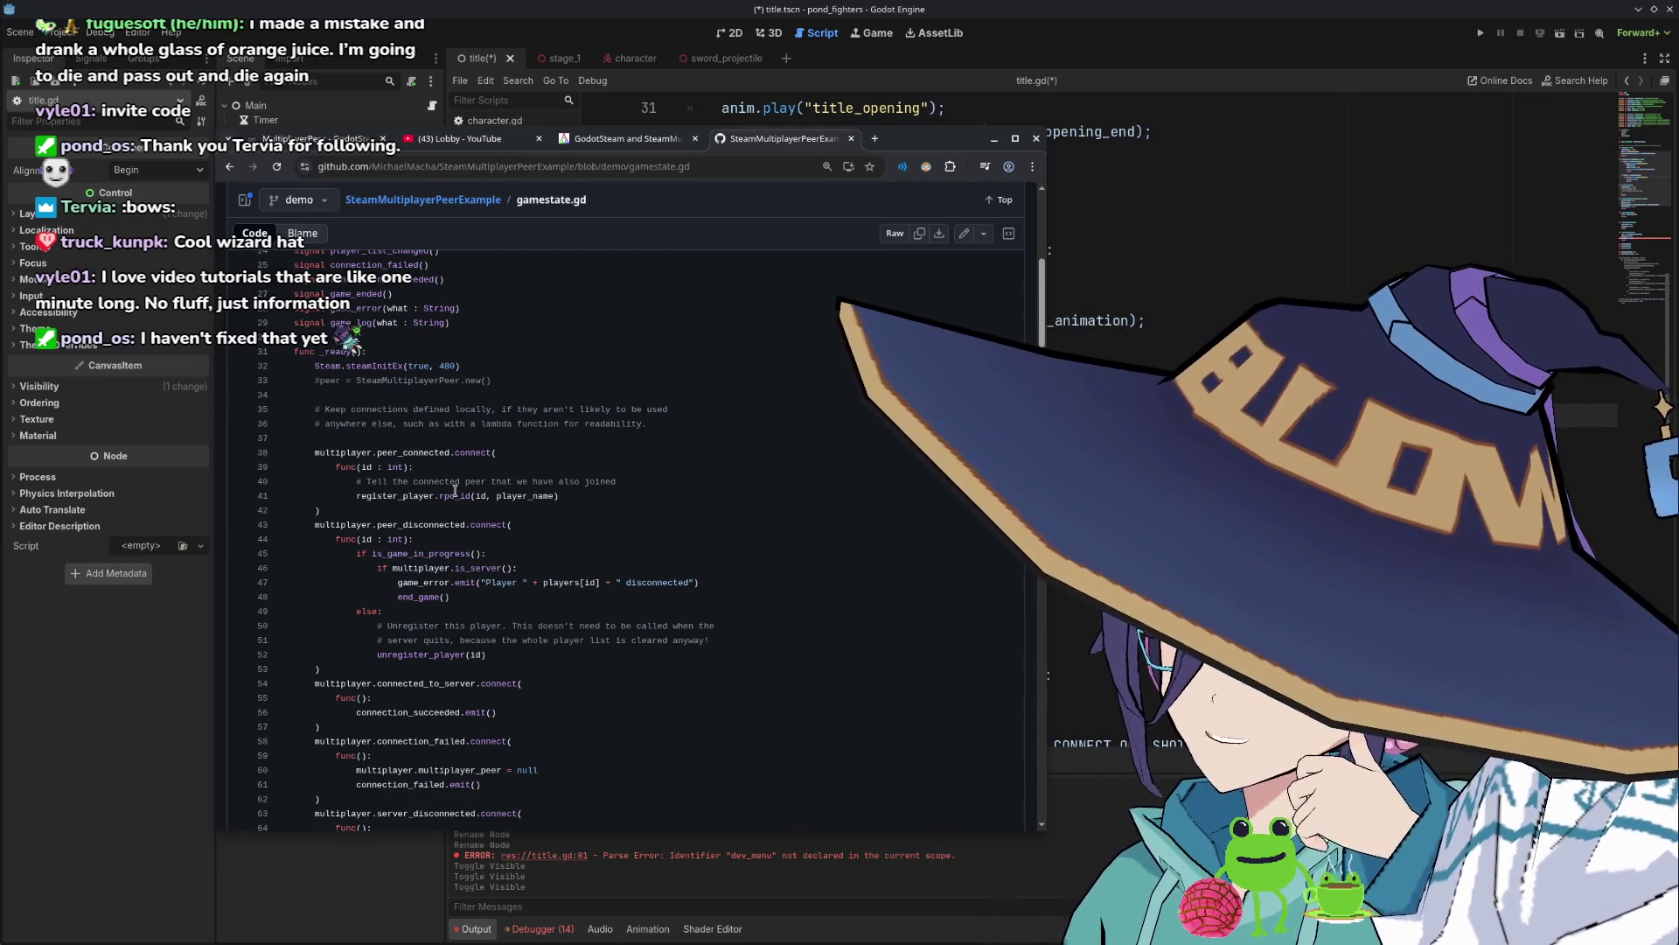
scroll(455, 491, "down", 2)
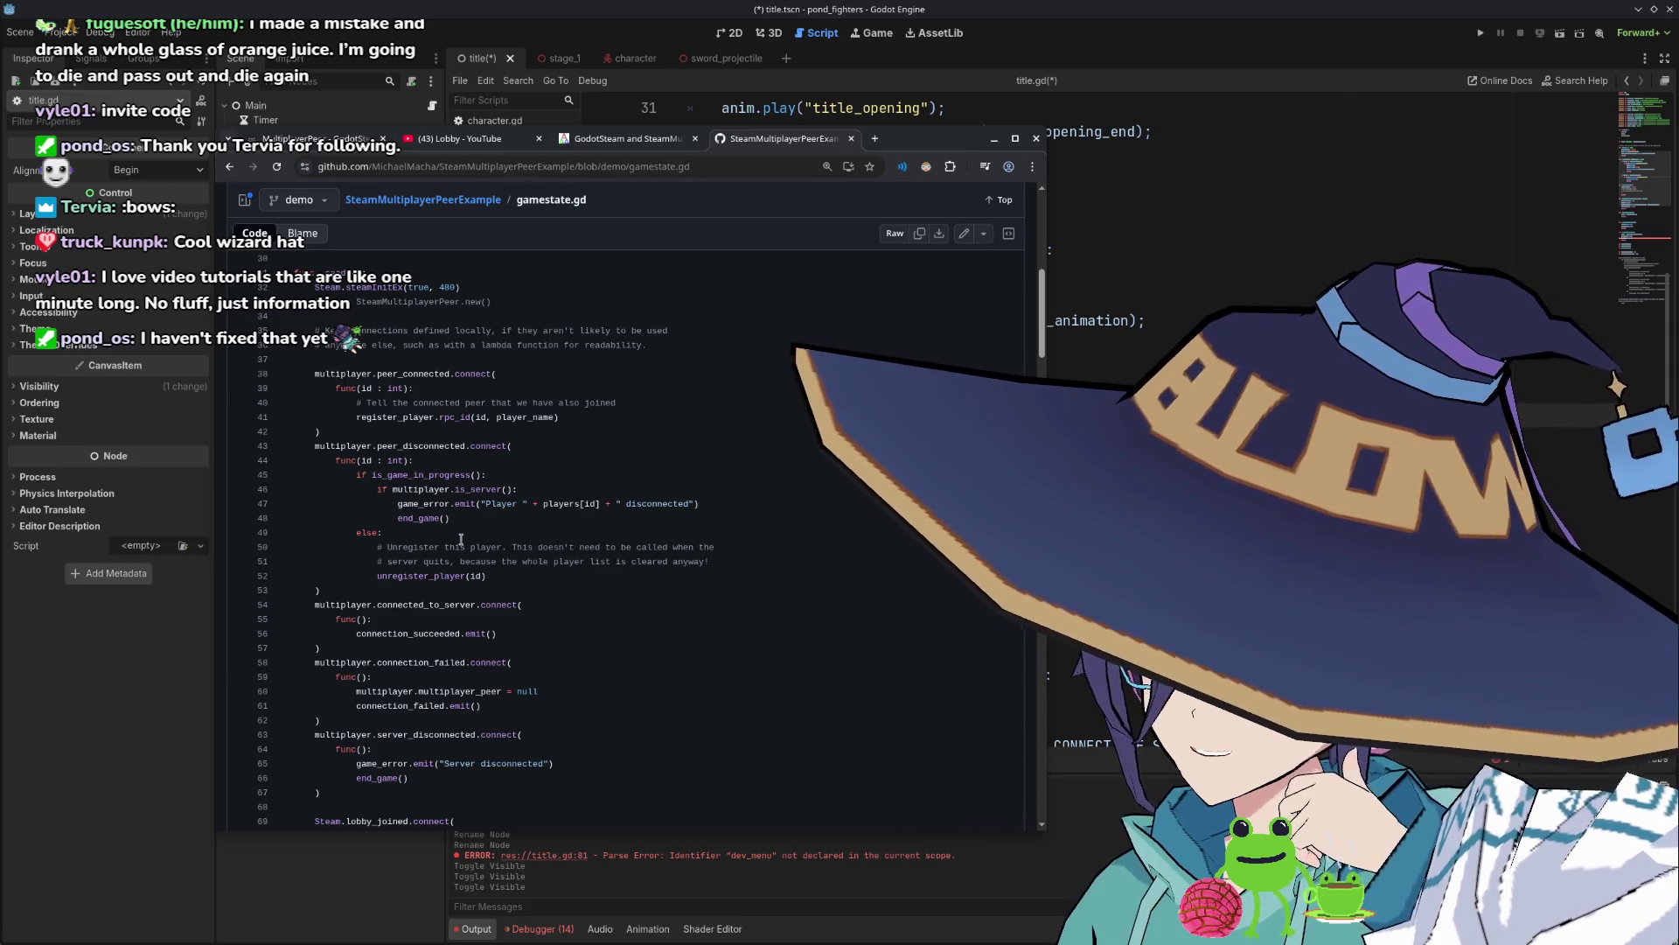
scroll(472, 536, "down", 2)
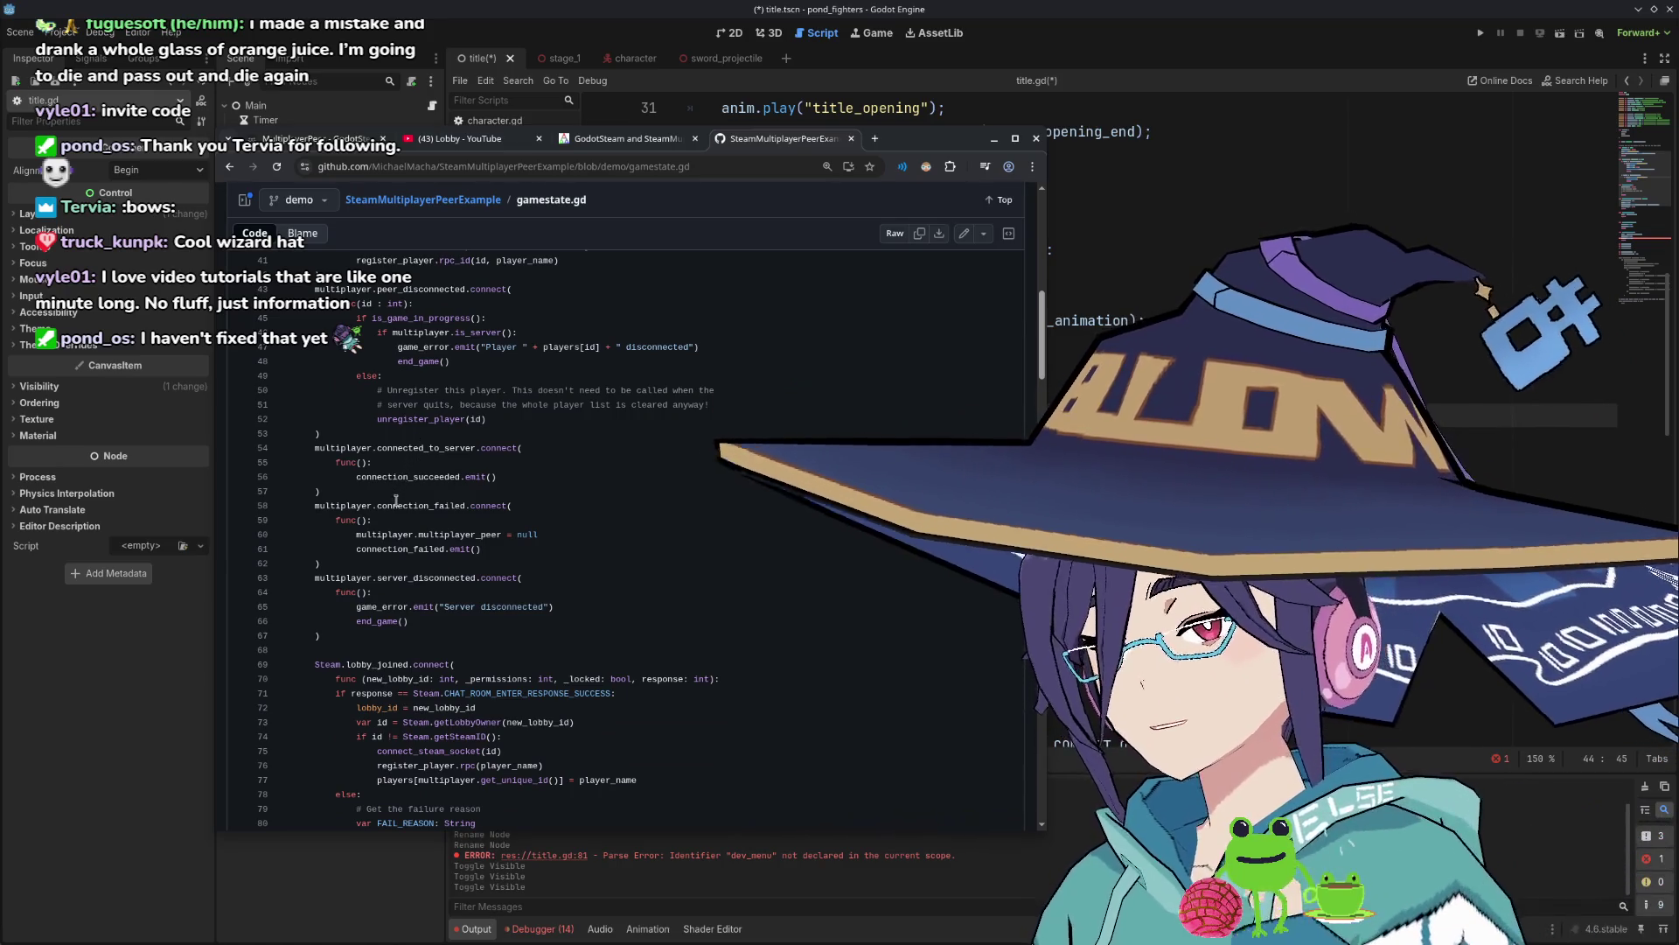
scroll(393, 509, "down", 1)
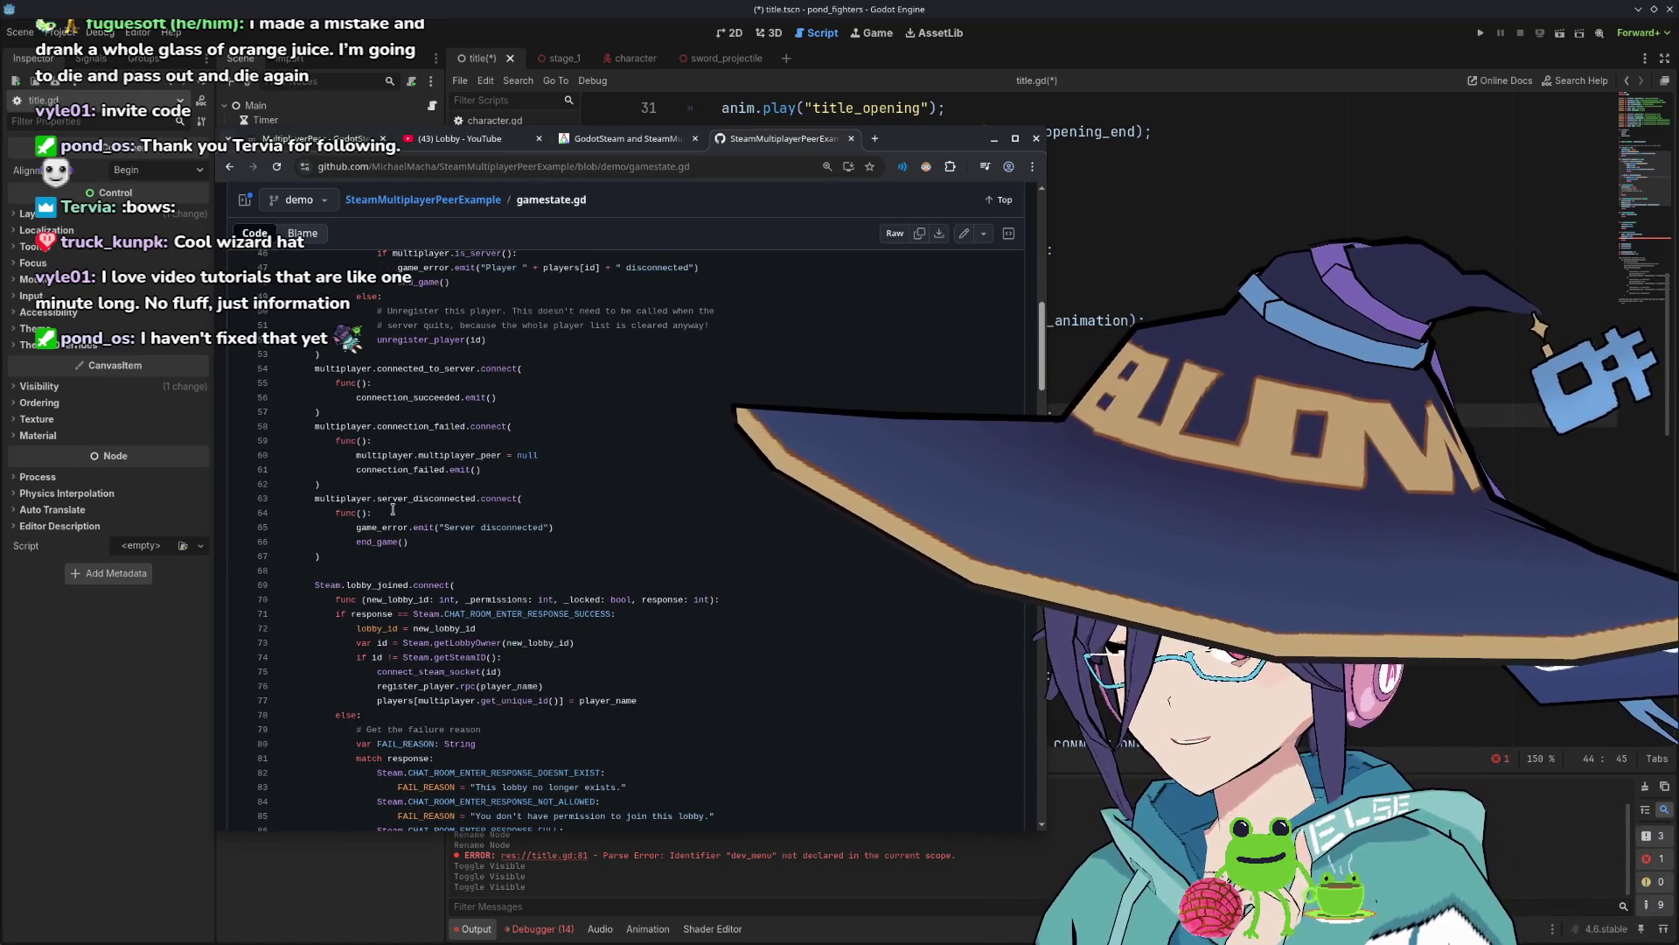
scroll(389, 510, "down", 1)
scroll(384, 508, "down", 1)
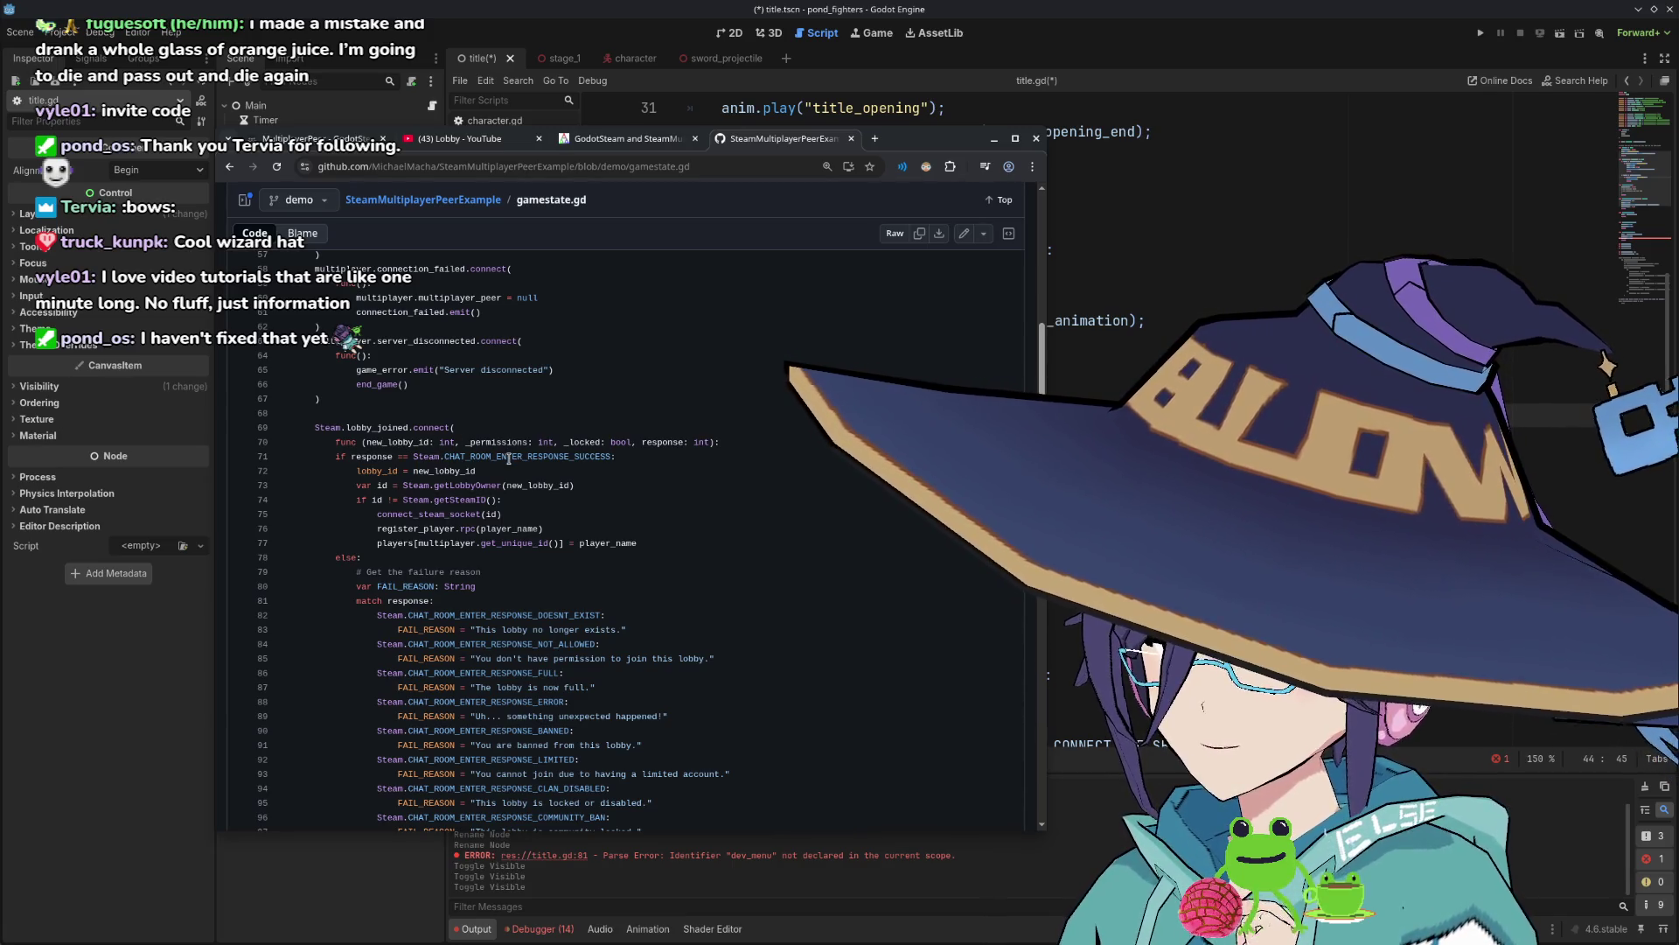
scroll(507, 456, "down", 5)
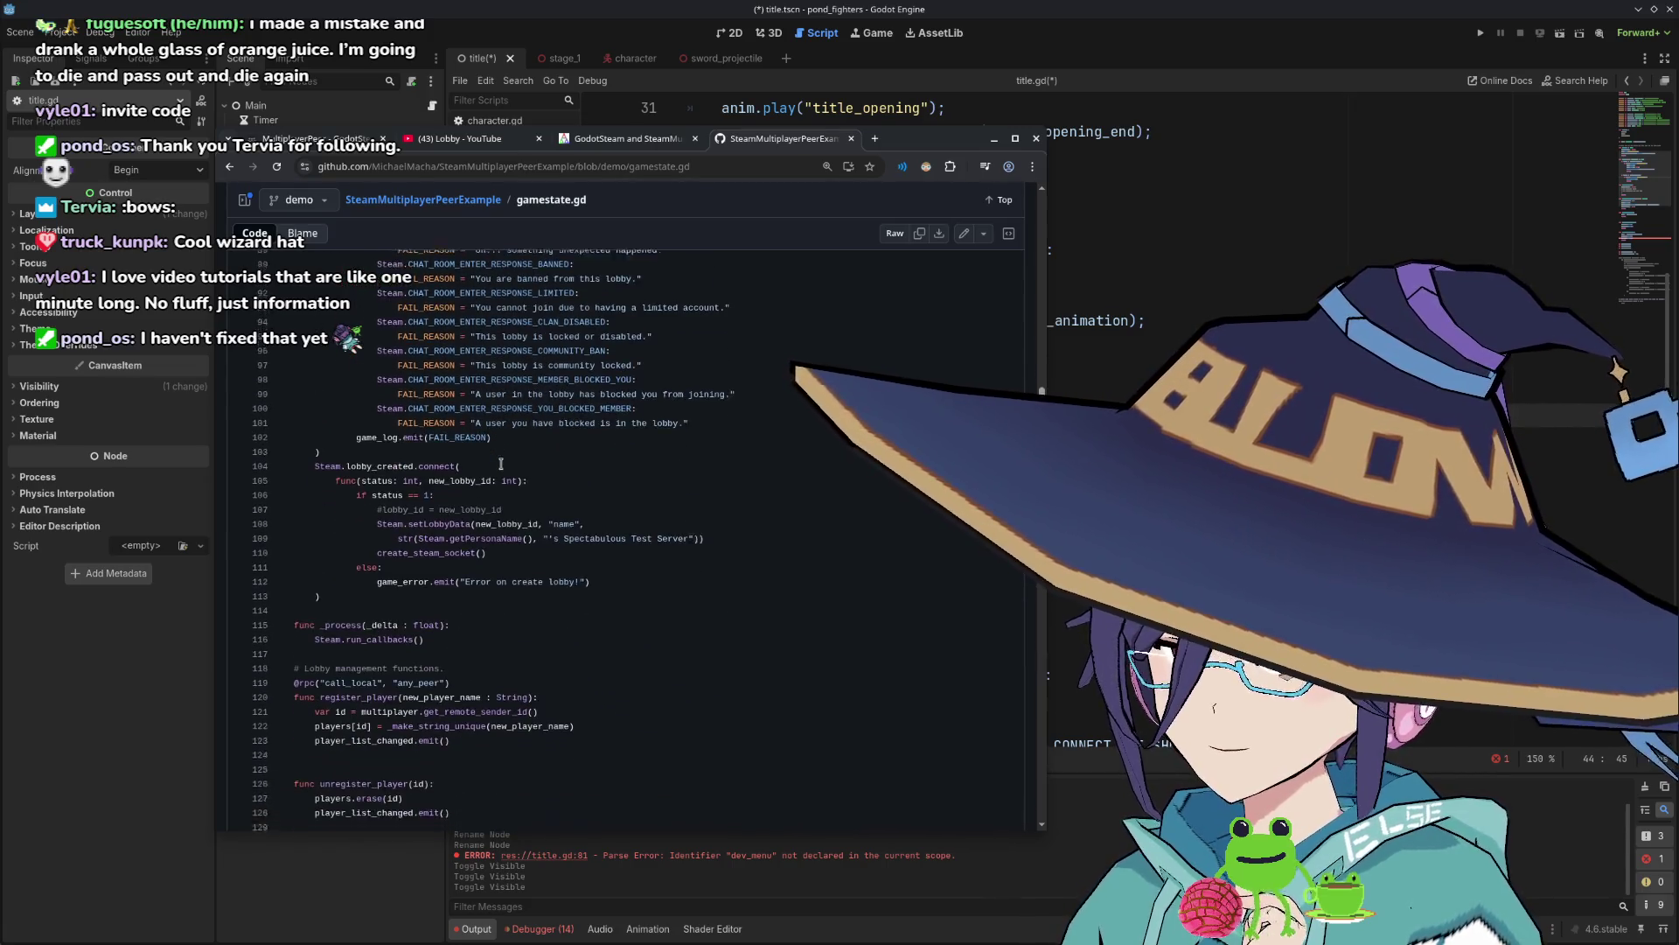
scroll(382, 463, "up", 6)
Look up references to lobby_joined and read down through gamestate.gd.
double_click(374, 508)
scroll(374, 508, "down", 6)
scroll(373, 512, "down", 1)
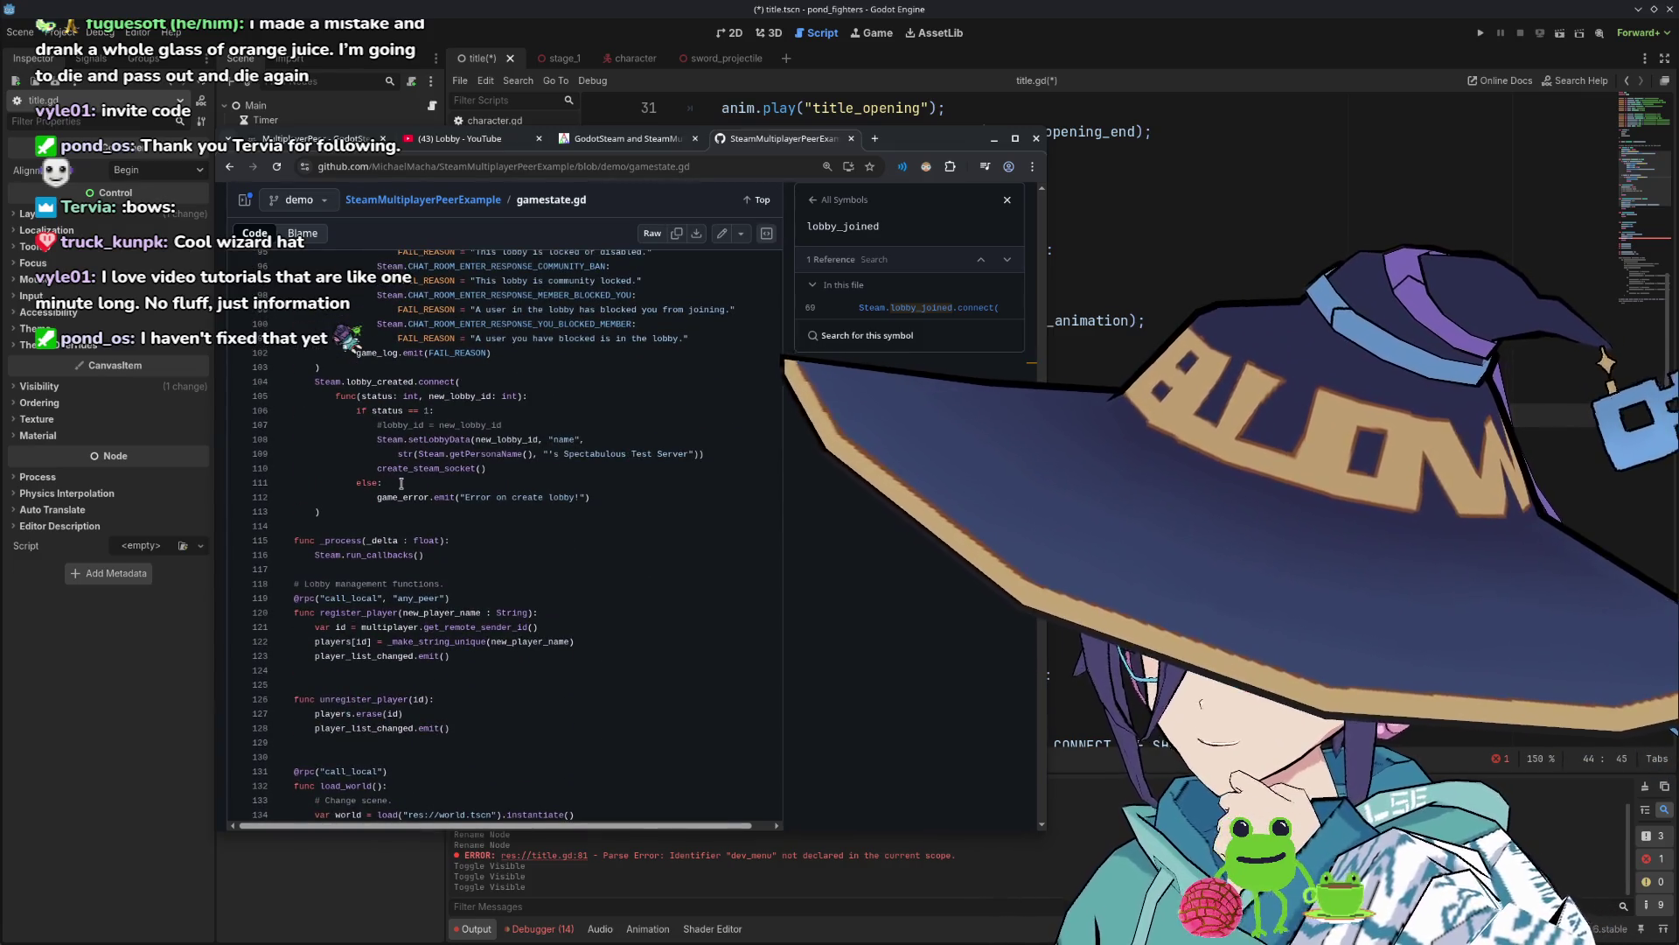
scroll(366, 495, "down", 1)
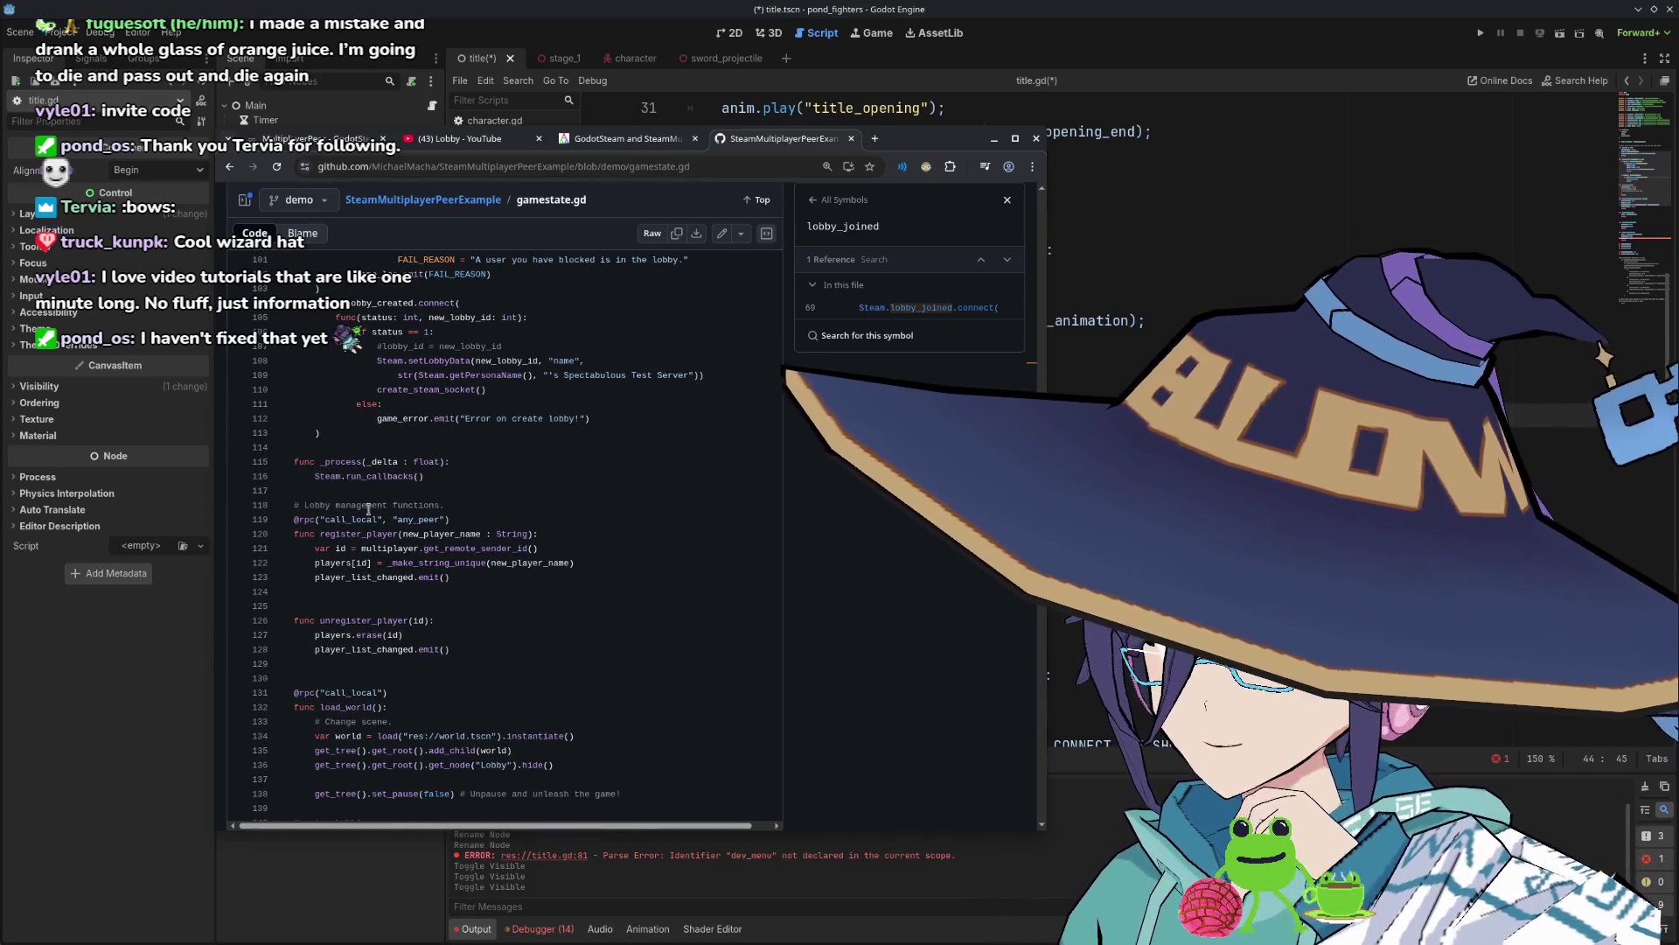
scroll(425, 514, "down", 1)
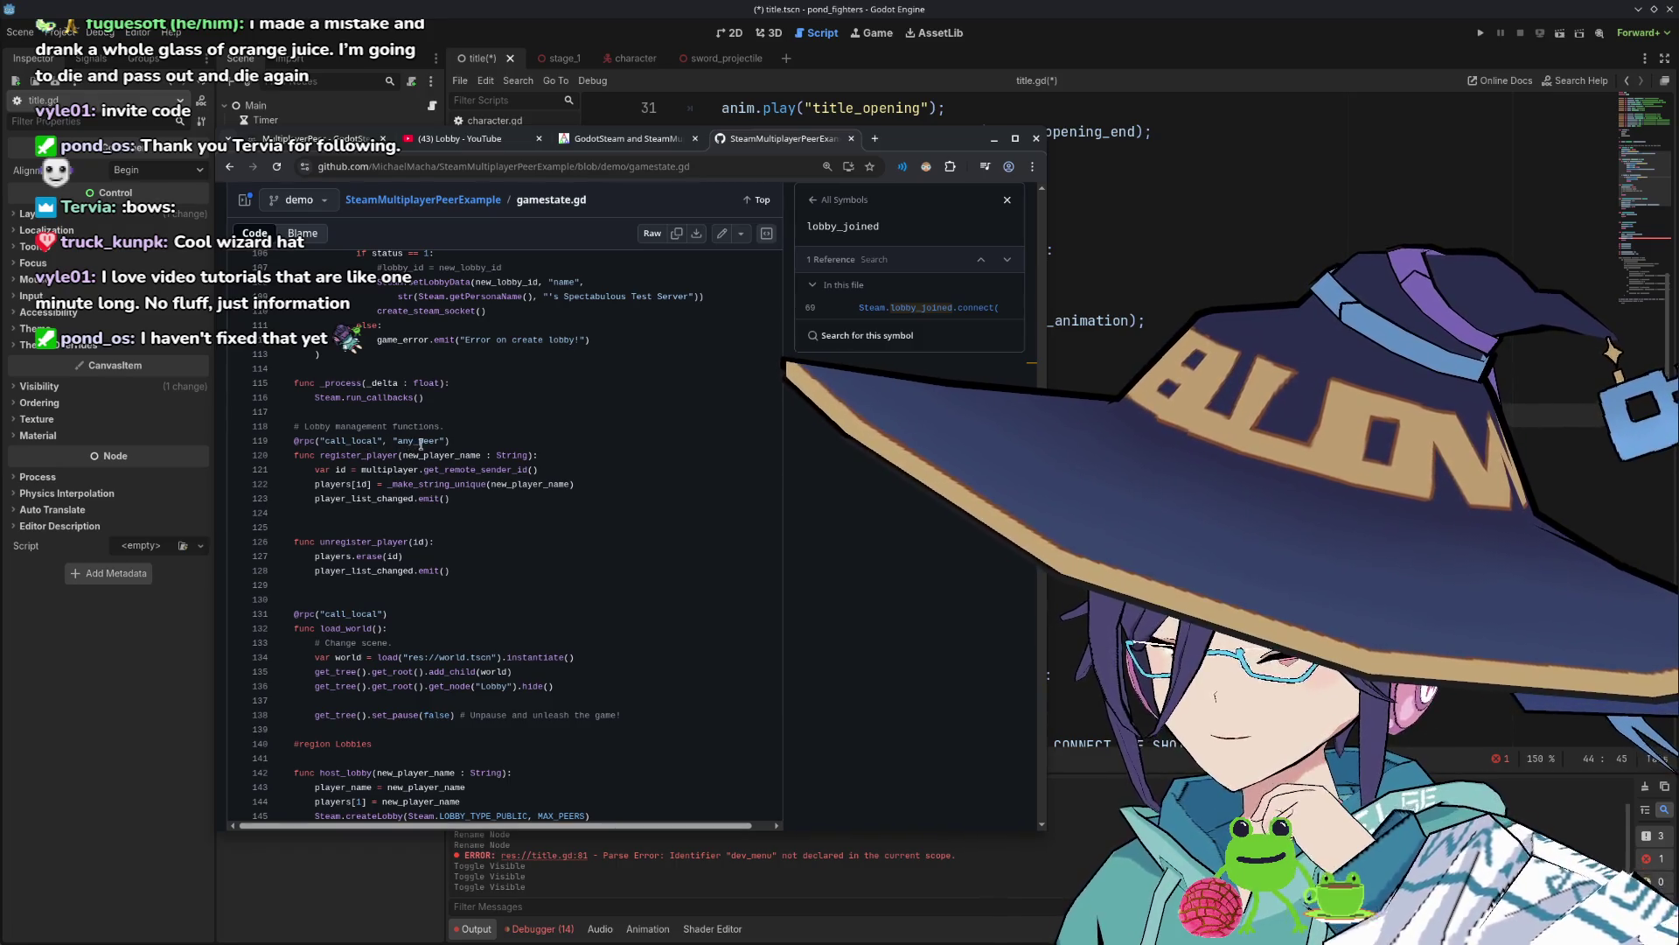
scroll(421, 444, "down", 1)
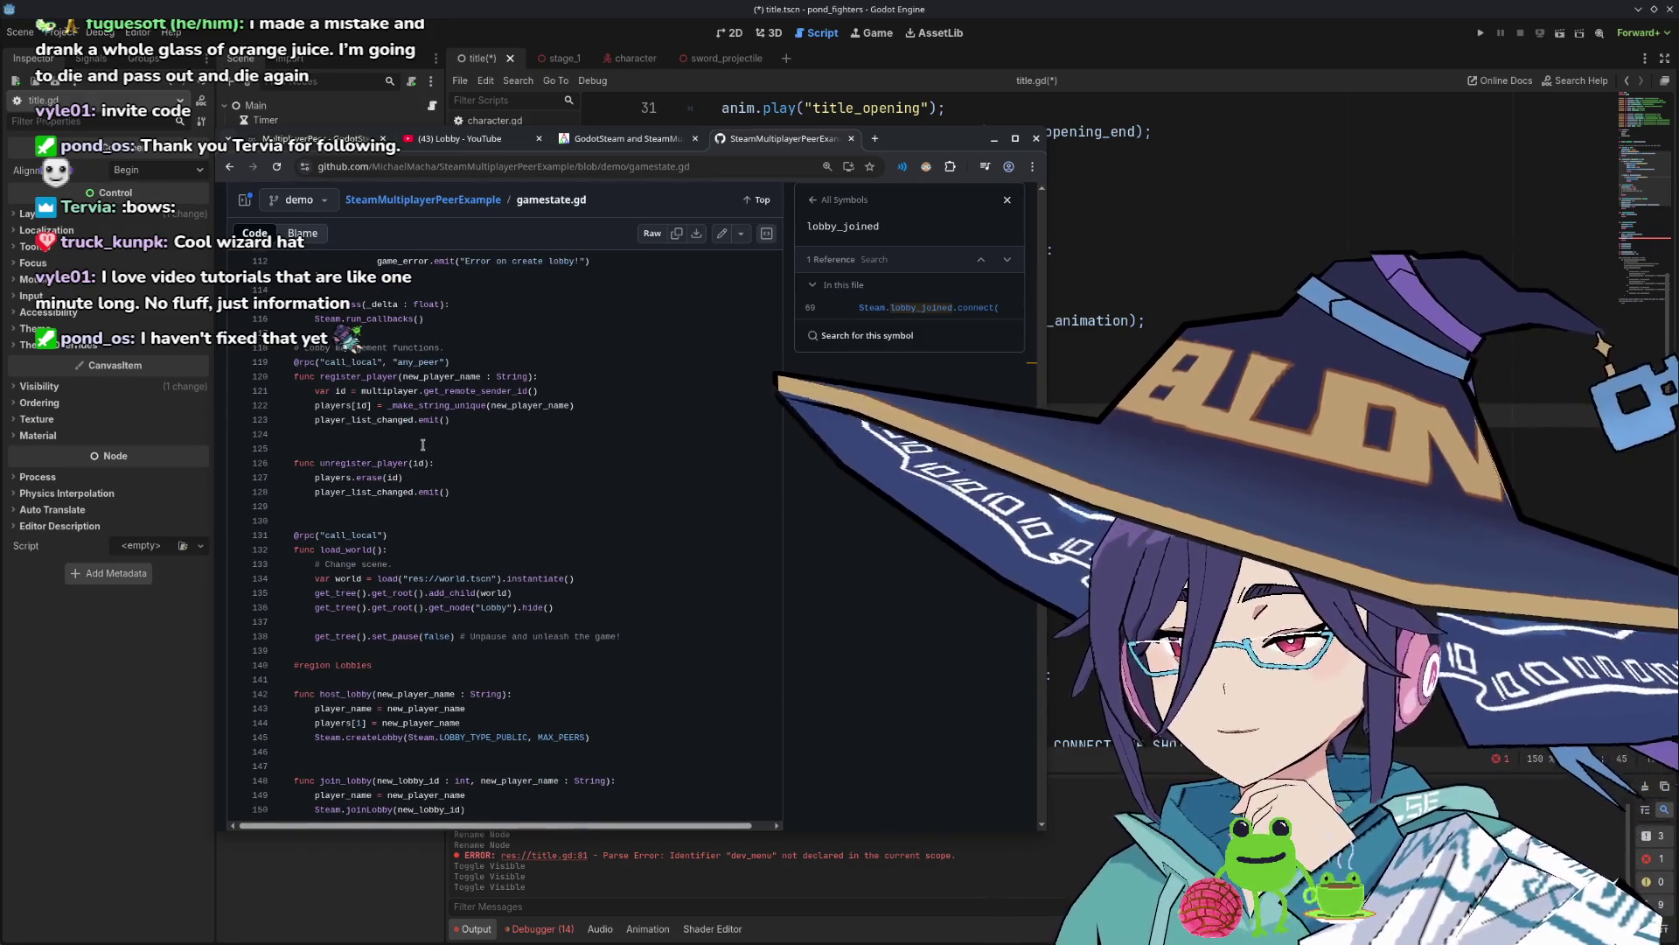
scroll(424, 446, "down", 1)
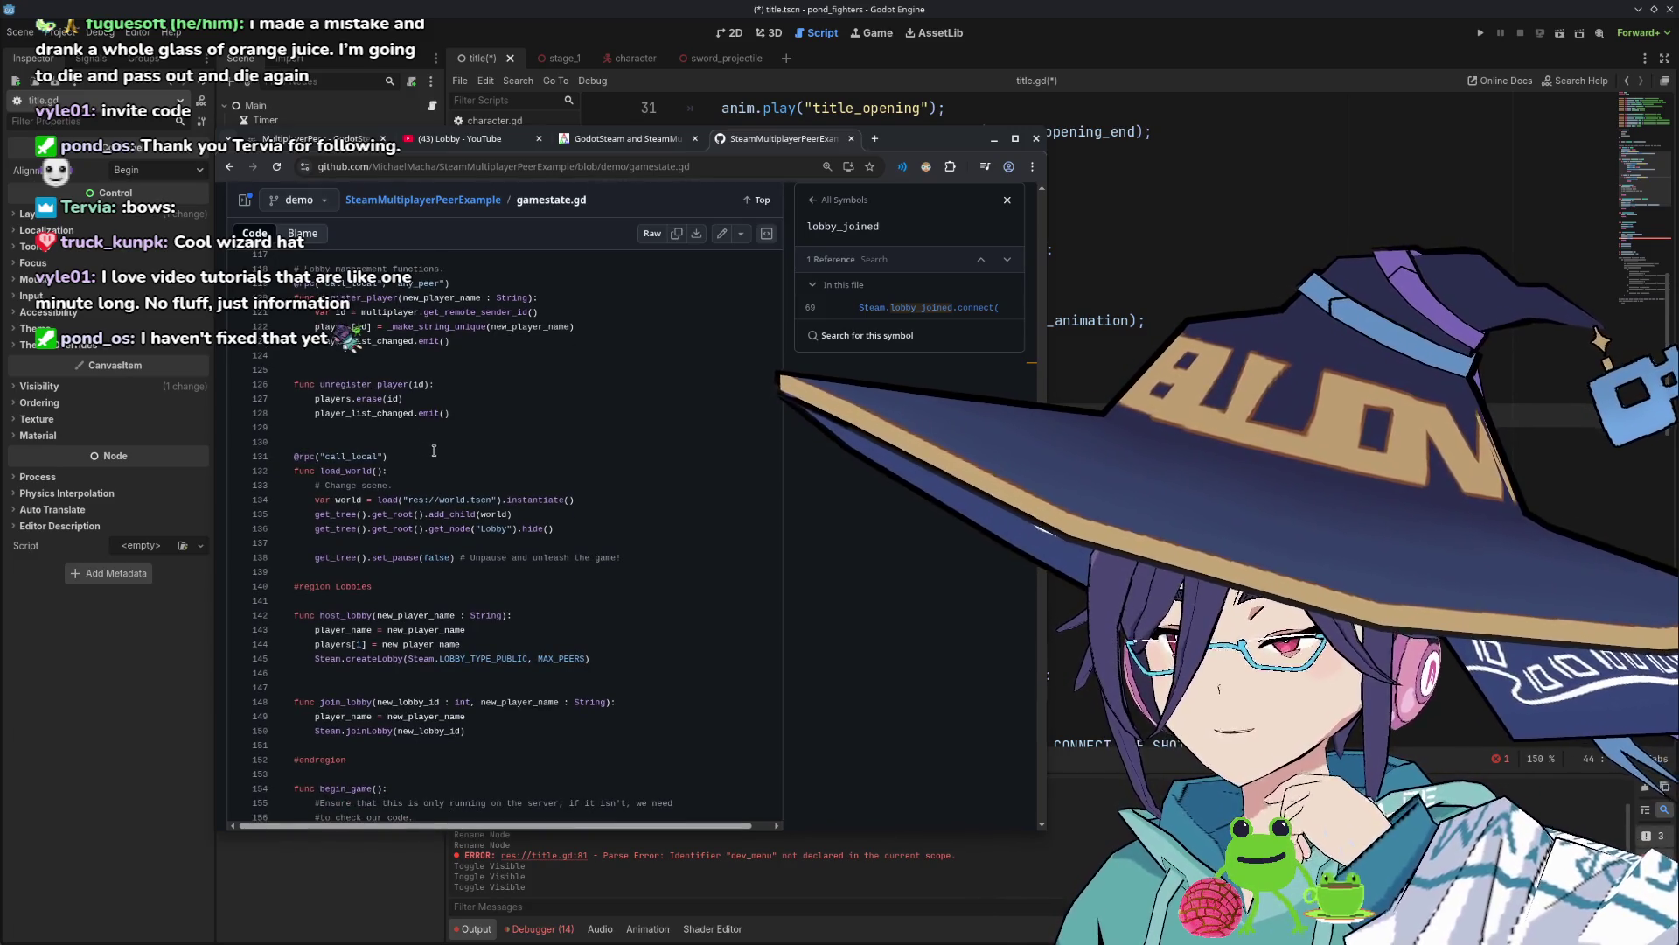
scroll(434, 449, "down", 3)
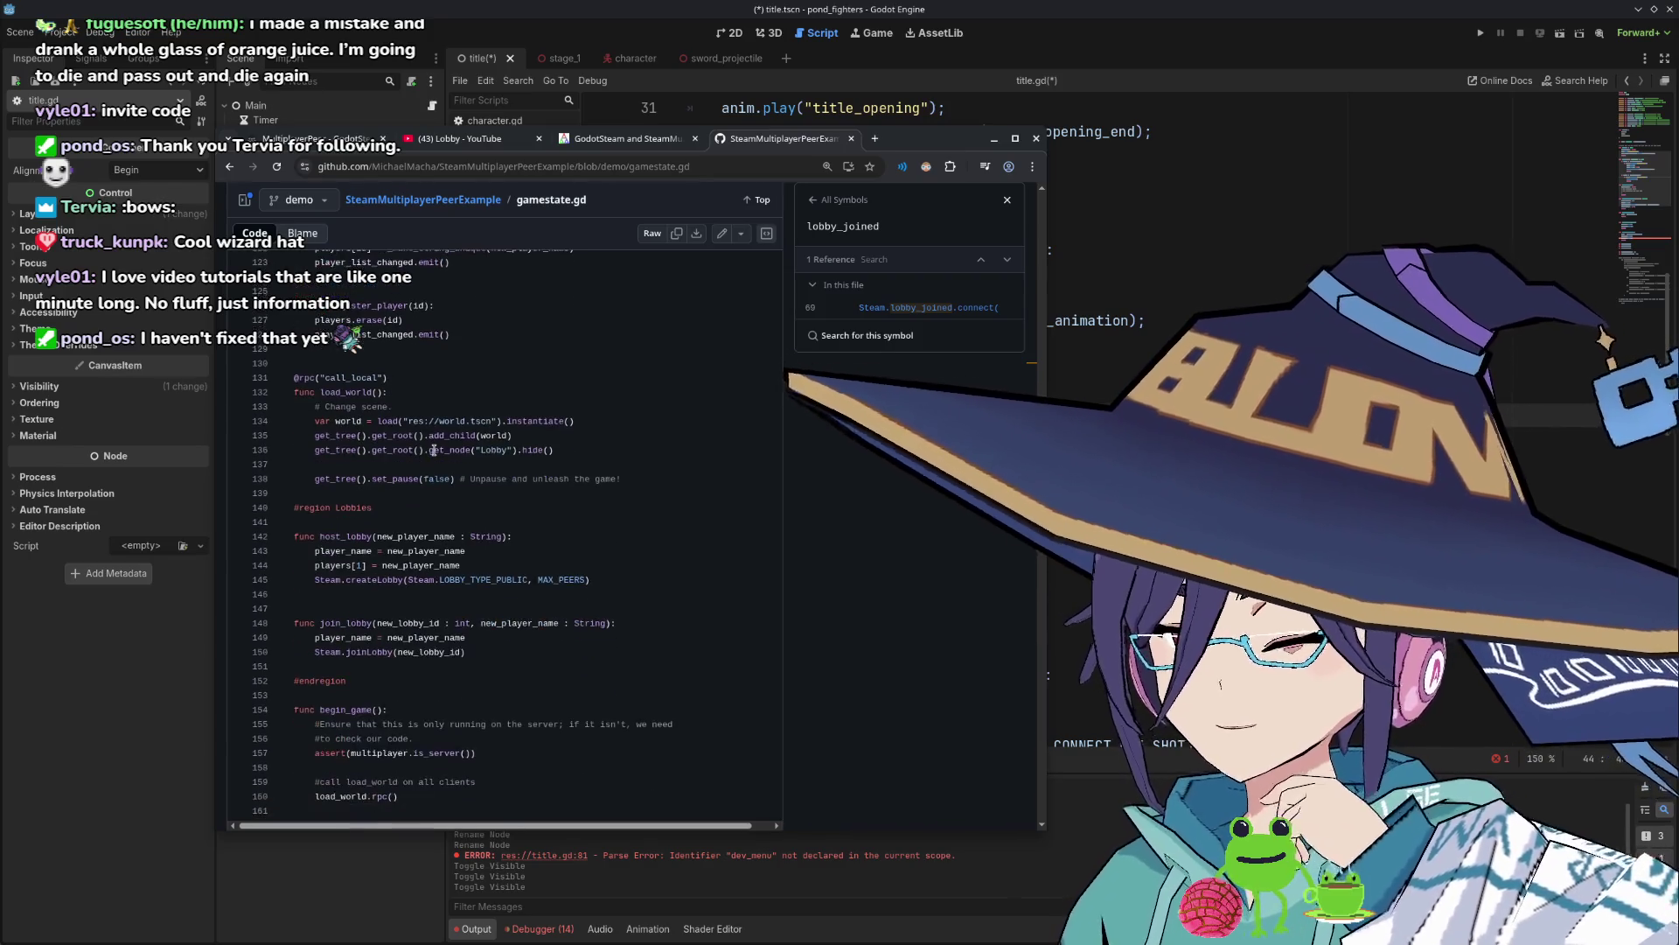
scroll(435, 454, "down", 3)
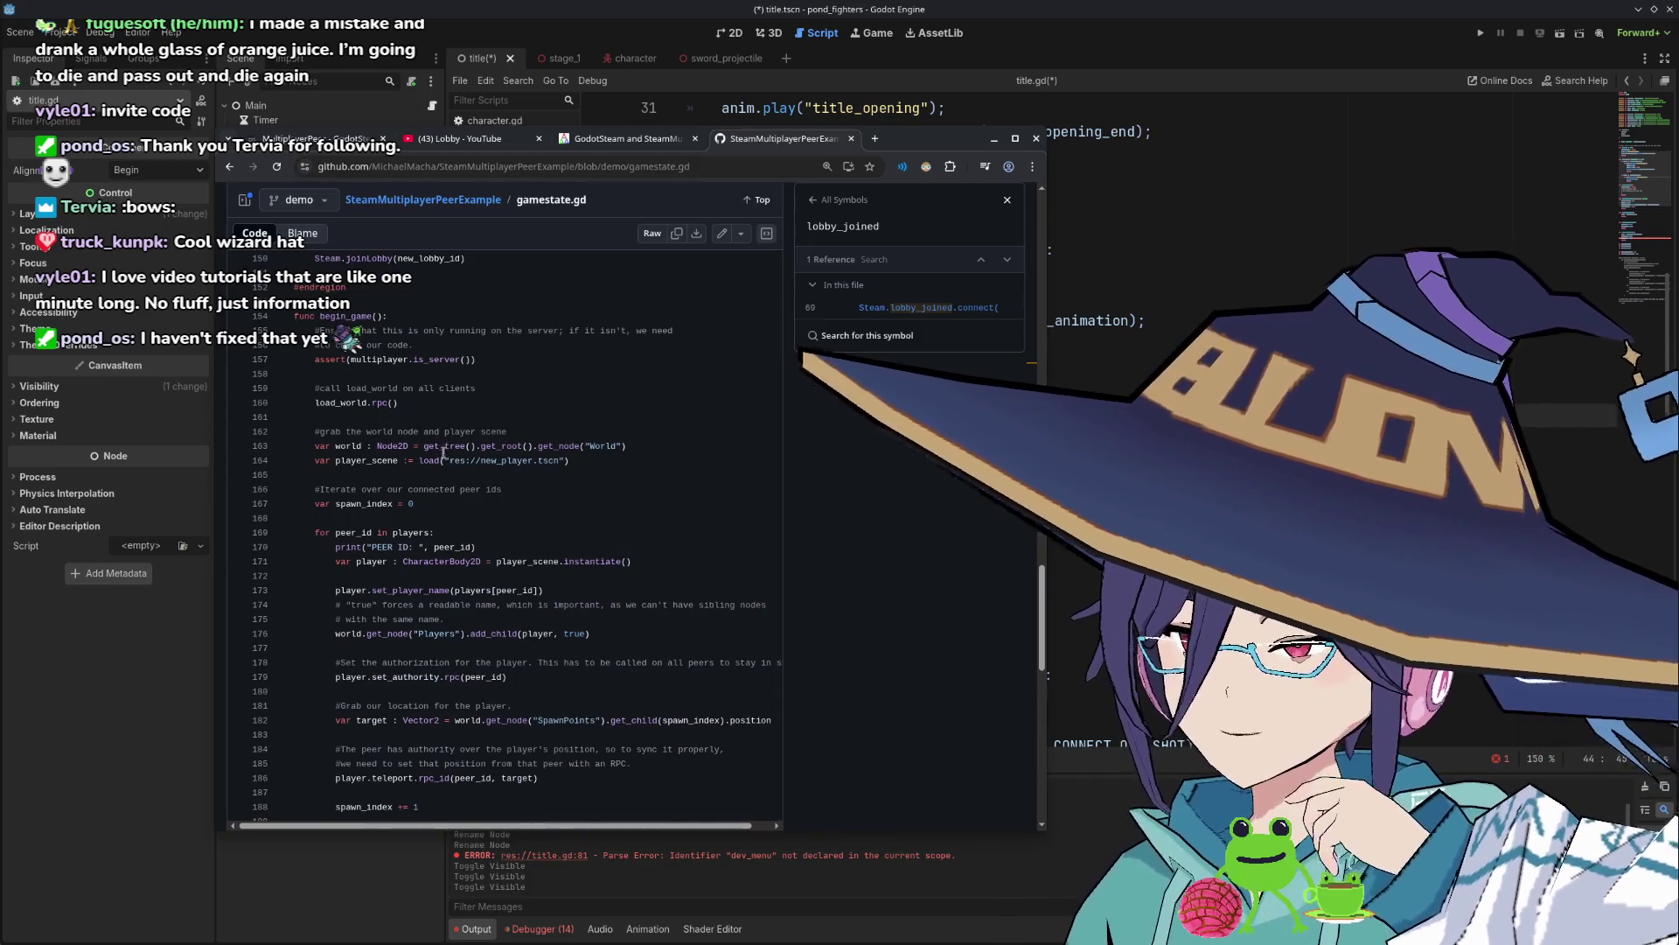
scroll(444, 453, "down", 4)
scroll(443, 455, "down", 1)
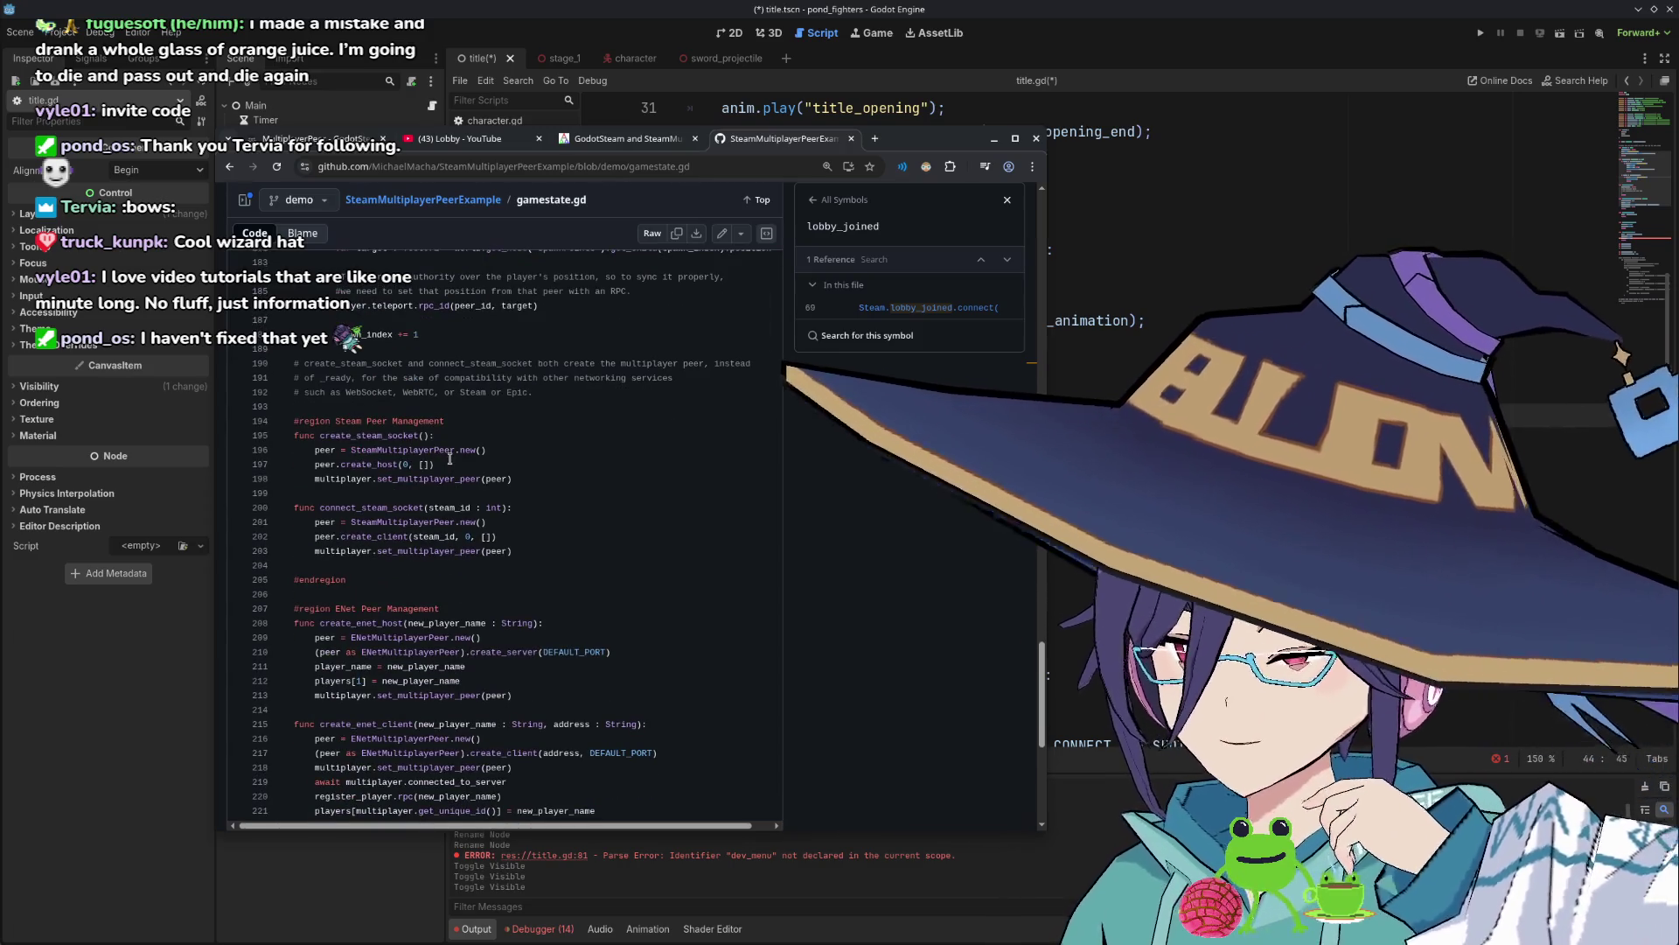
Look up create_steam_socket's 3 references and jump to its call on line 110 in lobby_created.
double_click(388, 436)
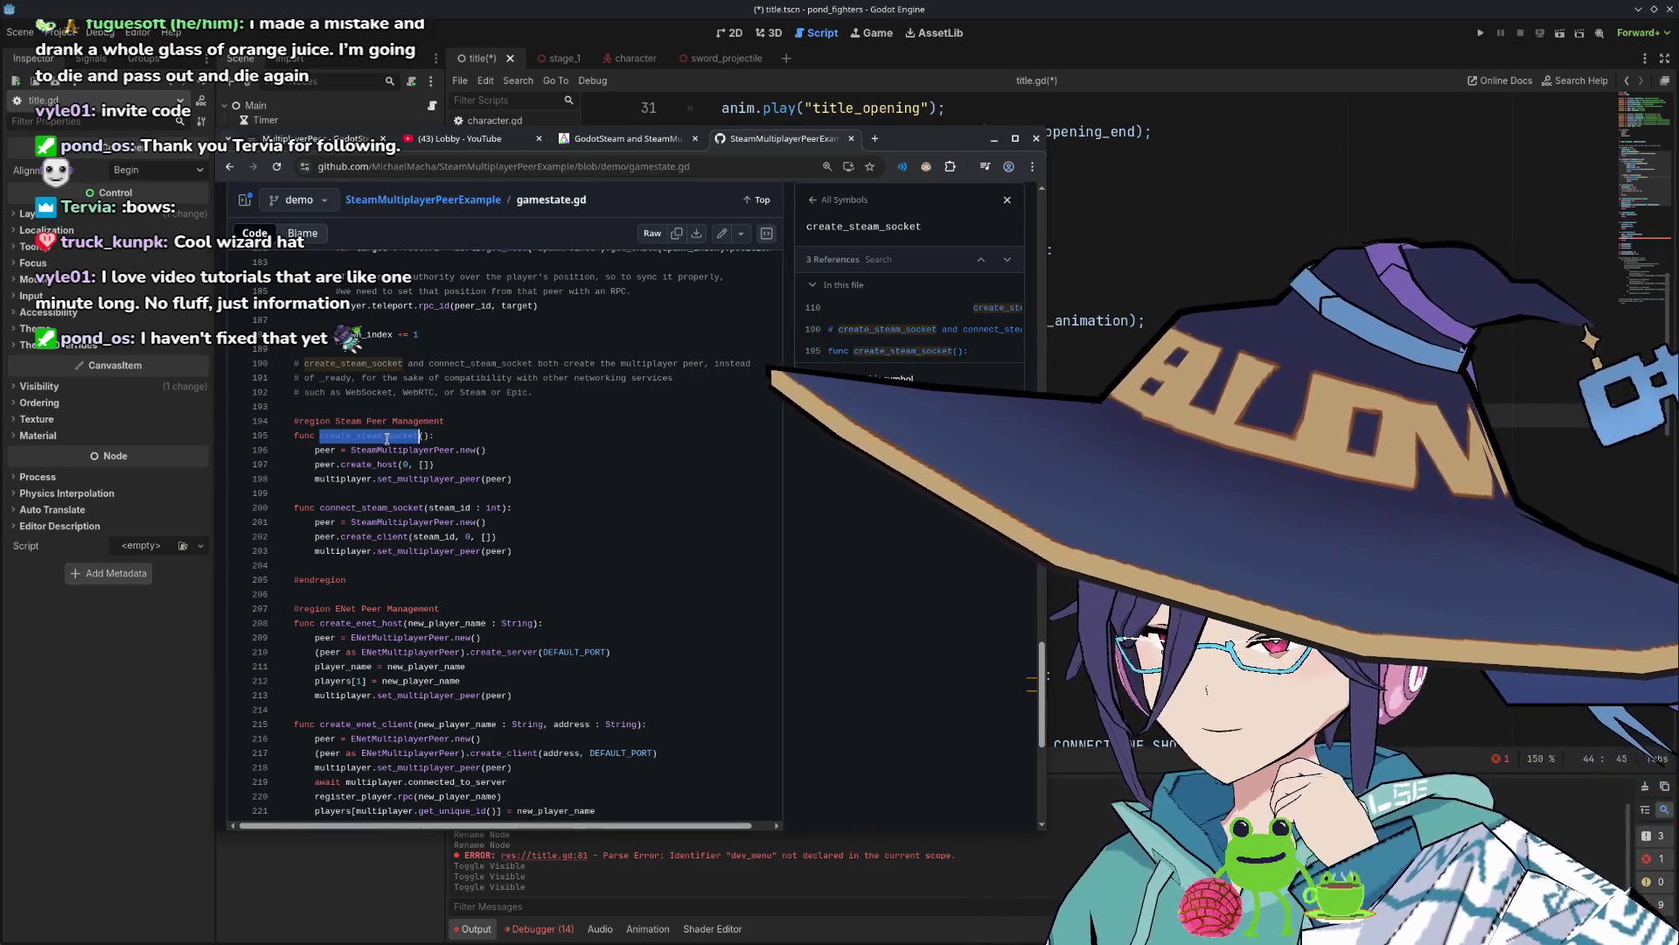
key("ctrl+f")
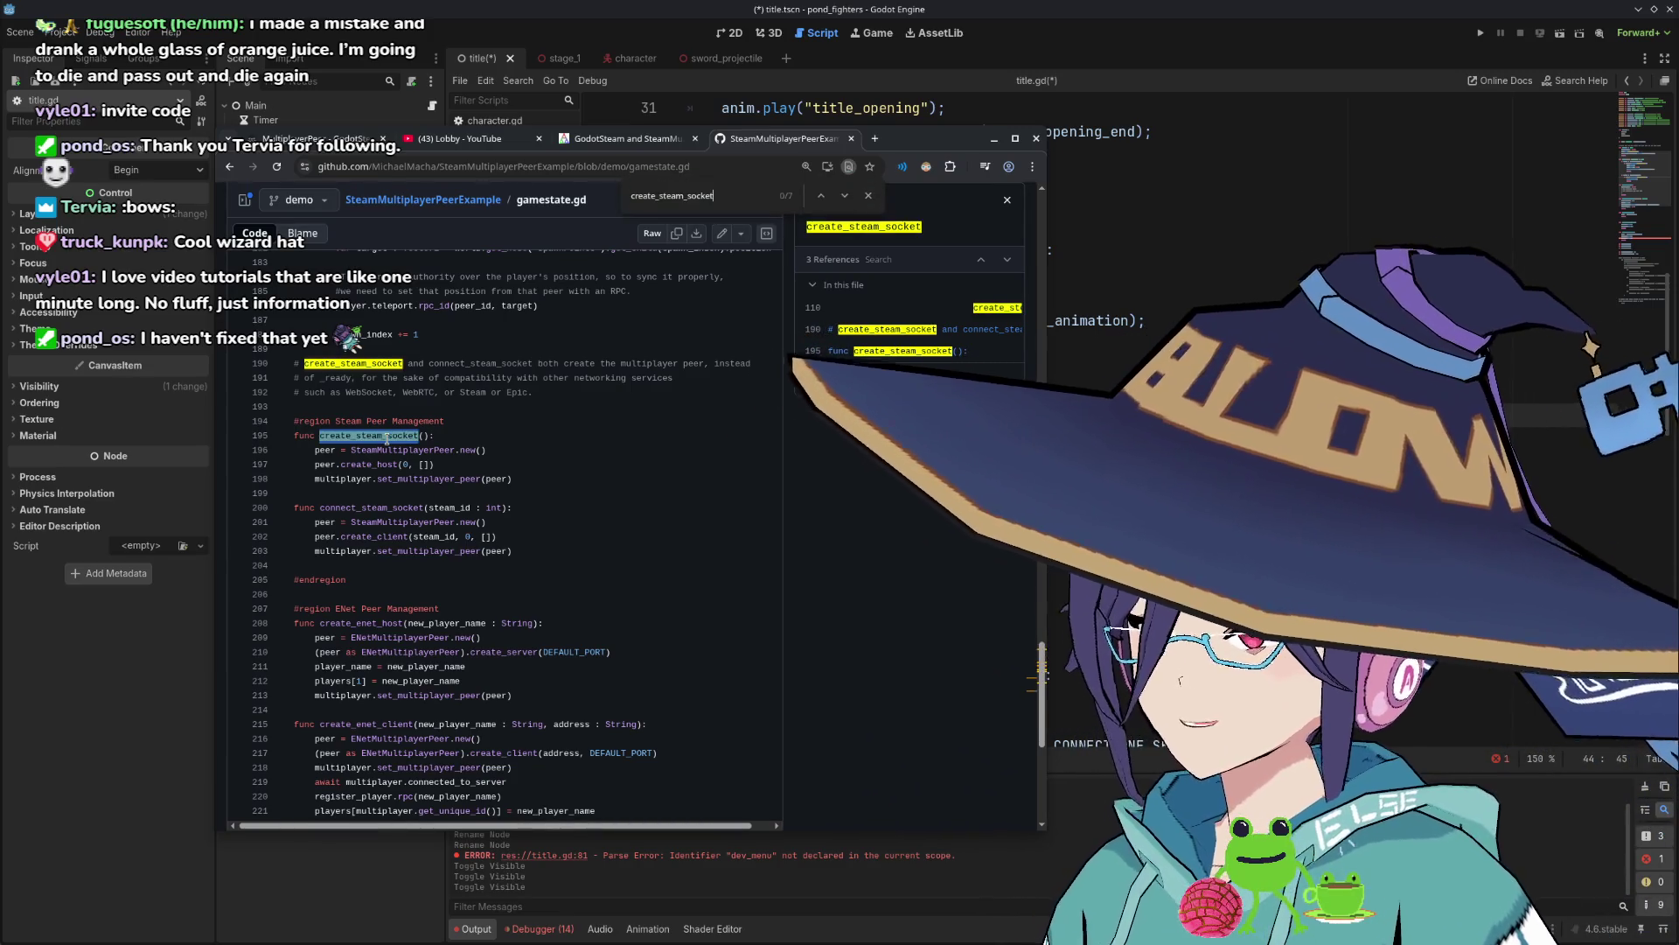
key("Return")
key("Return")
key("Return")
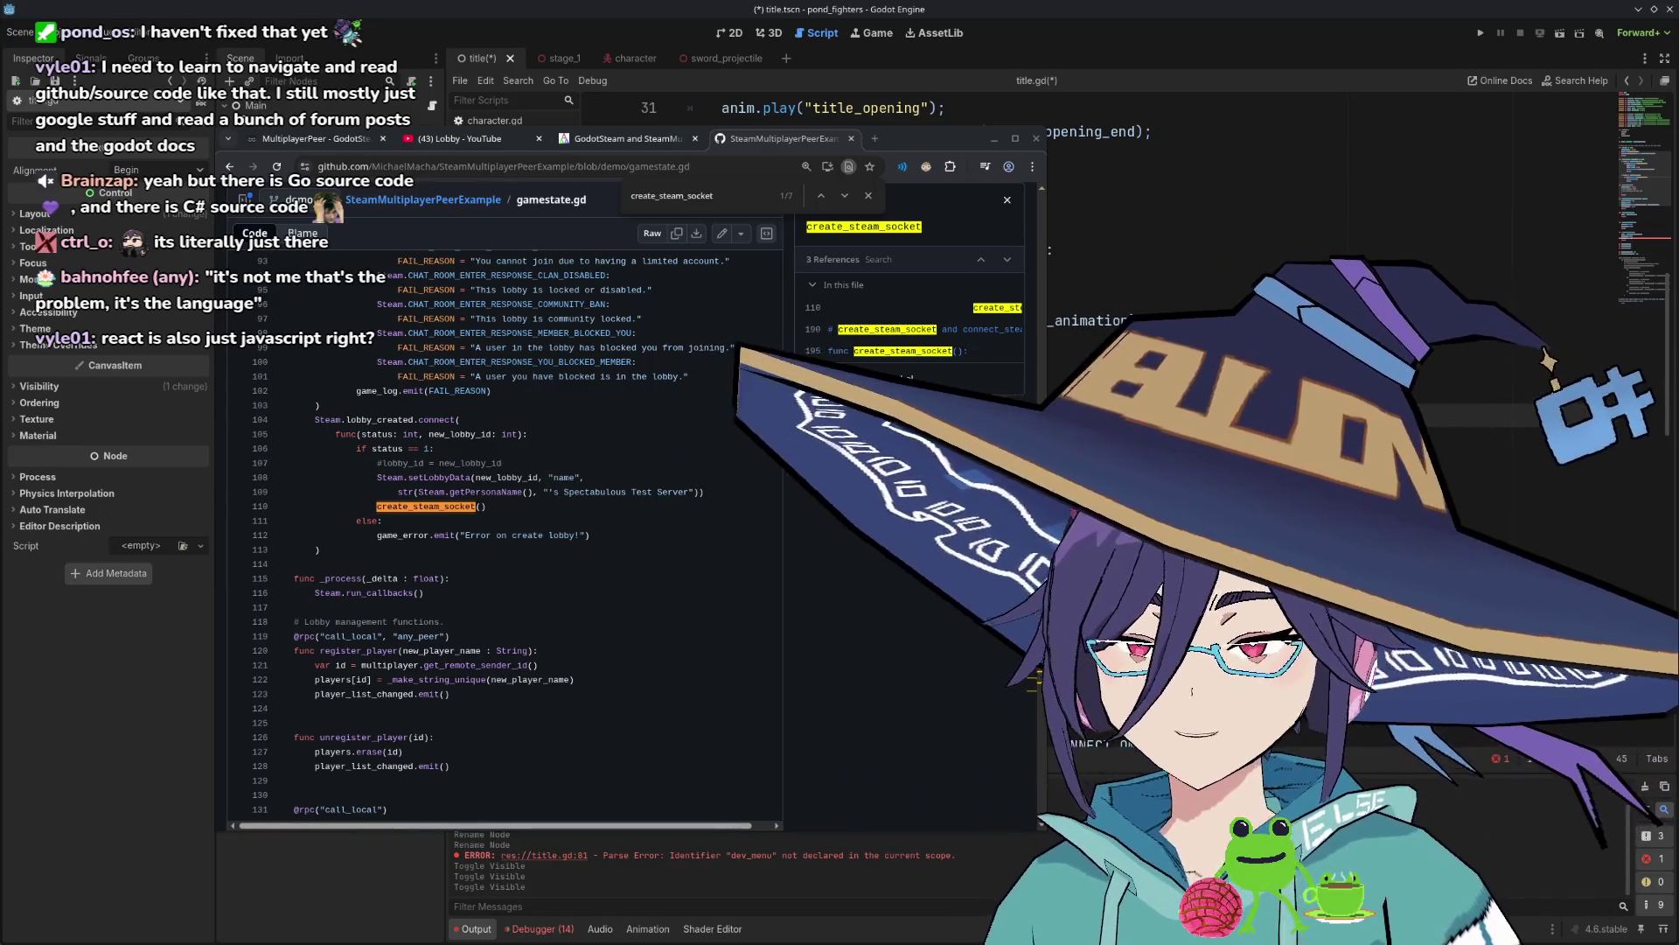
left_click(510, 509)
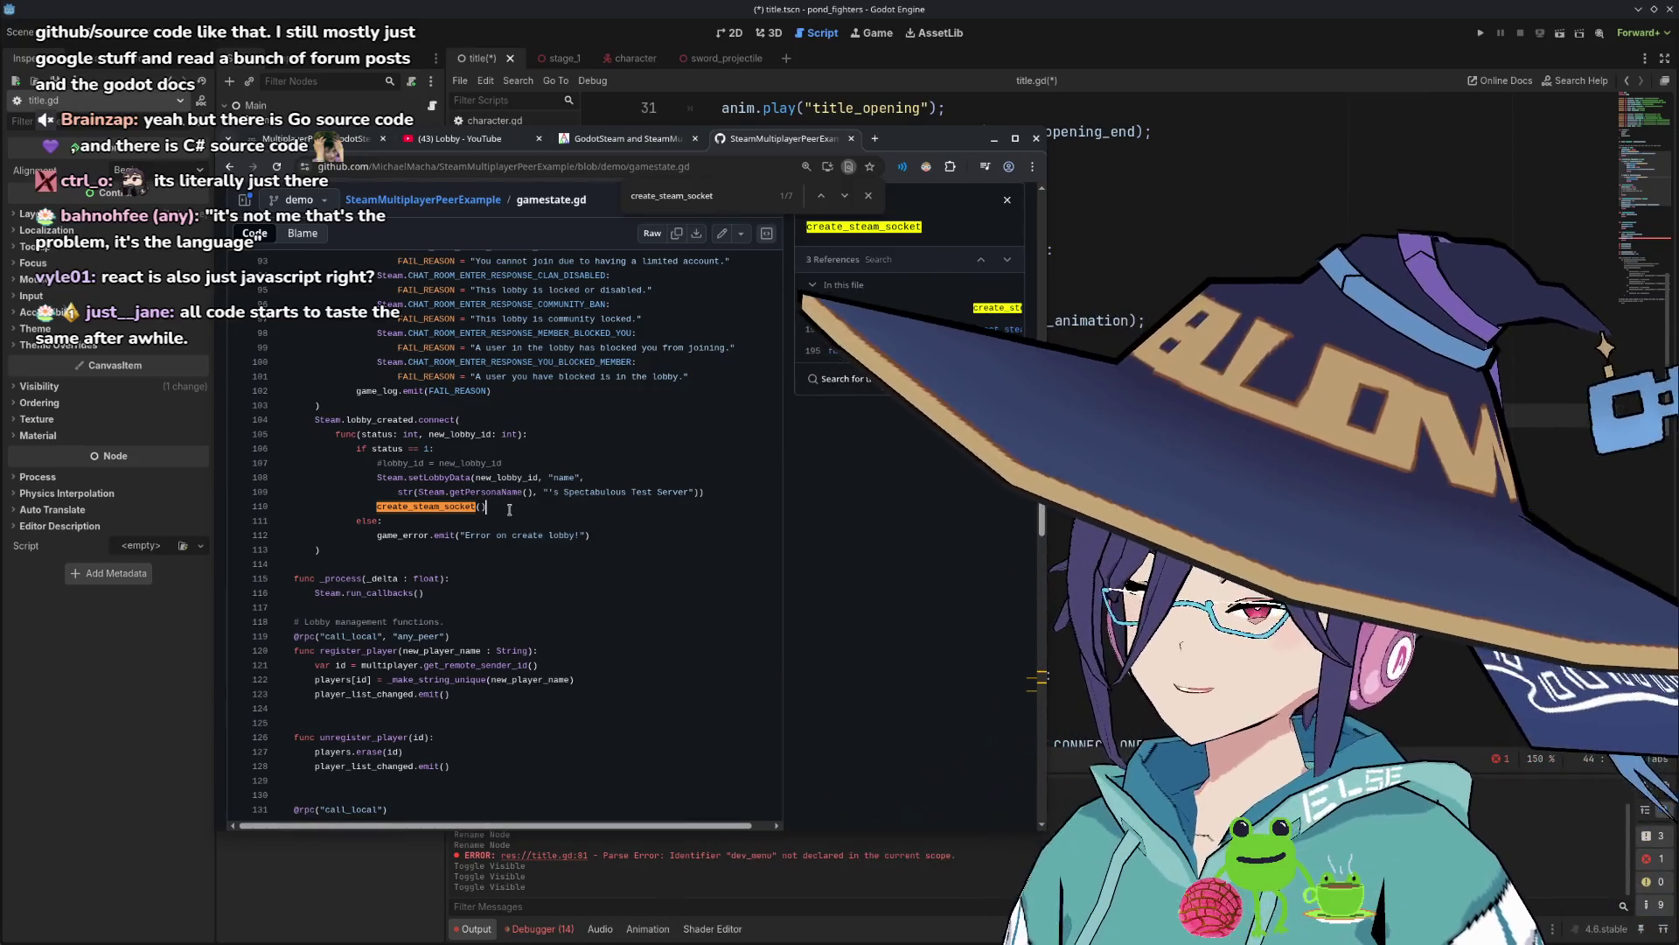
Jump to create_steam_socket's definition on line 195, then return to lobby_joined's success branch and failure reasons.
scroll(523, 561, "up", 2)
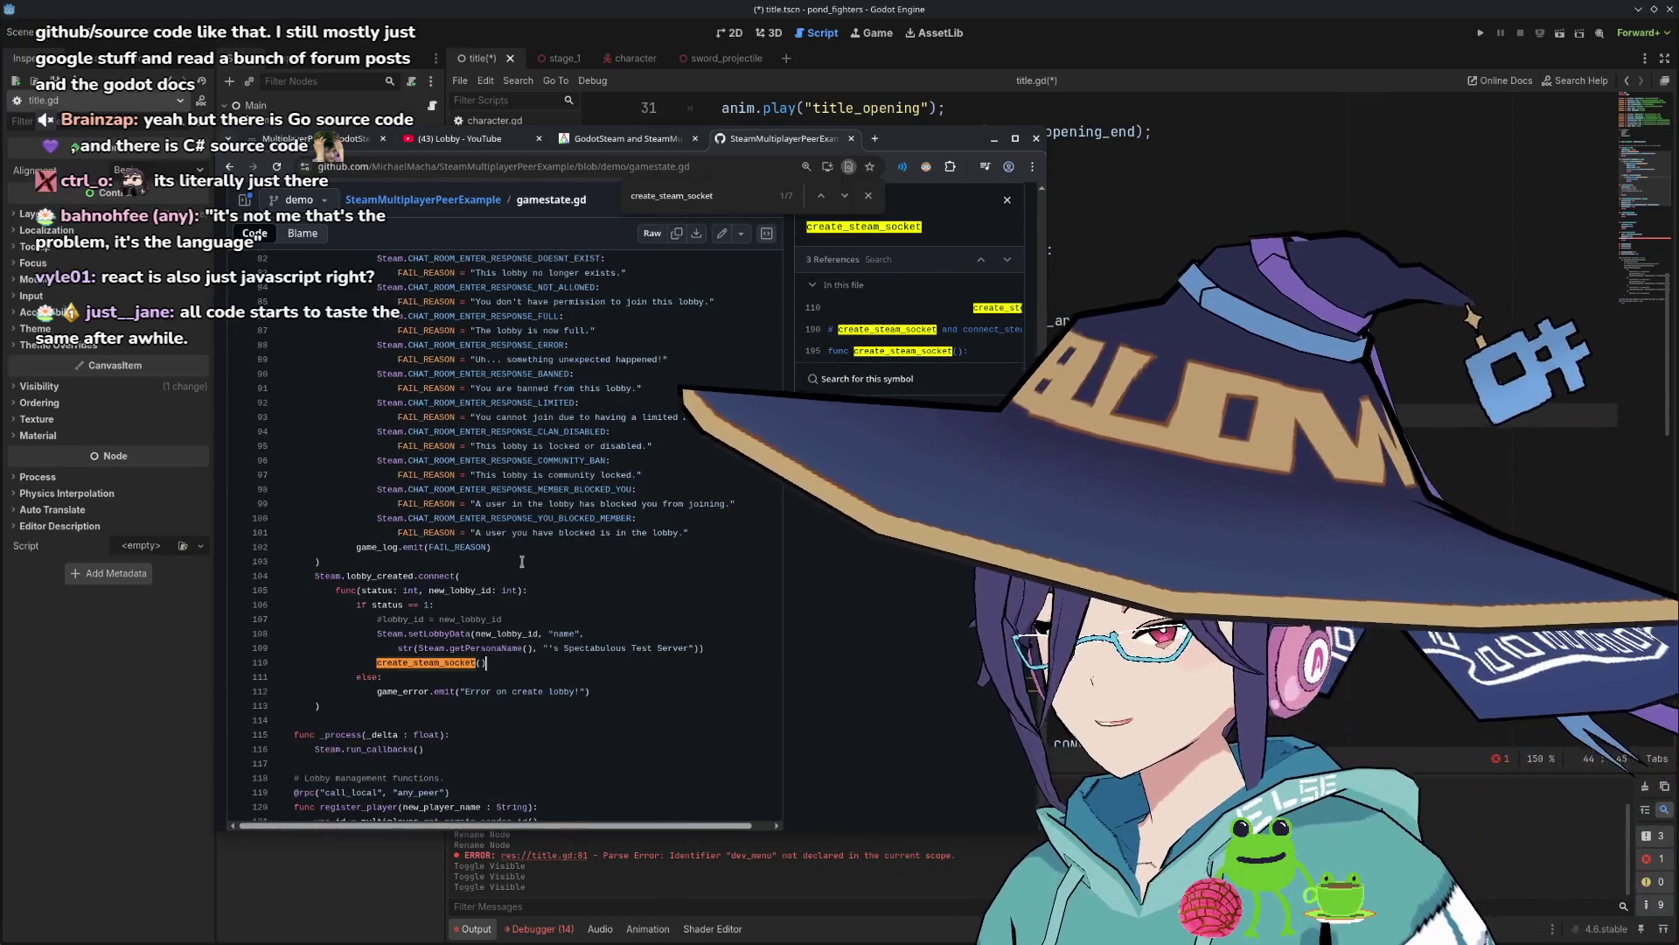
scroll(522, 560, "down", 2)
scroll(490, 558, "down", 2)
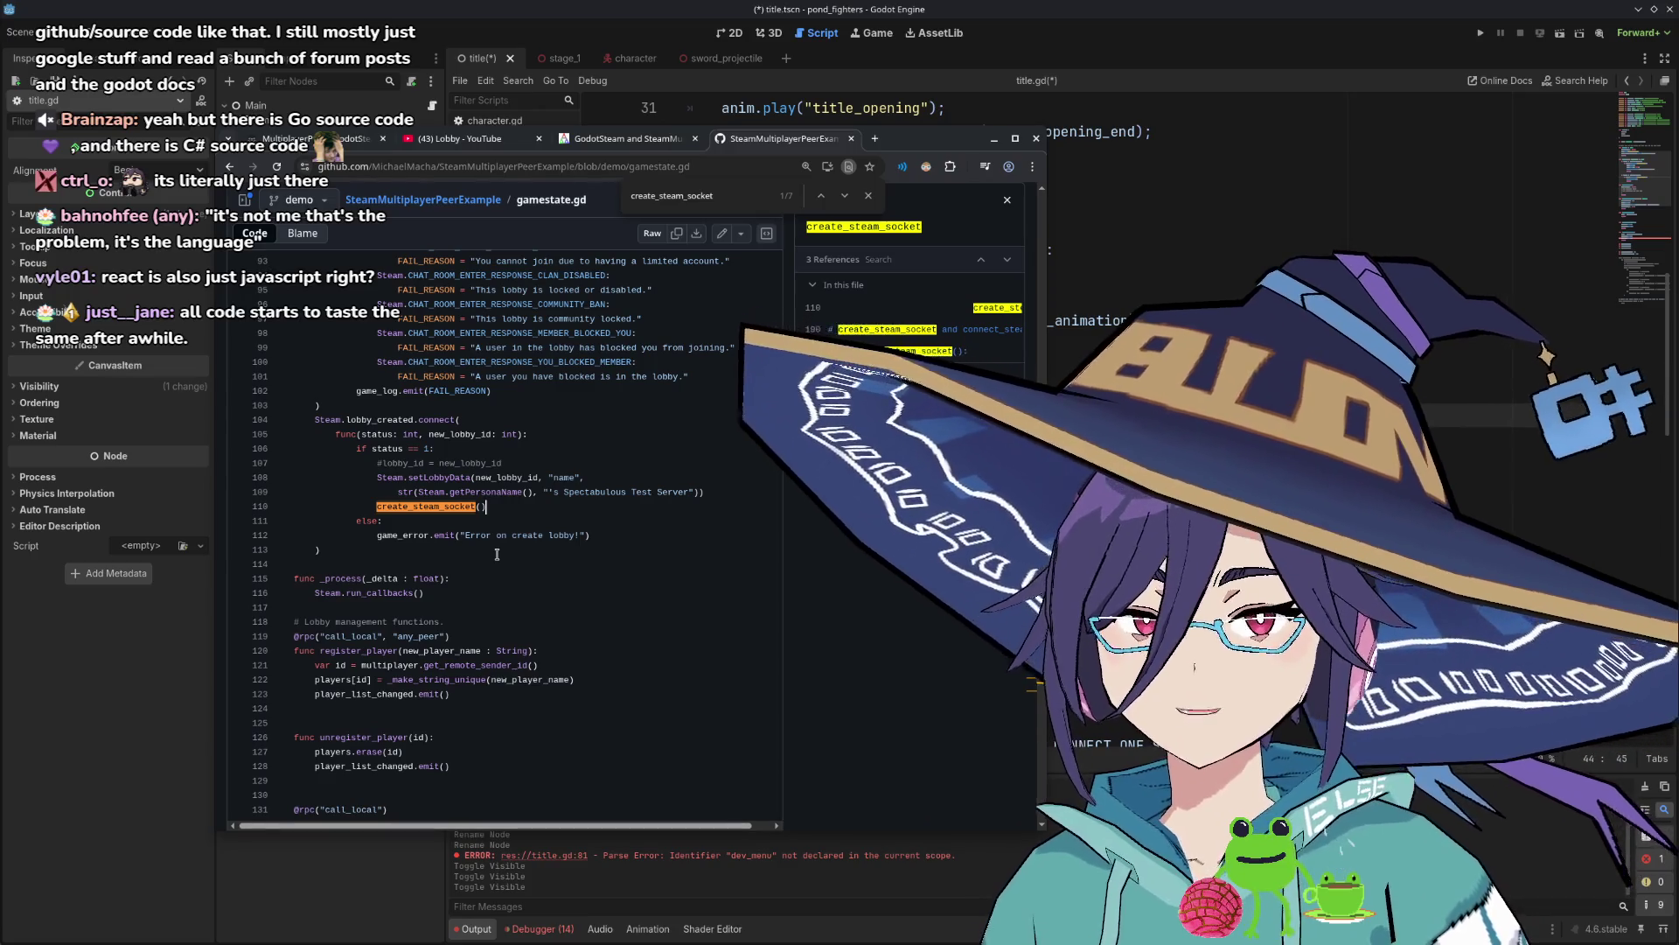
scroll(497, 524, "down", 1)
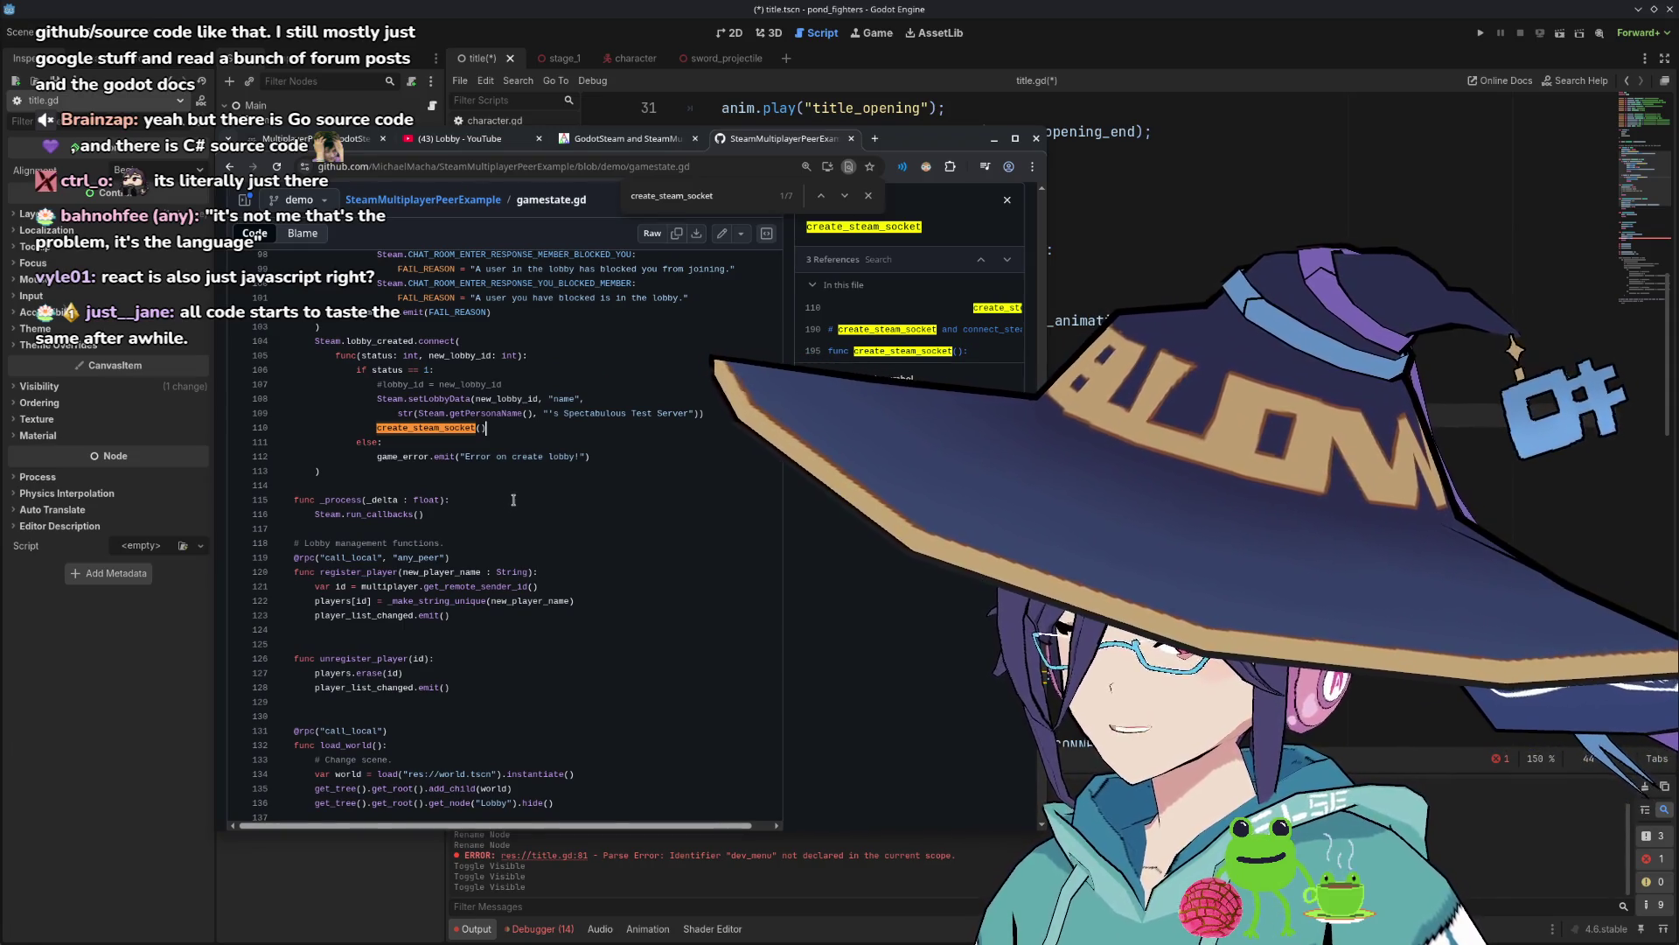
scroll(513, 500, "down", 2)
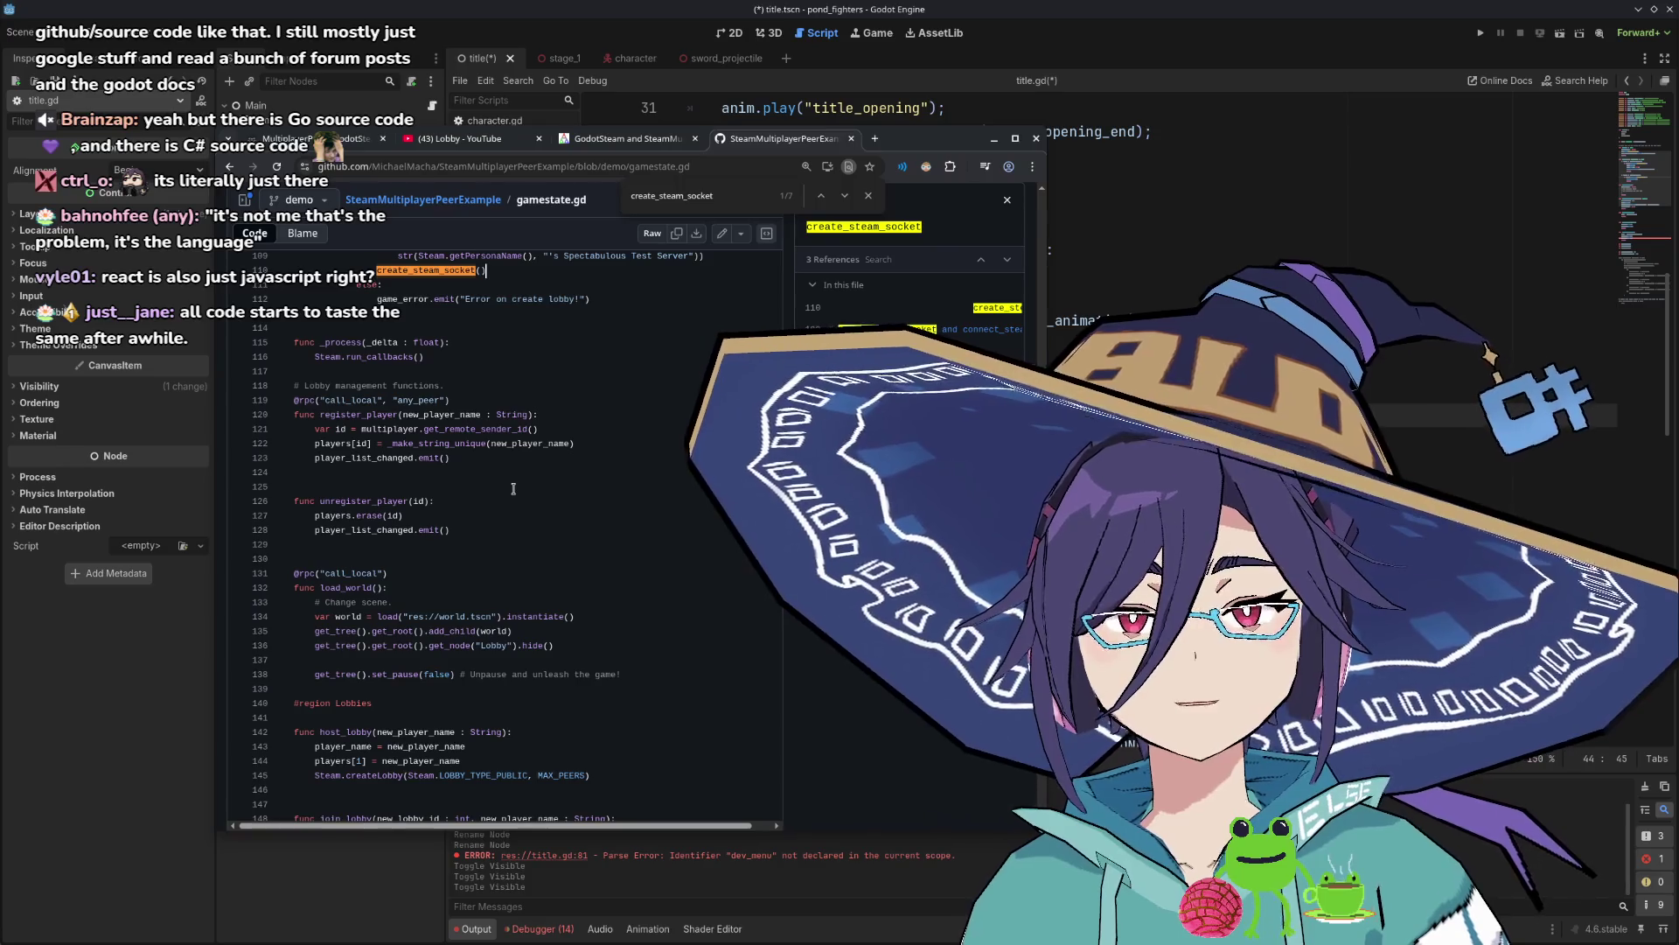
scroll(513, 488, "down", 2)
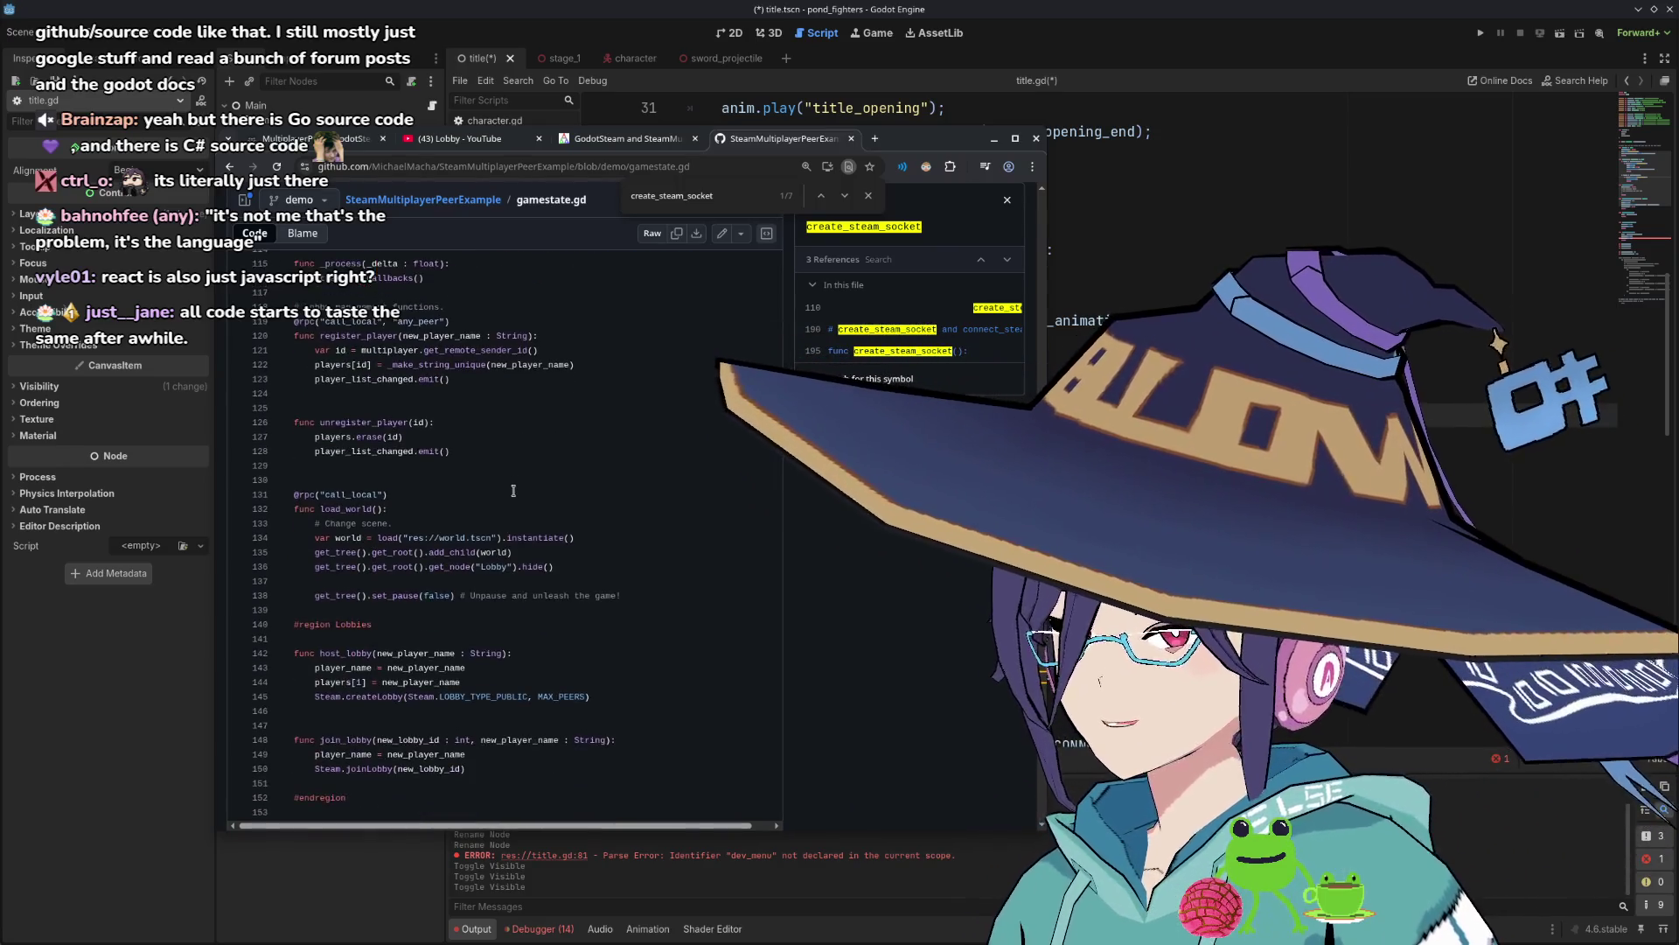
scroll(514, 490, "up", 3)
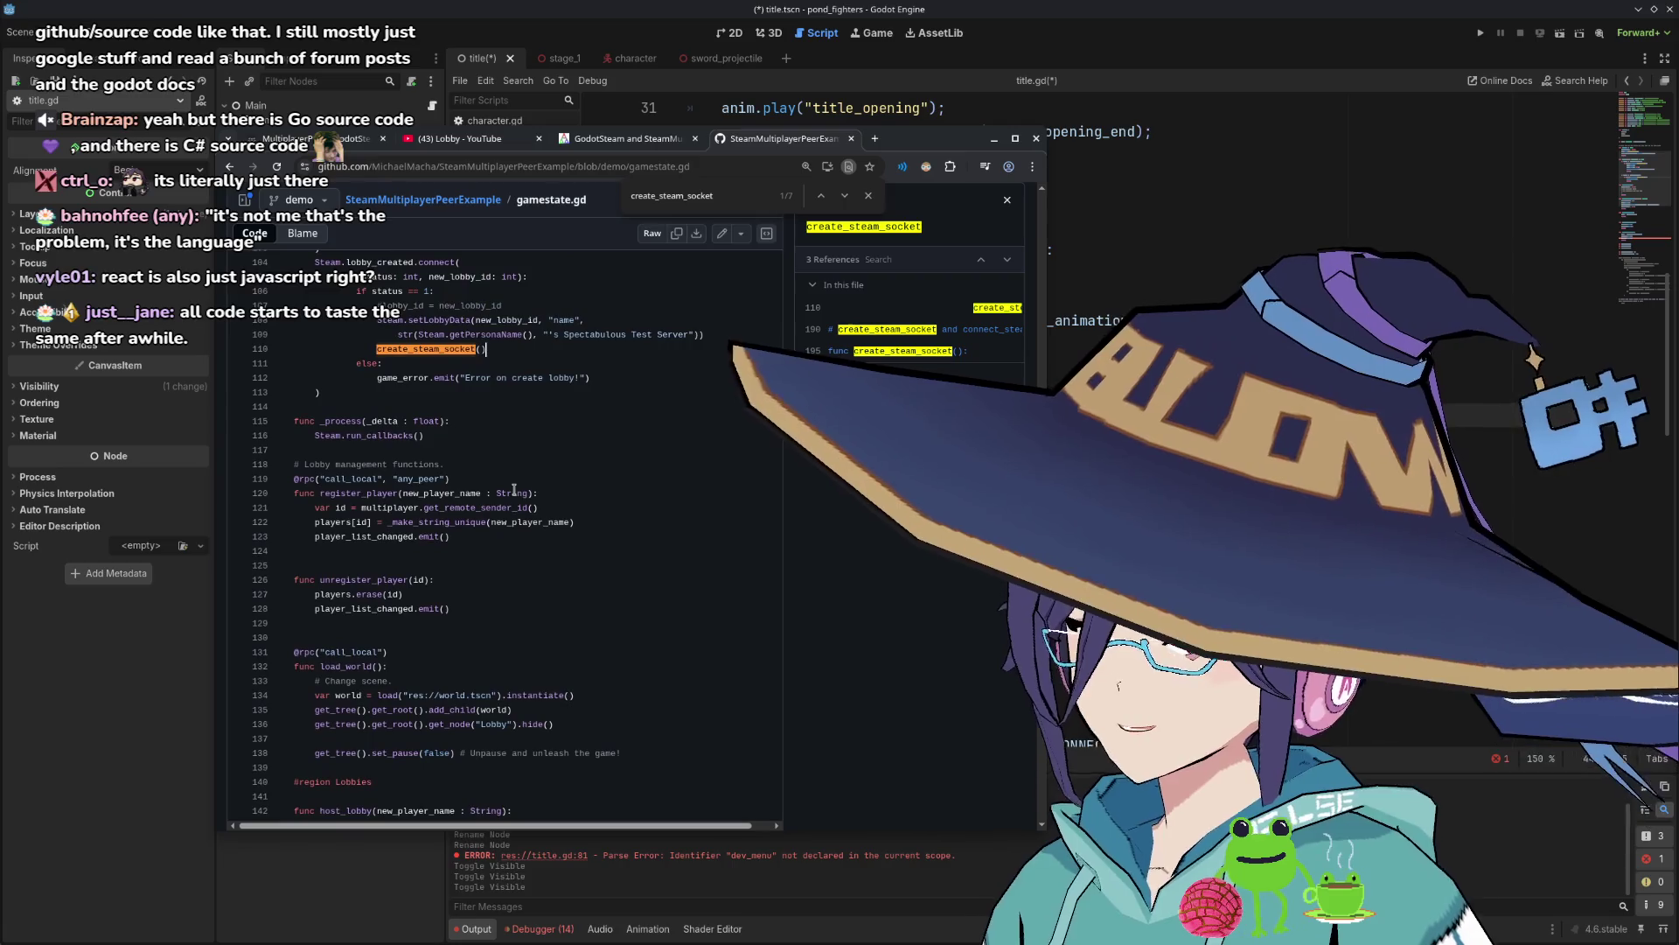
scroll(513, 488, "up", 1)
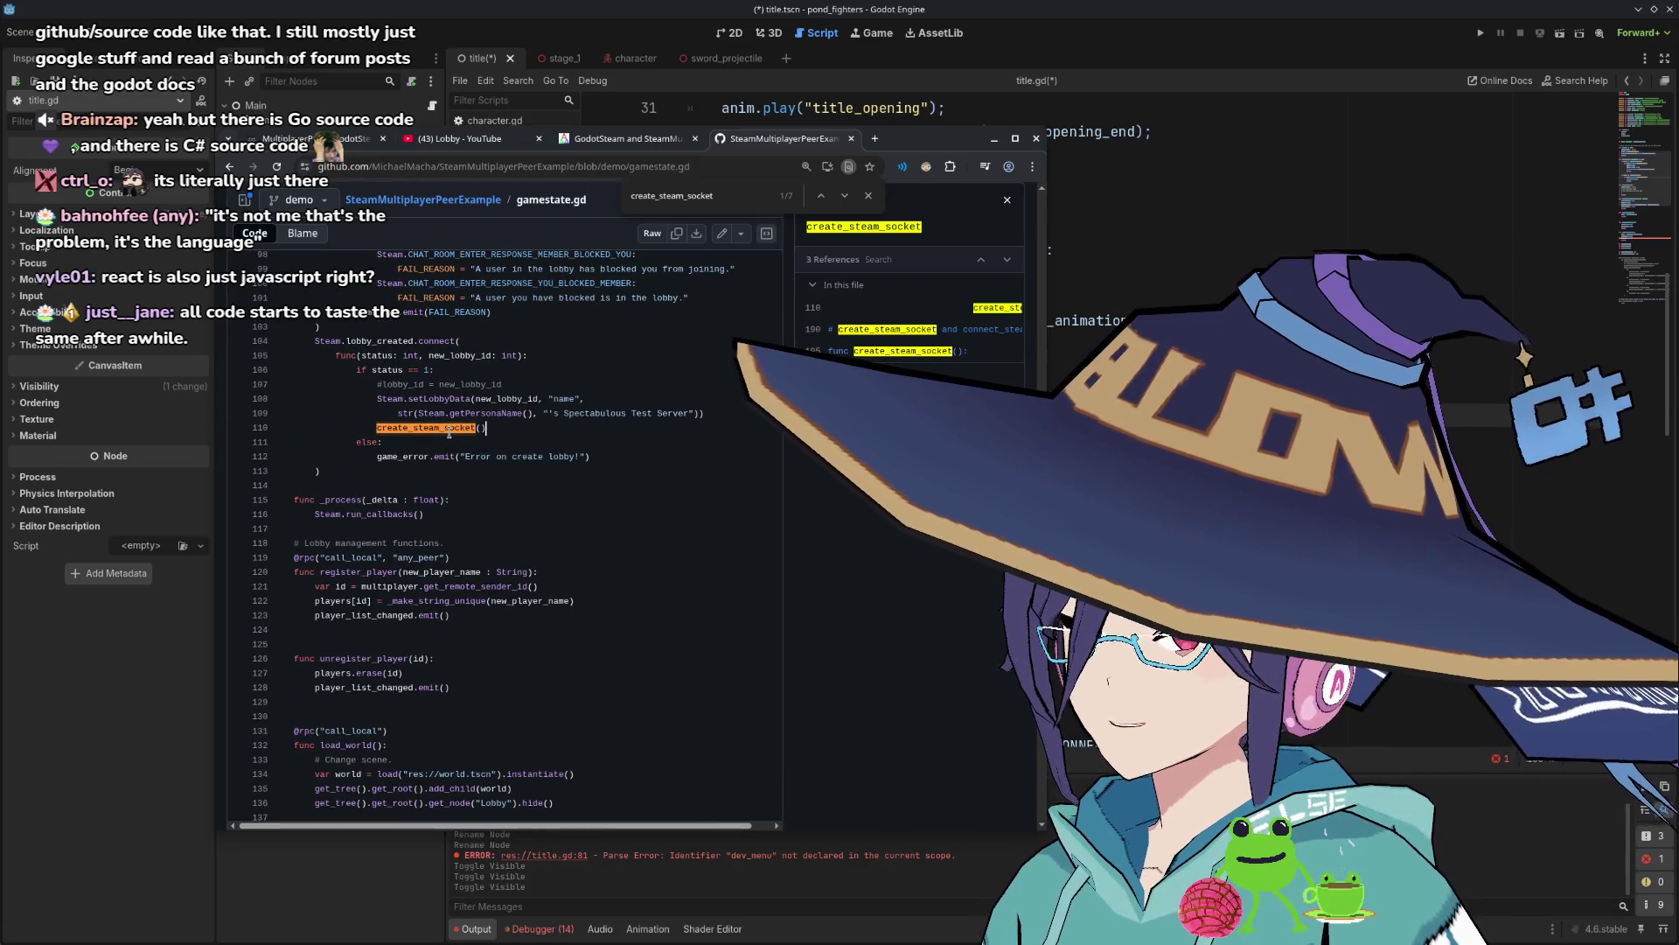
left_click(886, 353)
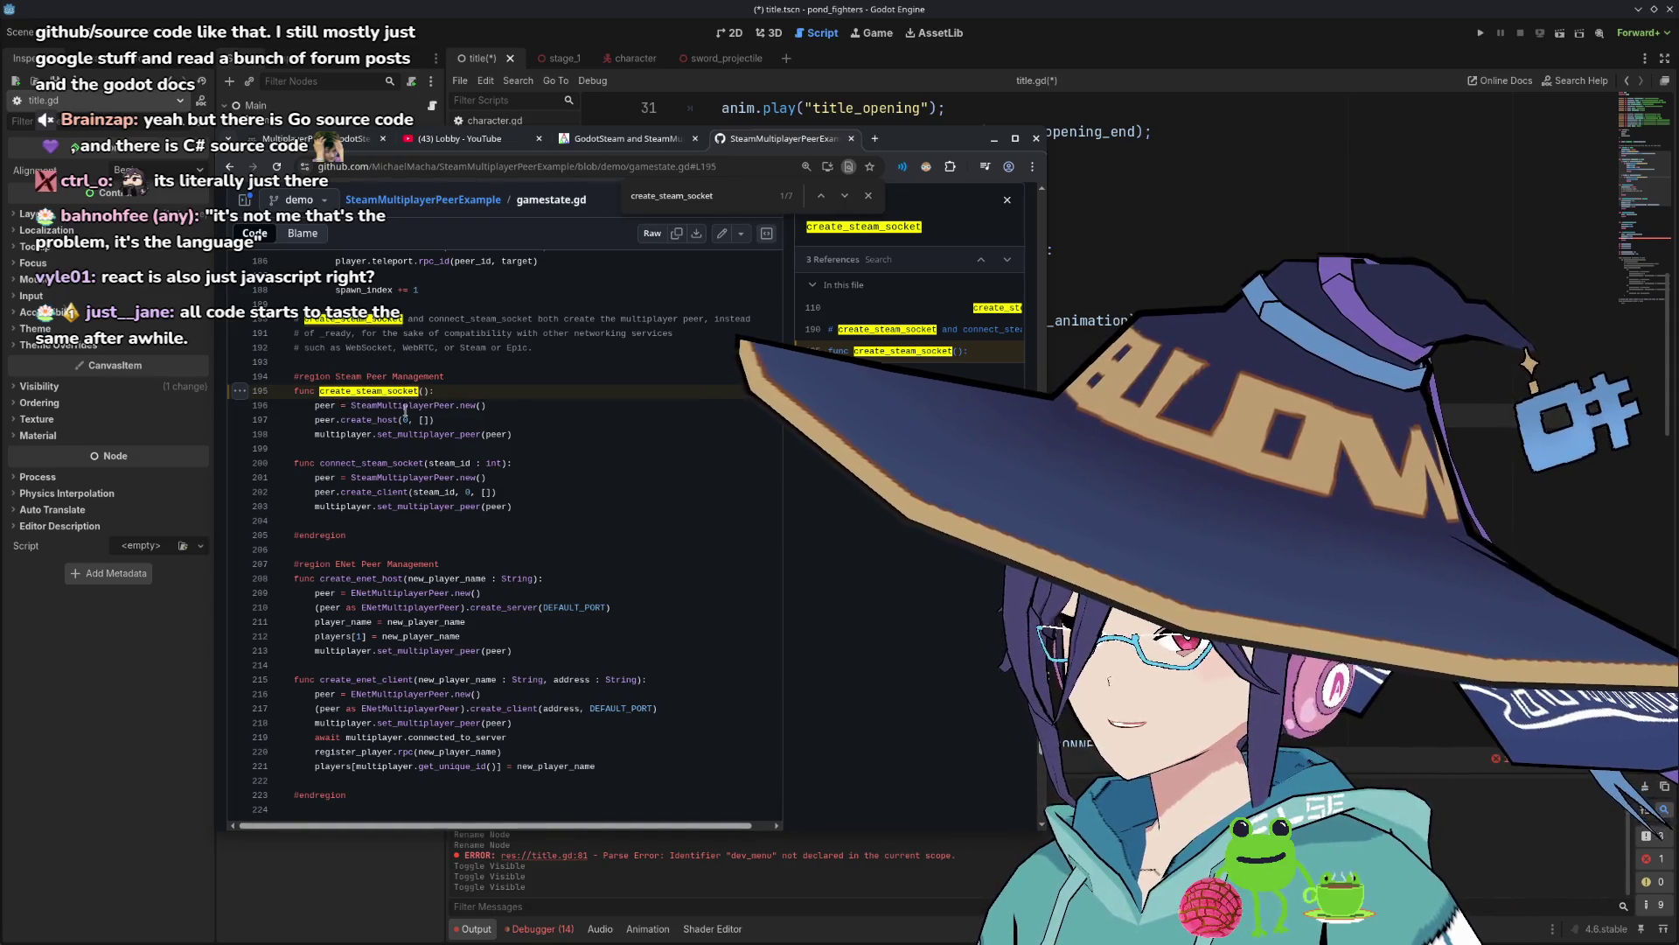
left_click(390, 376)
key("alt+Left")
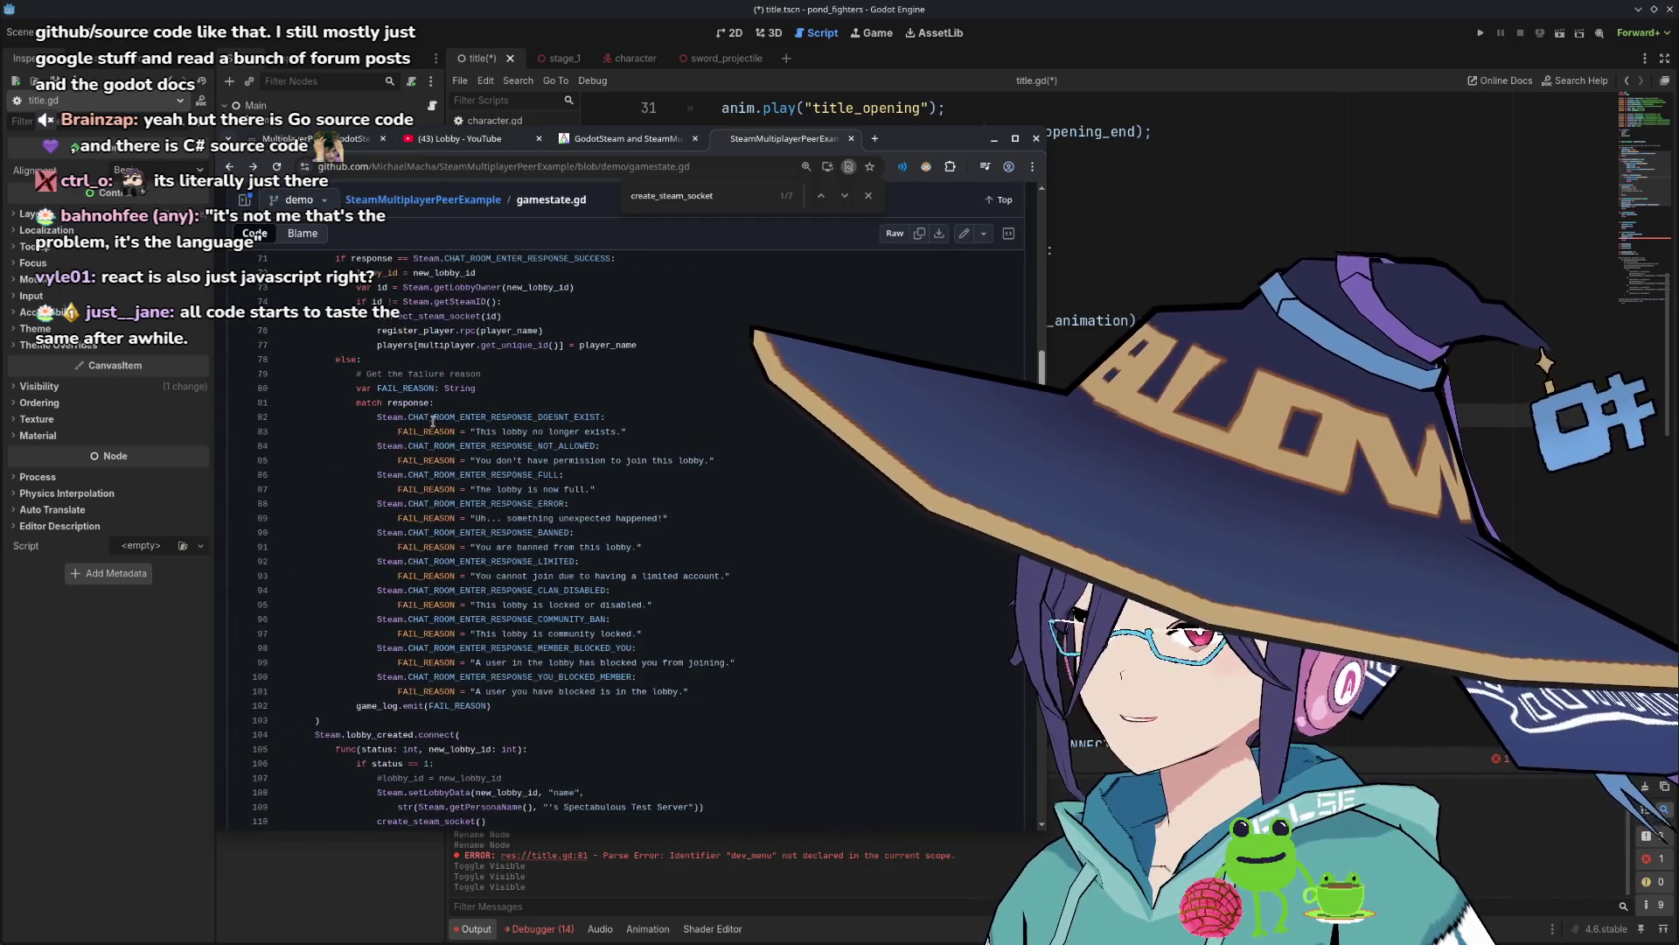
Look up lobby_created, undoing an accidental bookmark, and jump to its single reference at line 104.
double_click(381, 341)
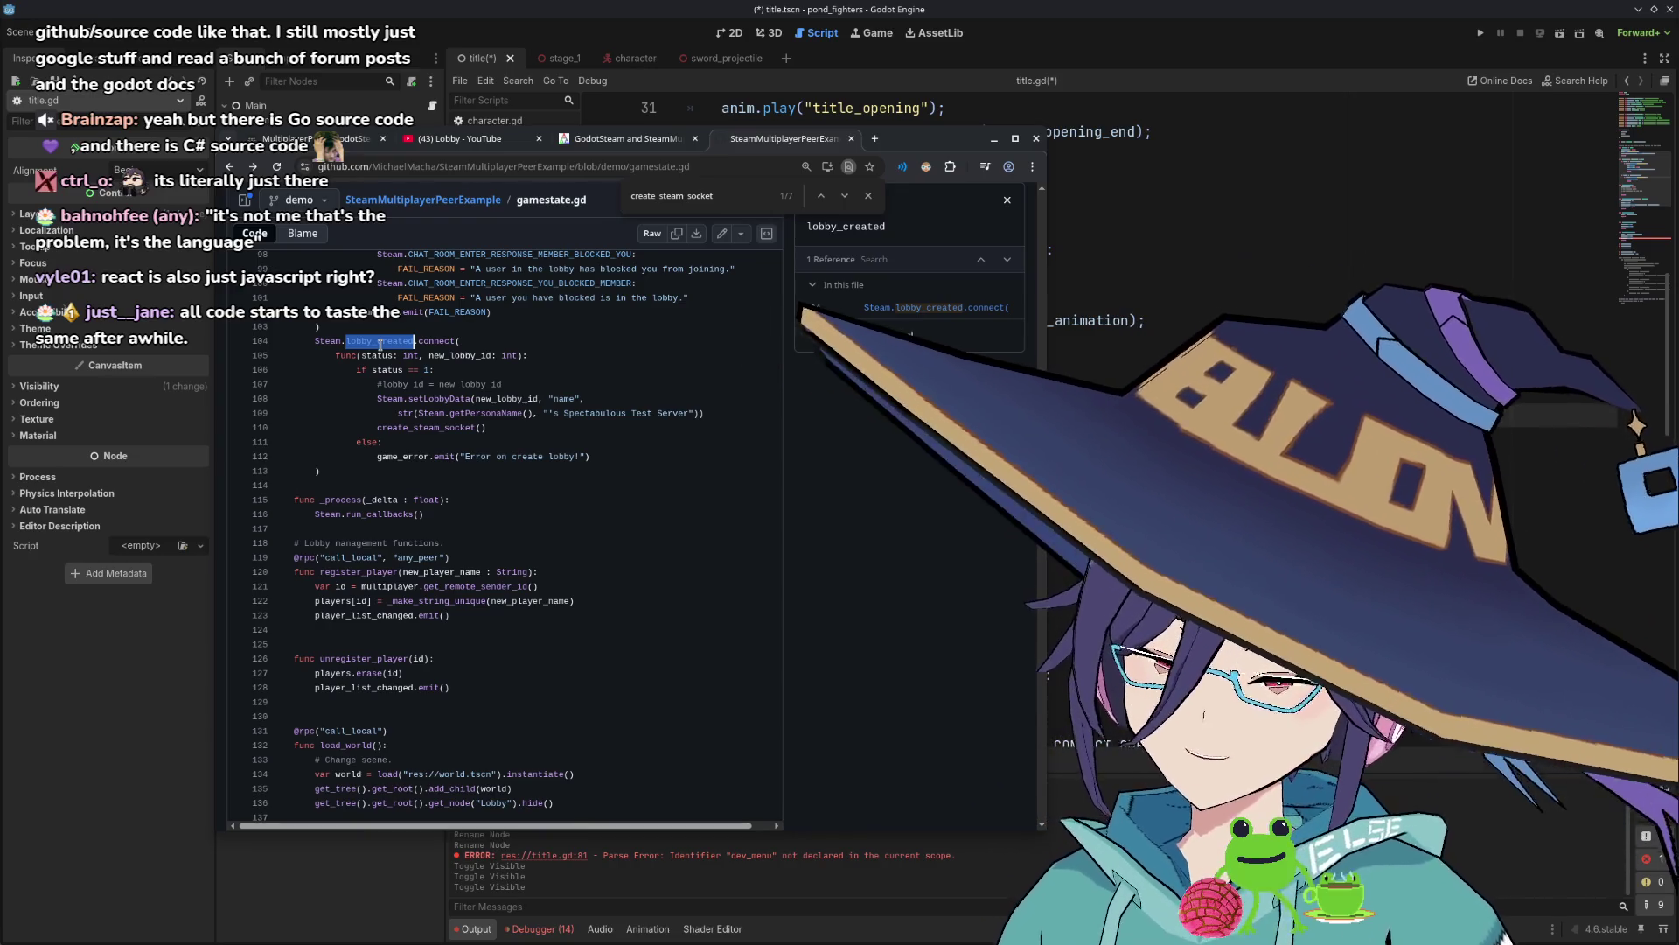
key("ctrl+d")
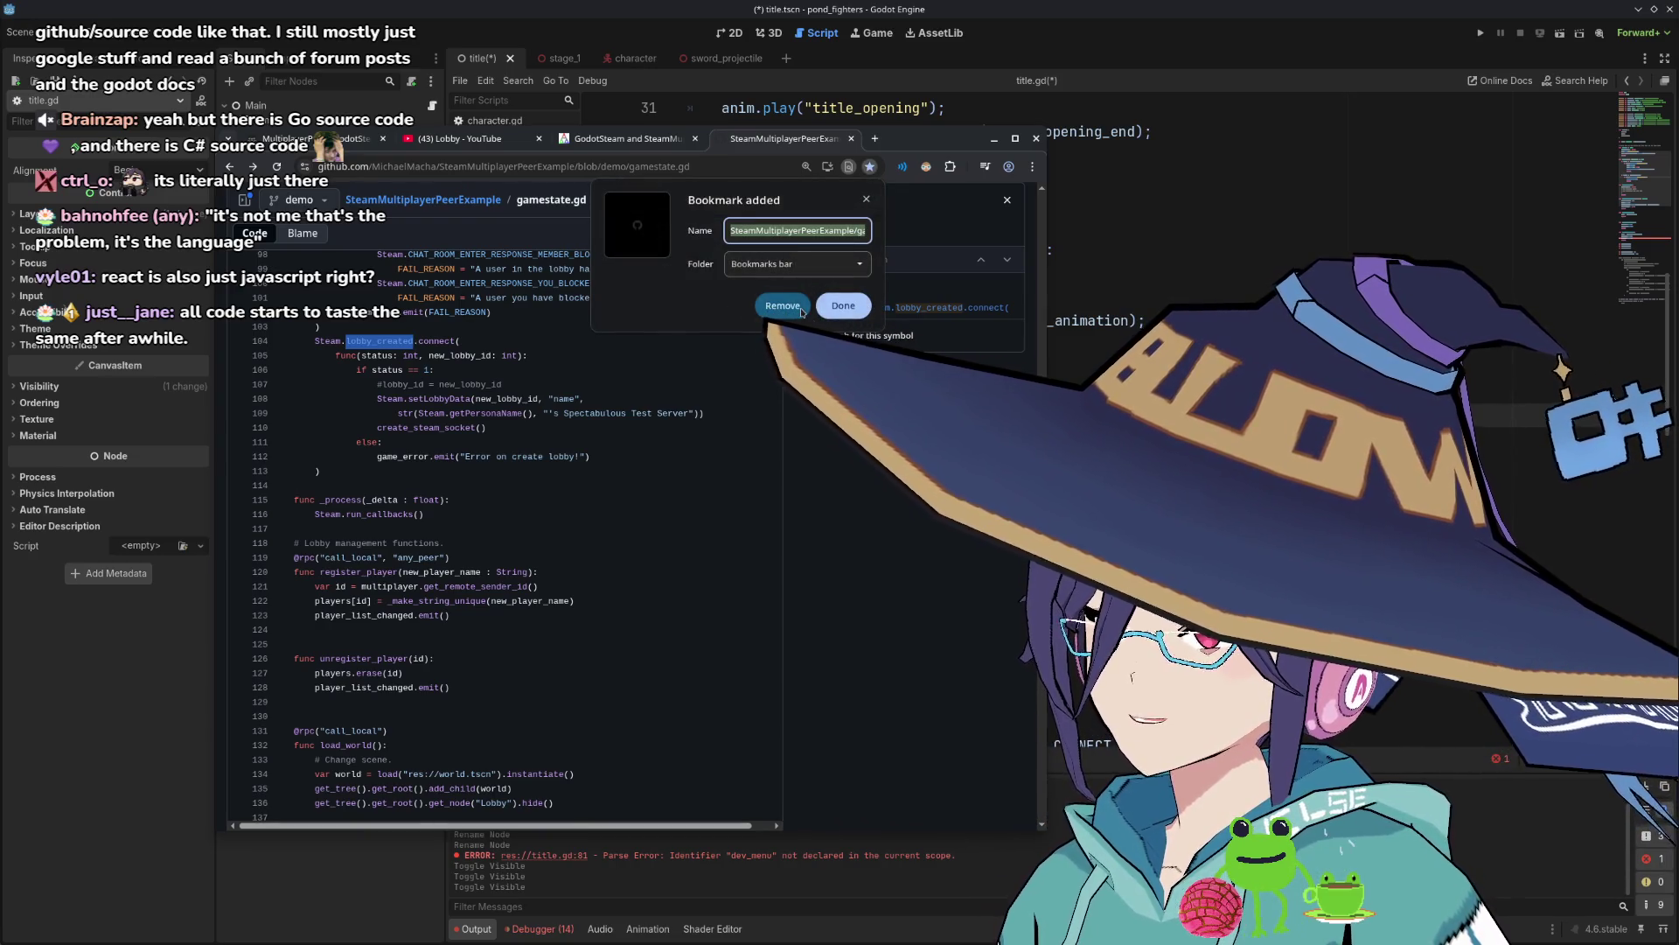
left_click(783, 306)
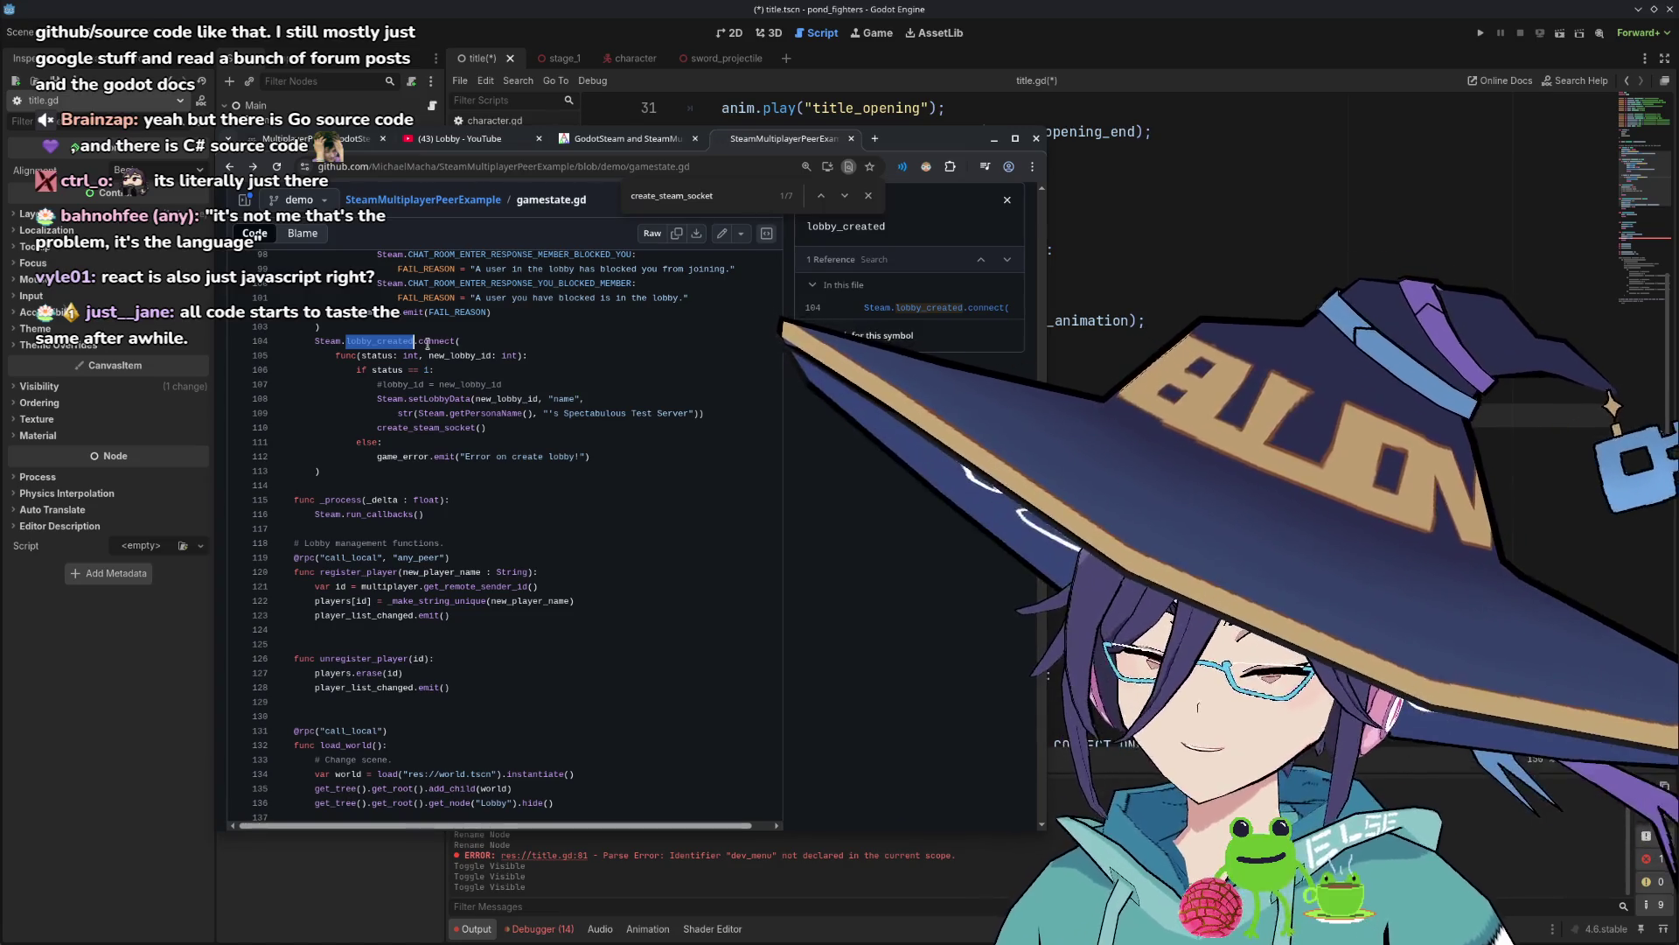
key("ctrl+f")
key("Return")
key("Return")
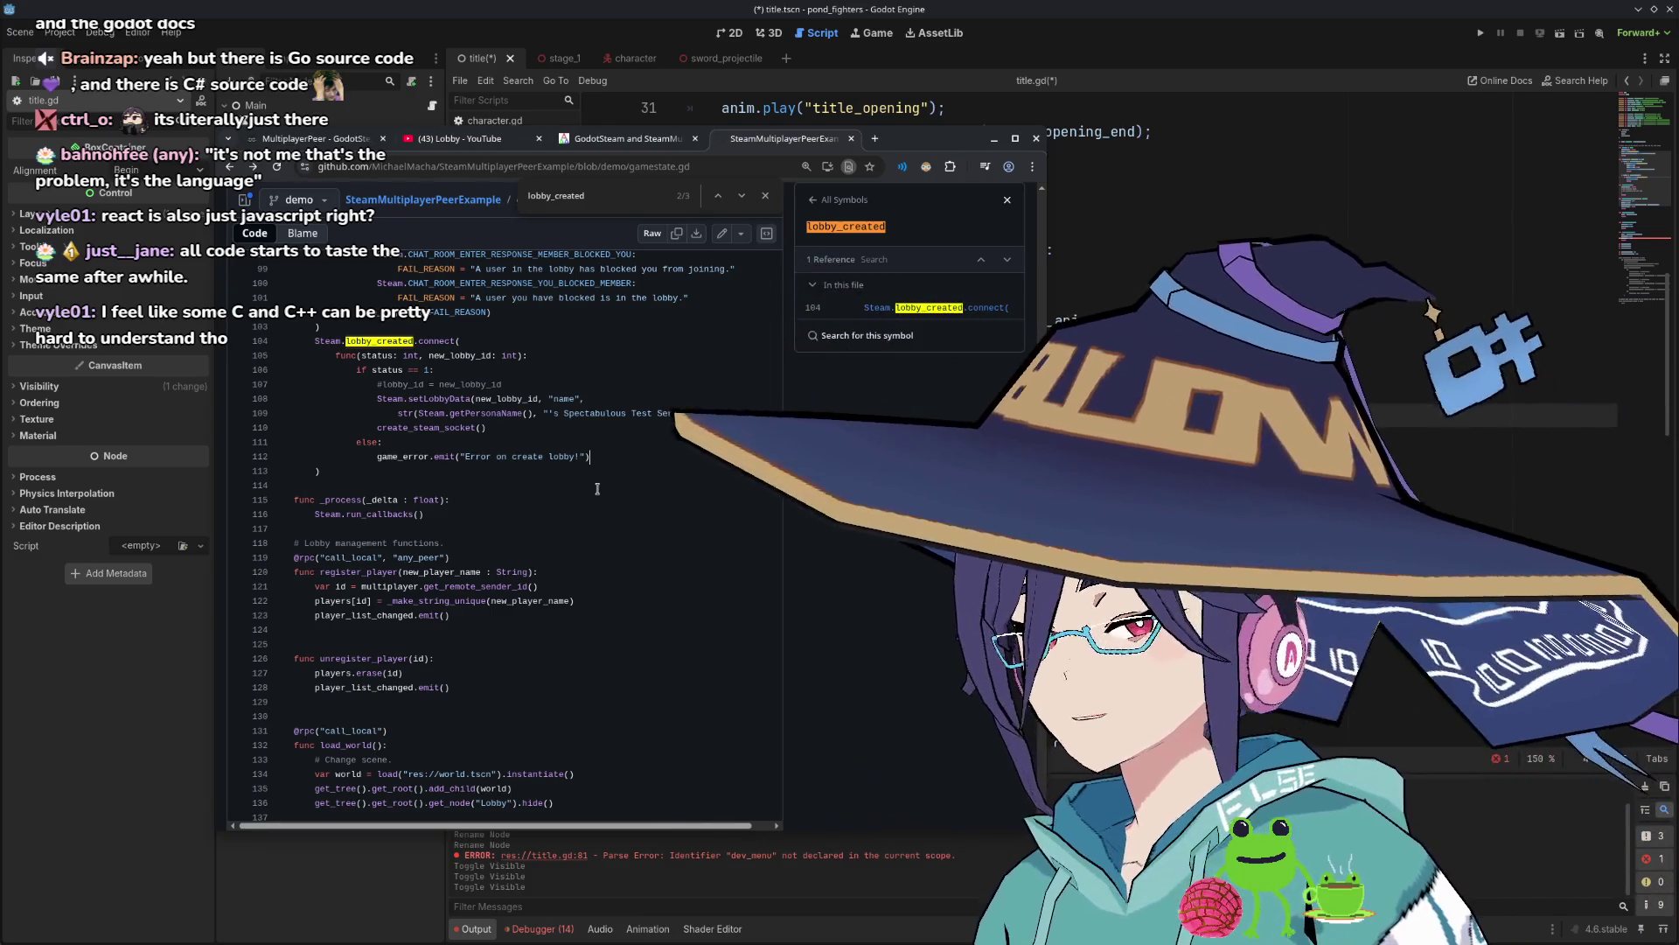
Read down to the lobby hosting functions and highlight the scene-change lines in load_world.
scroll(598, 488, "down", 1)
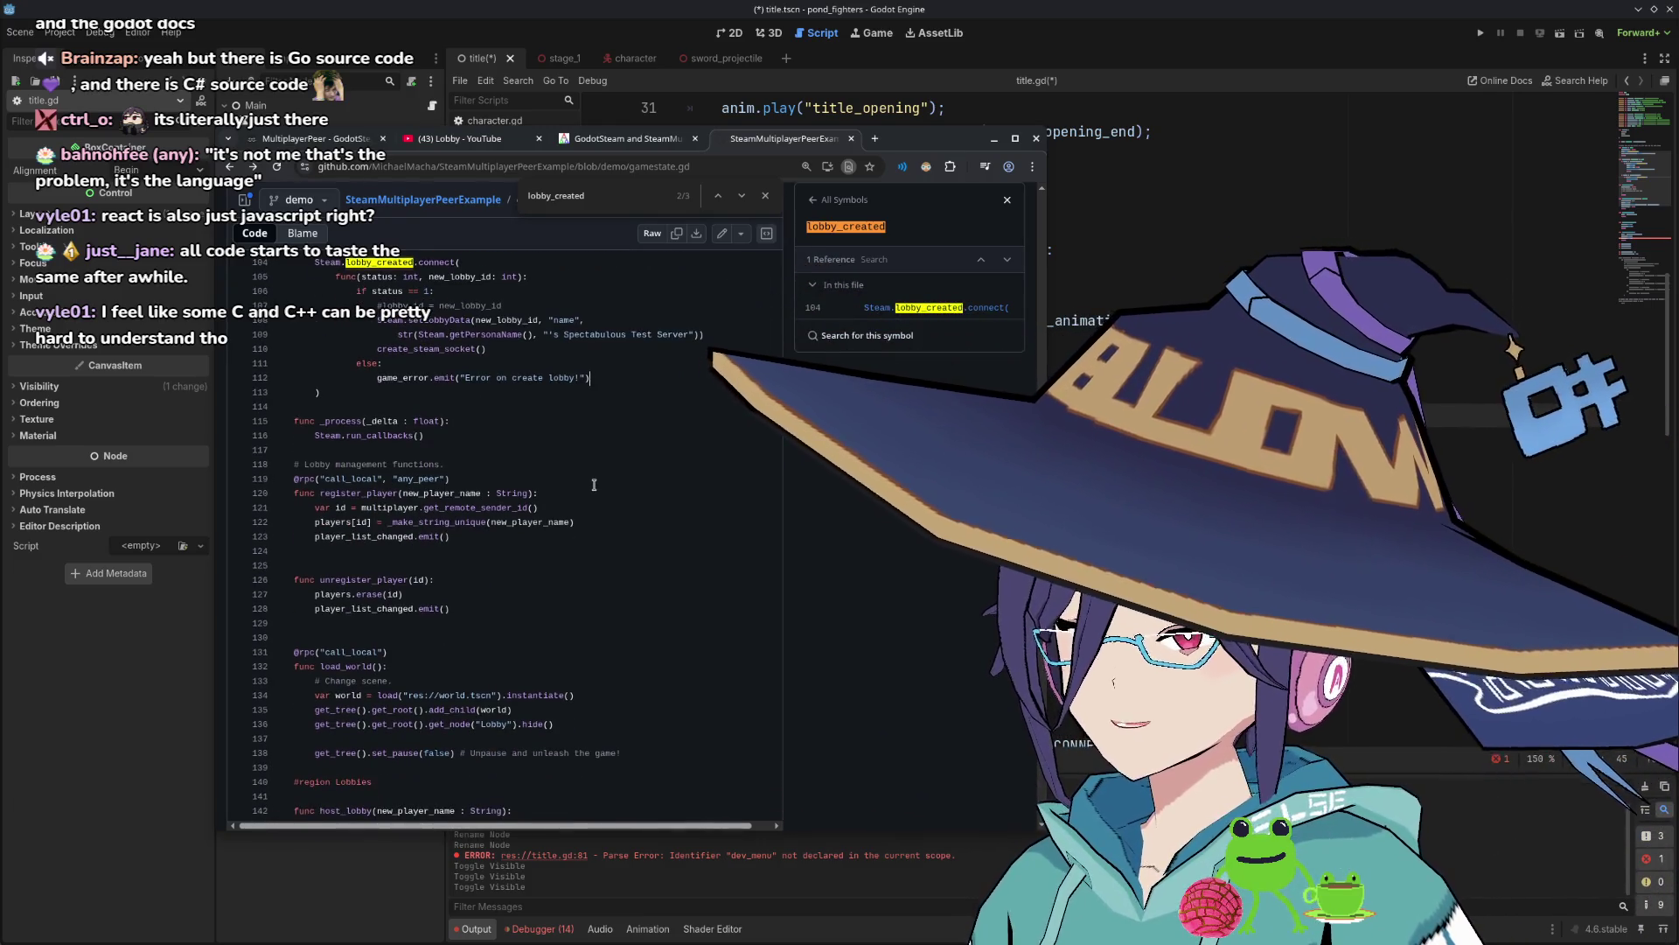
scroll(594, 483, "down", 1)
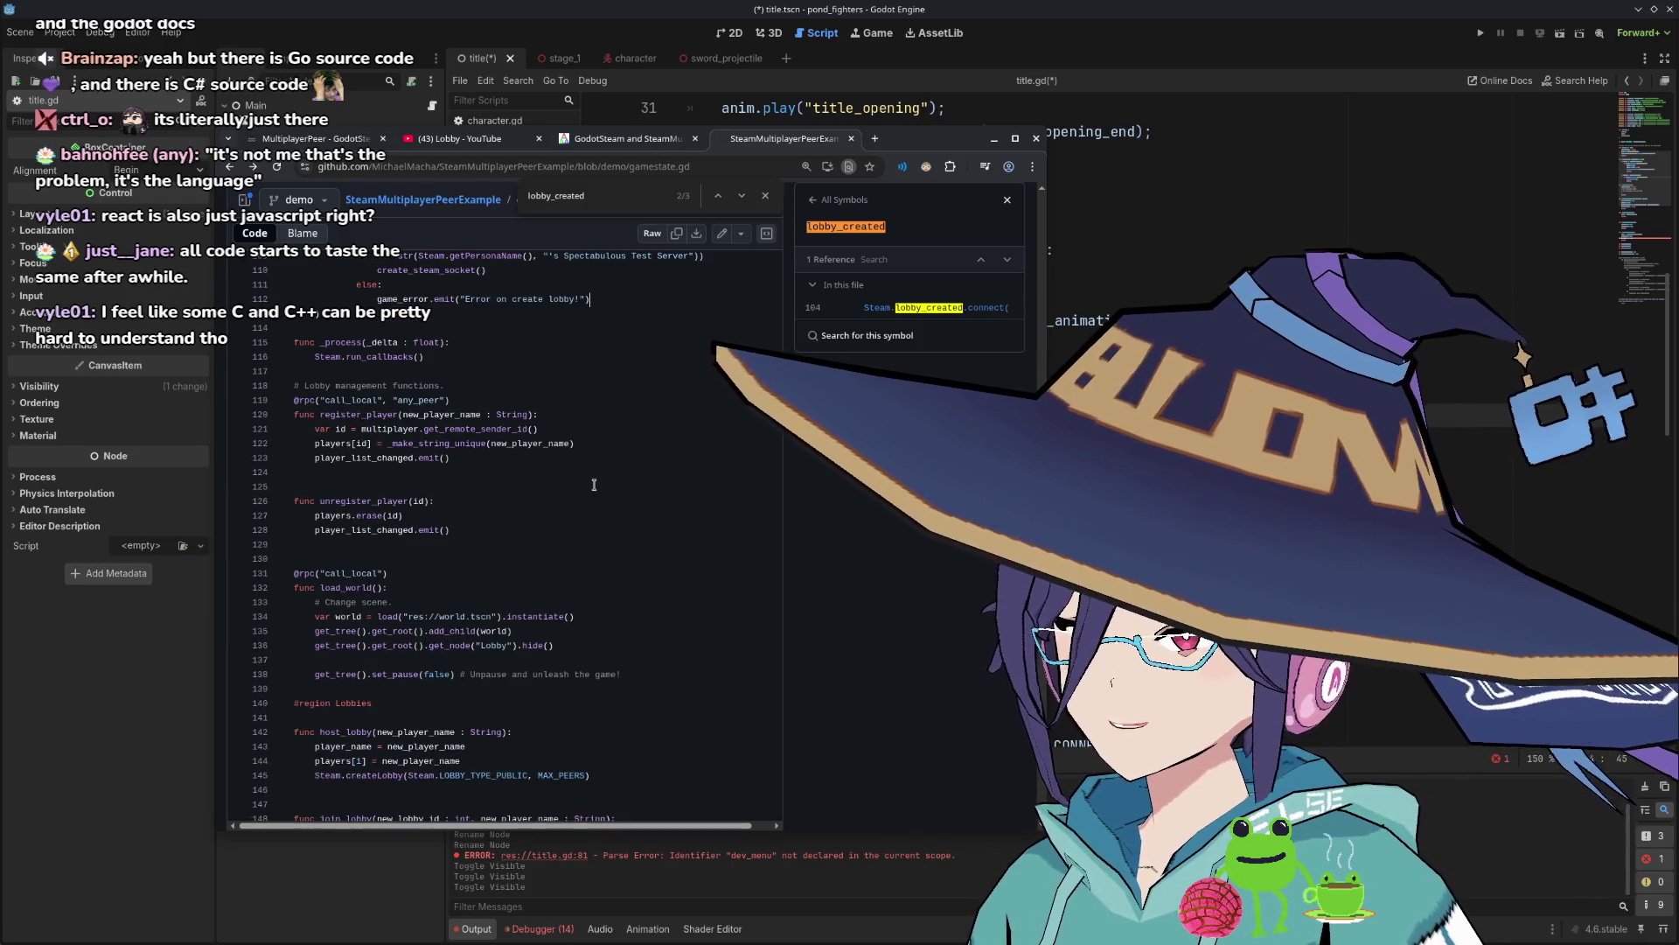
scroll(594, 484, "up", 1)
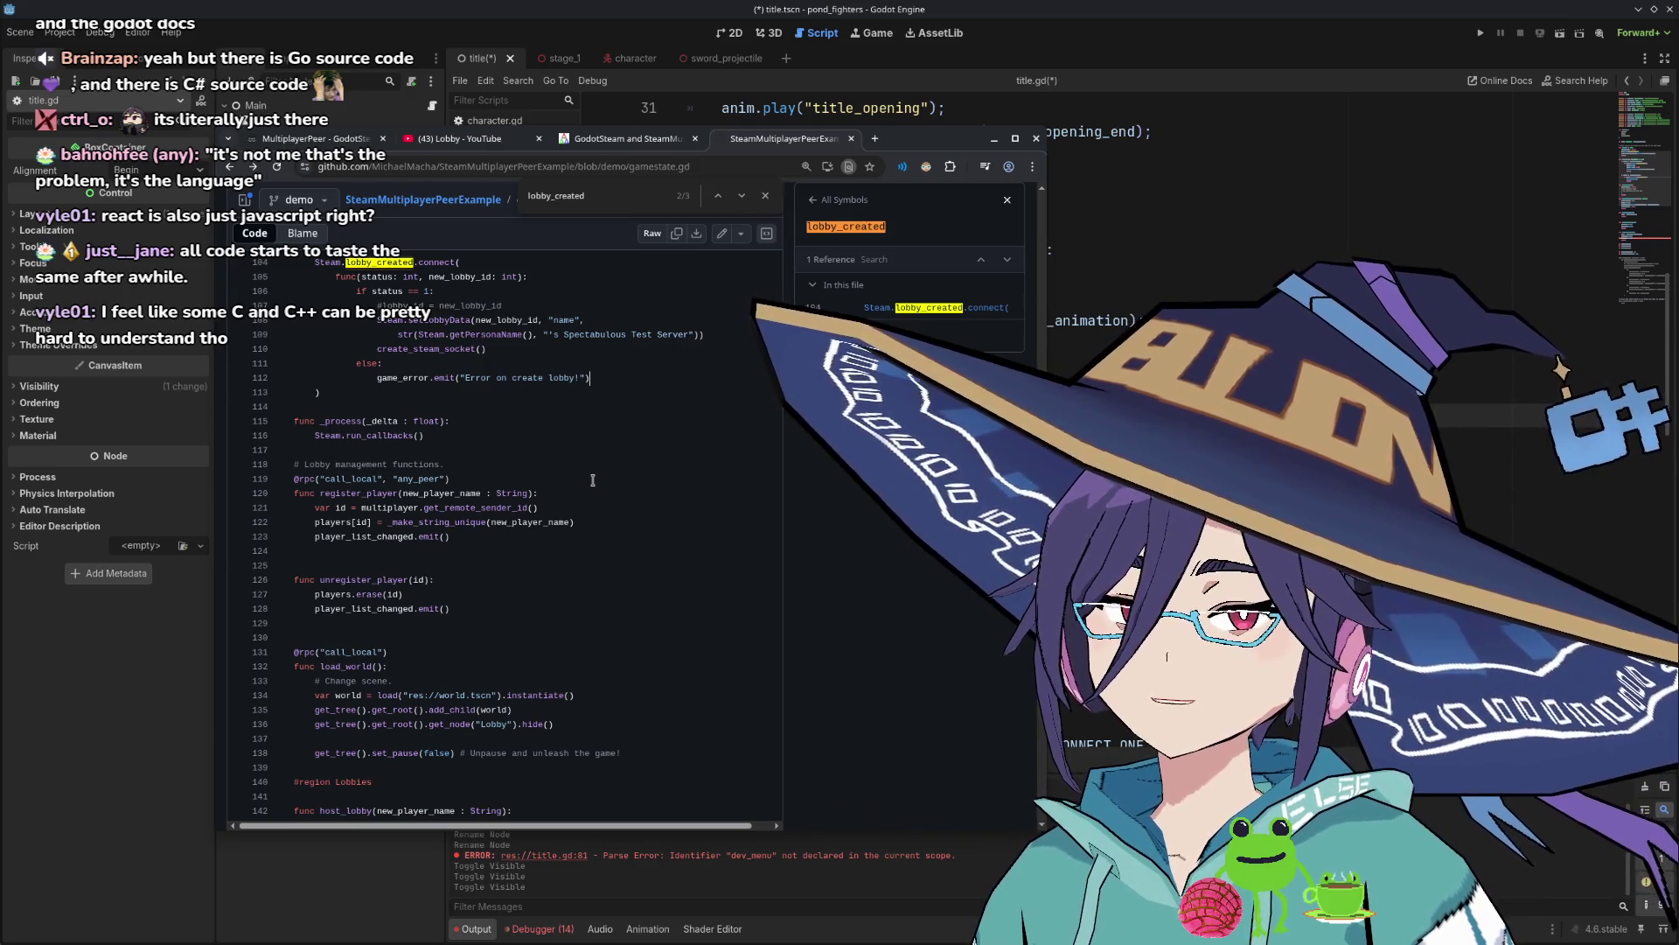
scroll(582, 477, "down", 2)
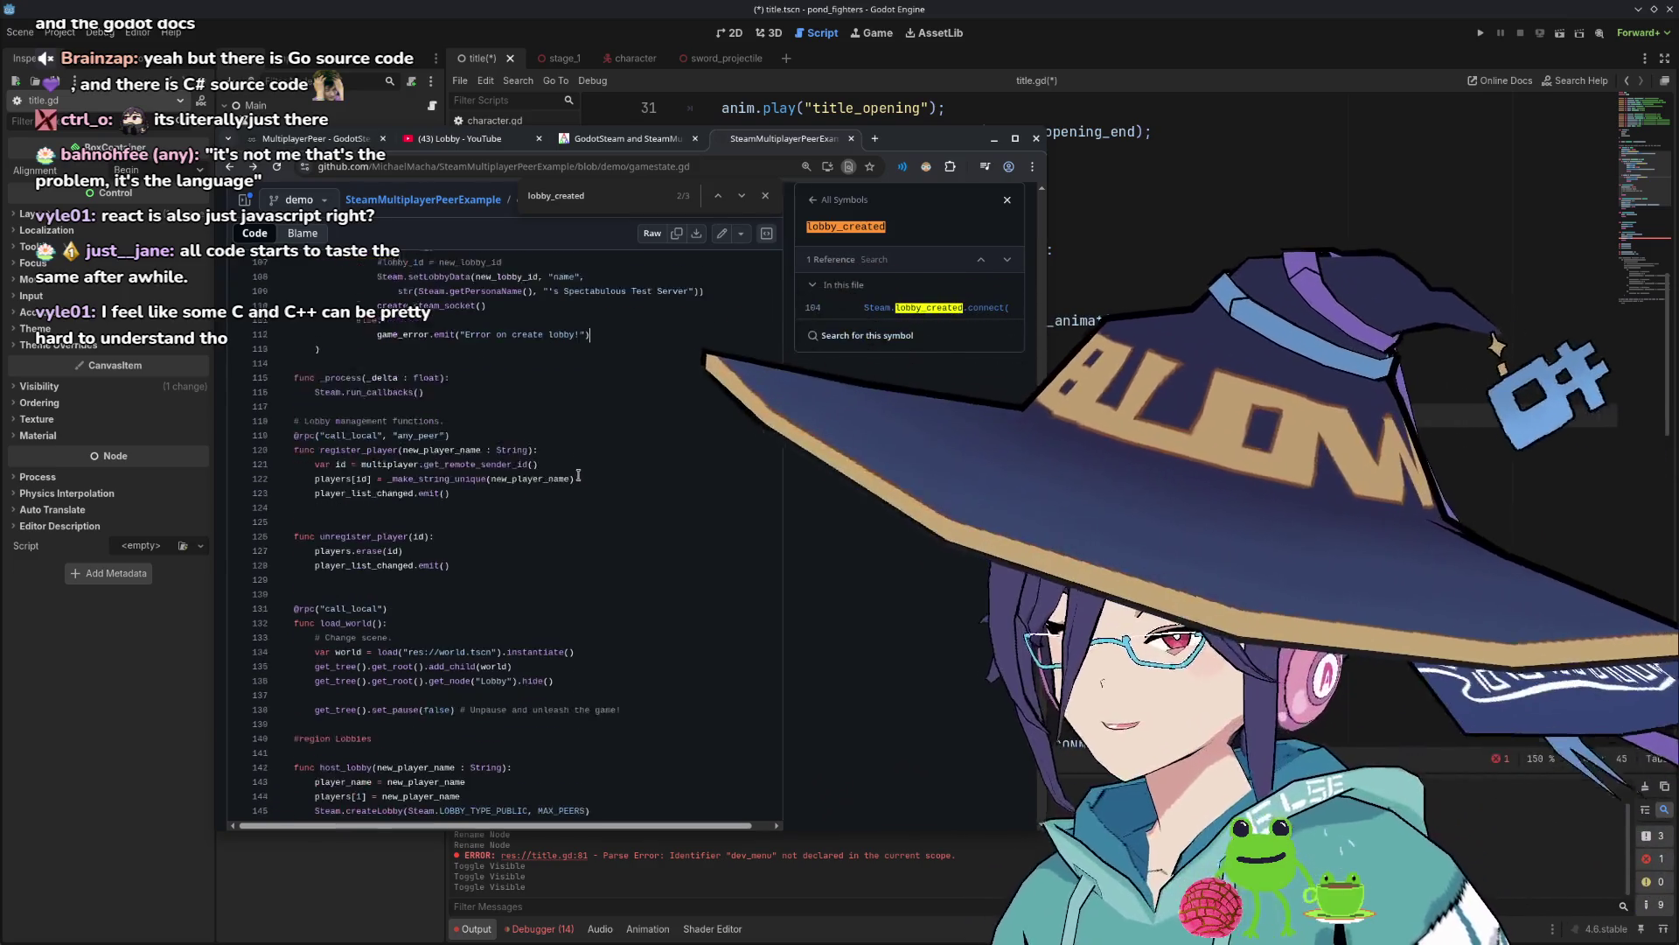
scroll(576, 472, "down", 1)
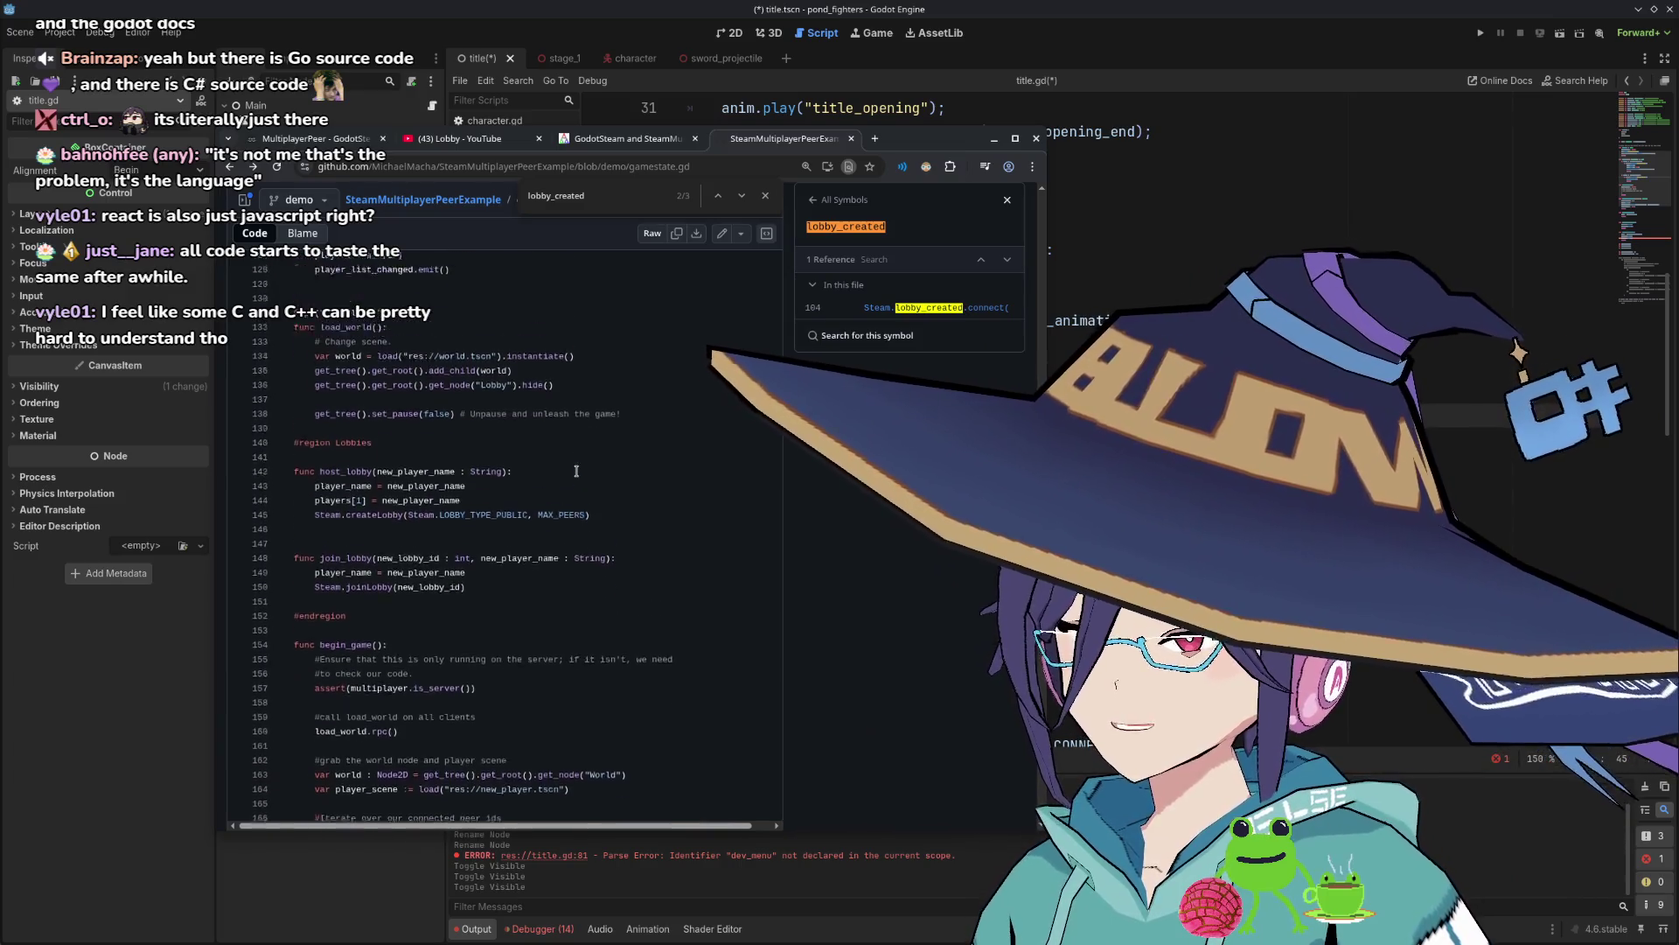
scroll(577, 471, "down", 3)
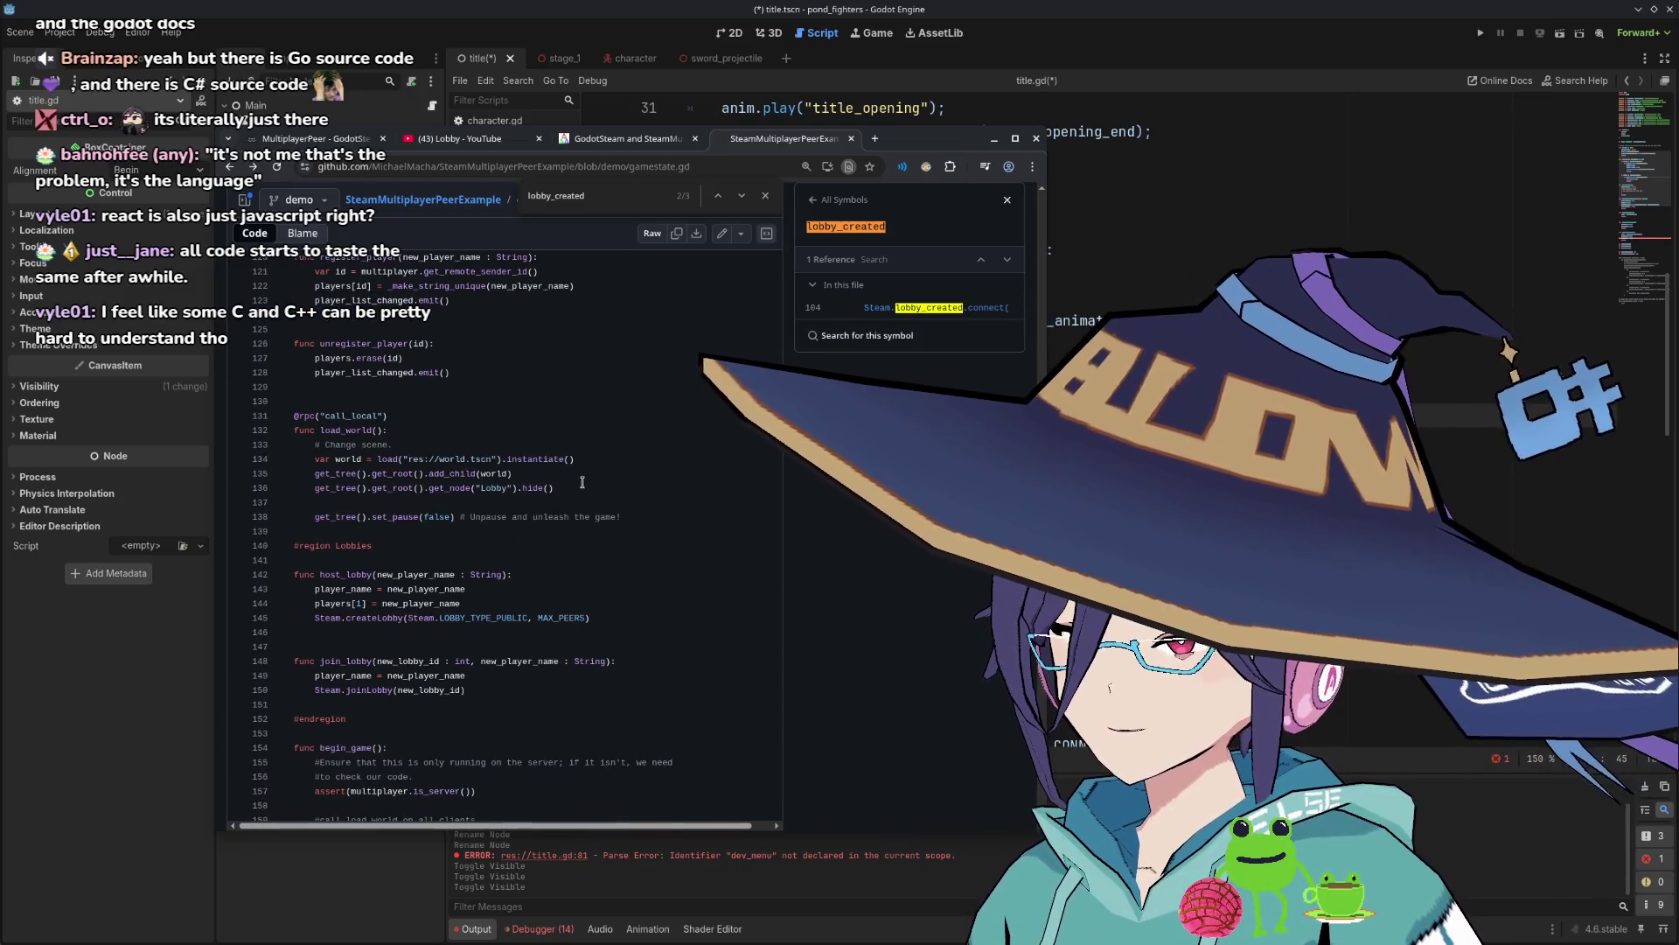
mouse_move(589, 445)
left_mouse_down()
mouse_move(596, 484)
mouse_move(573, 483)
left_mouse_up()
Highlight the lines after load_world's Change scene comment on GitHub, then clear the selection.
left_click(597, 483)
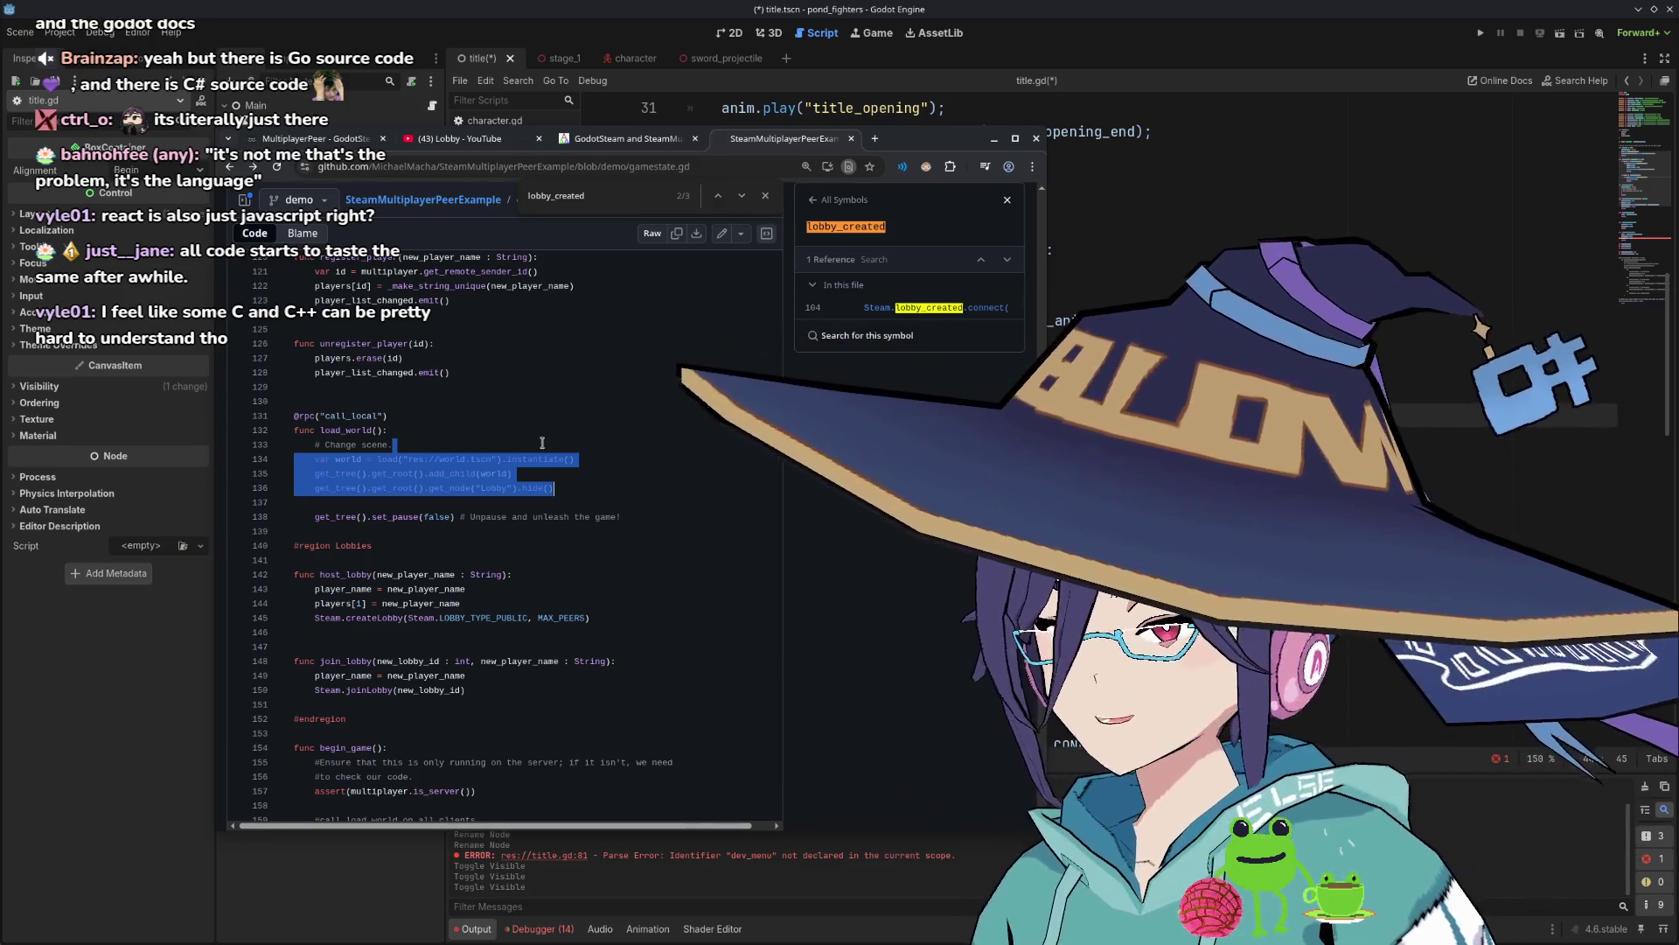
left_click(510, 436)
left_click_drag(510, 429, 569, 477)
left_click(548, 438)
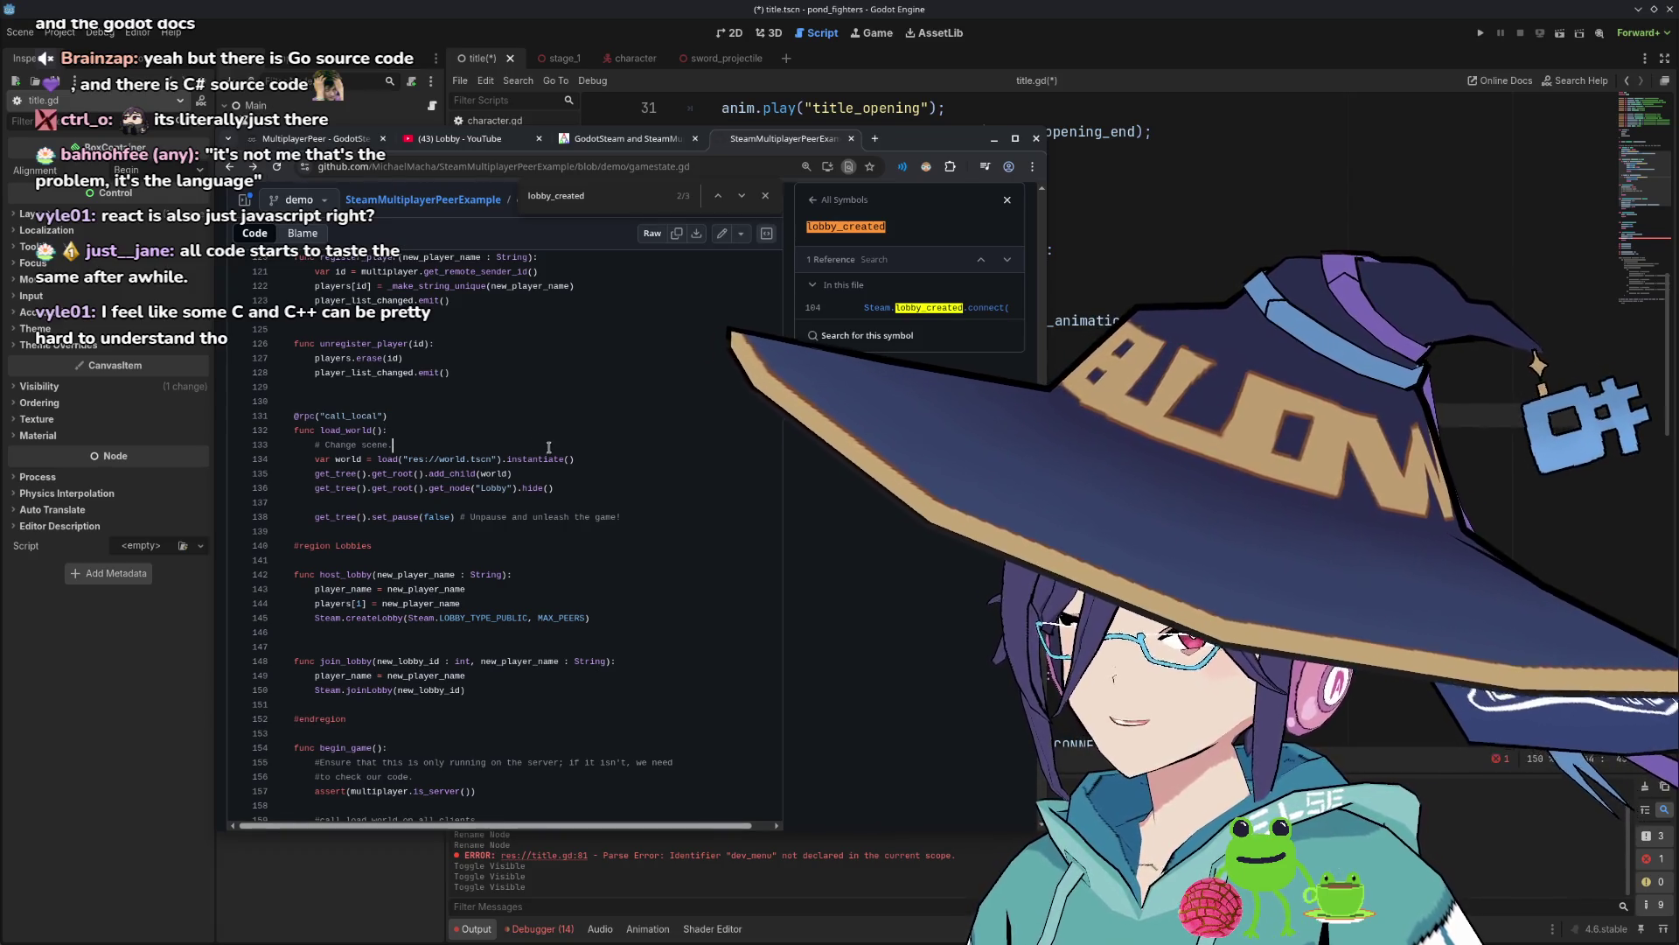
Move down to the Steam and ENet peer setup functions and look up create_enet_host.
scroll(560, 447, "down", 1)
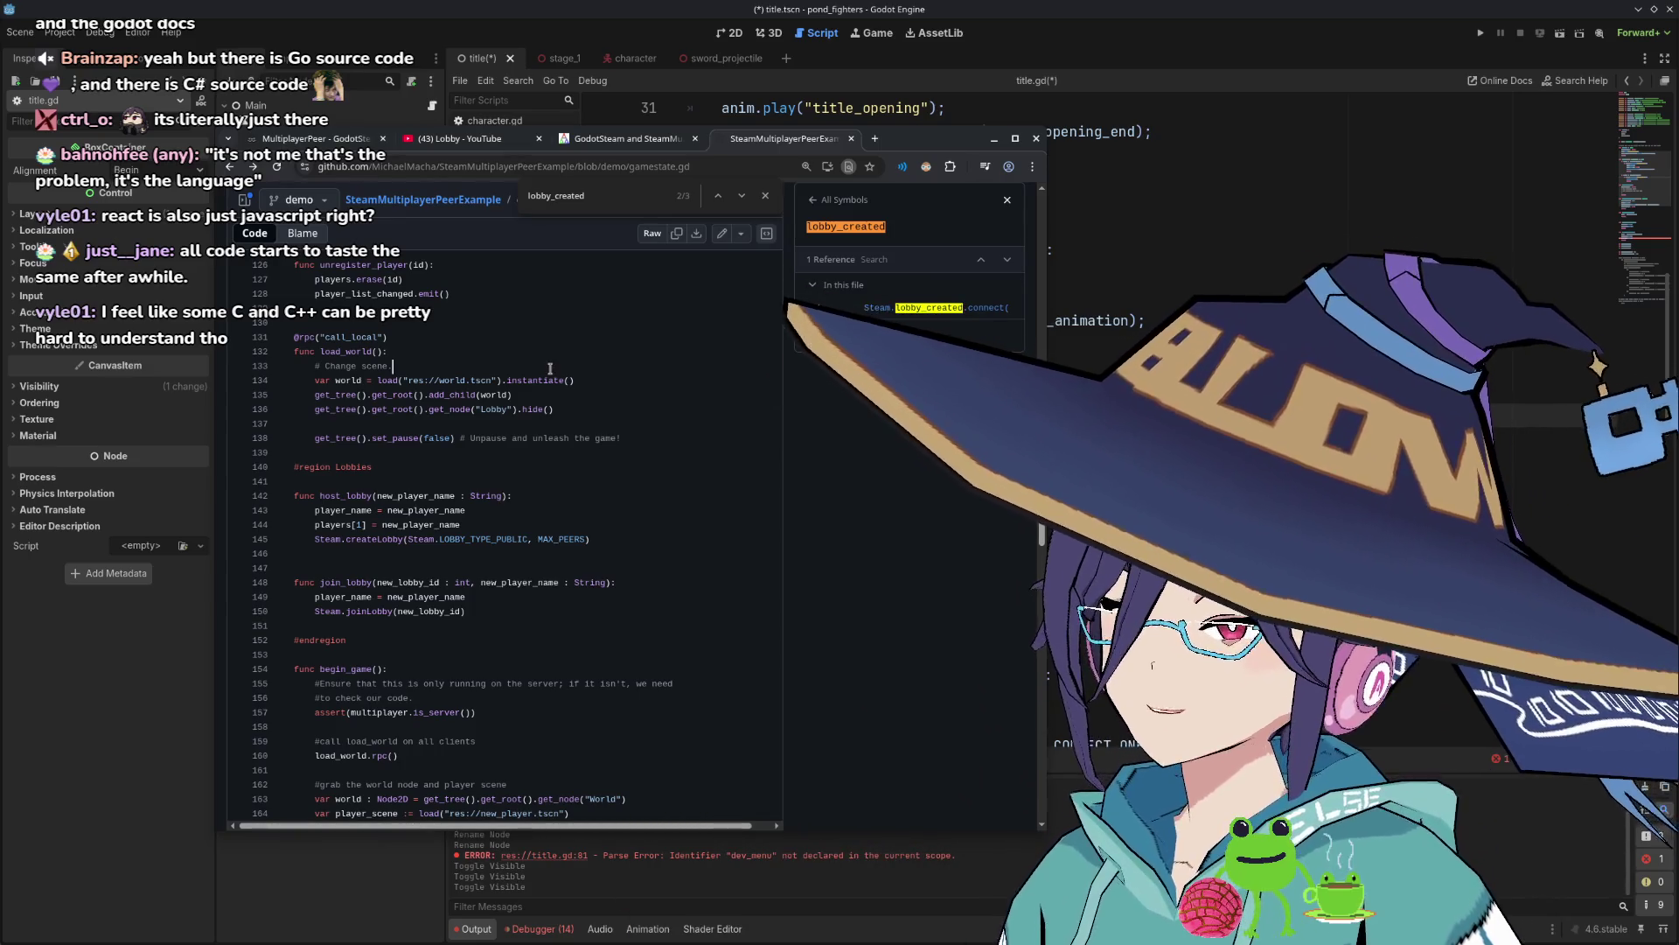
scroll(420, 440, "up", 5)
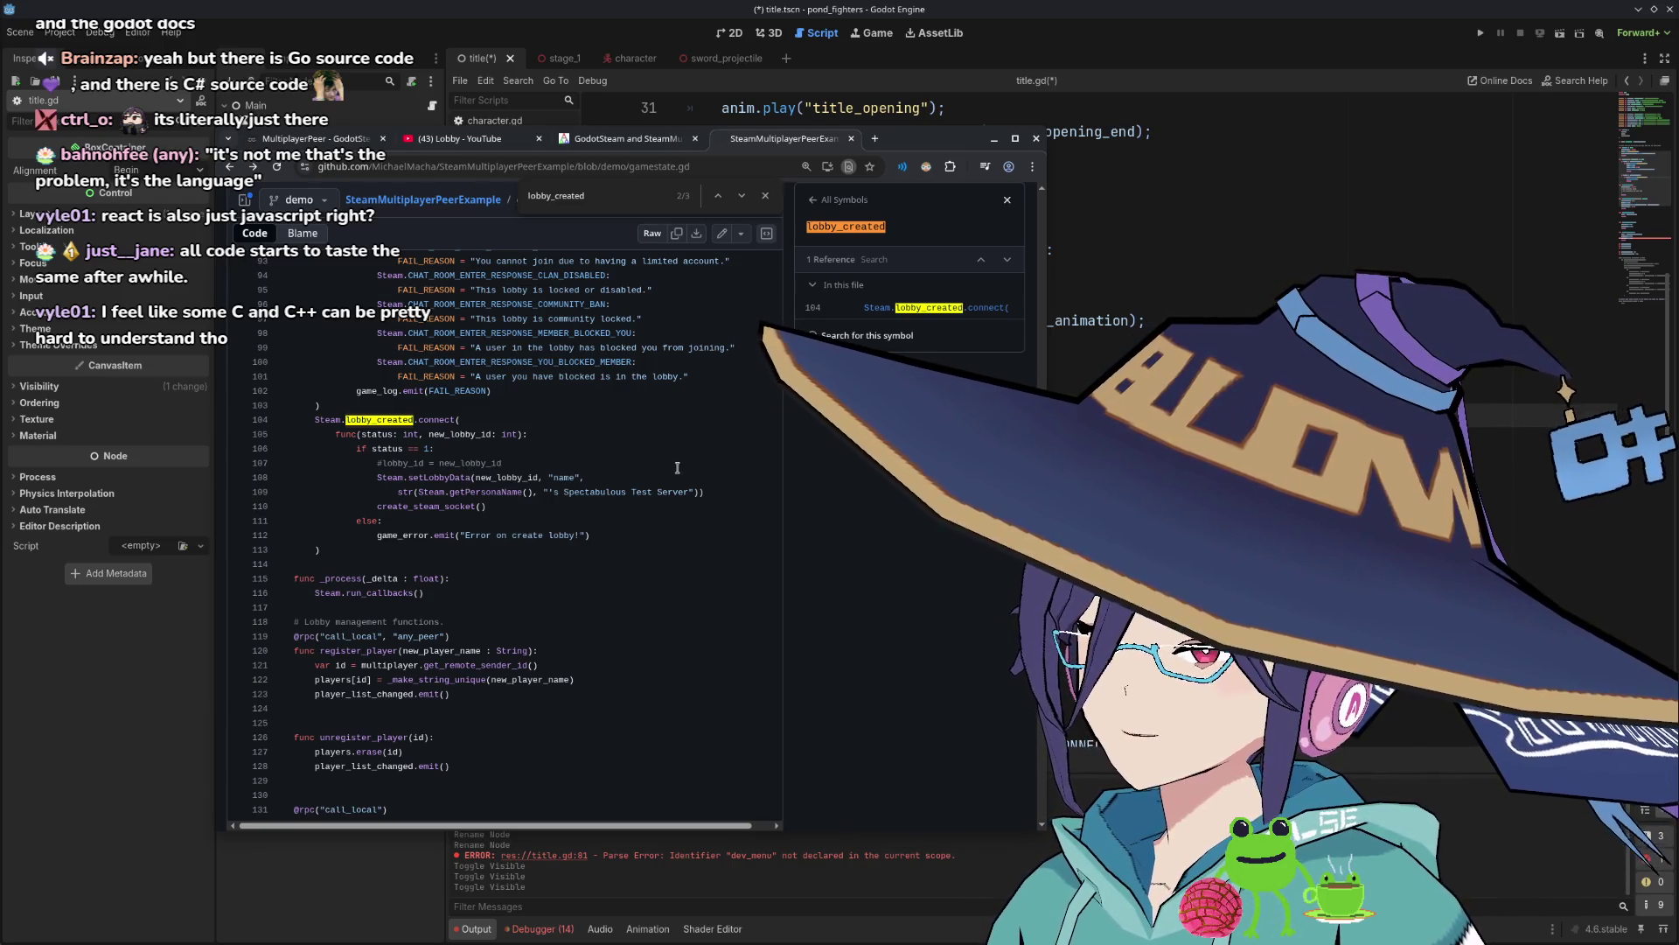
scroll(584, 470, "down", 10)
scroll(582, 470, "down", 4)
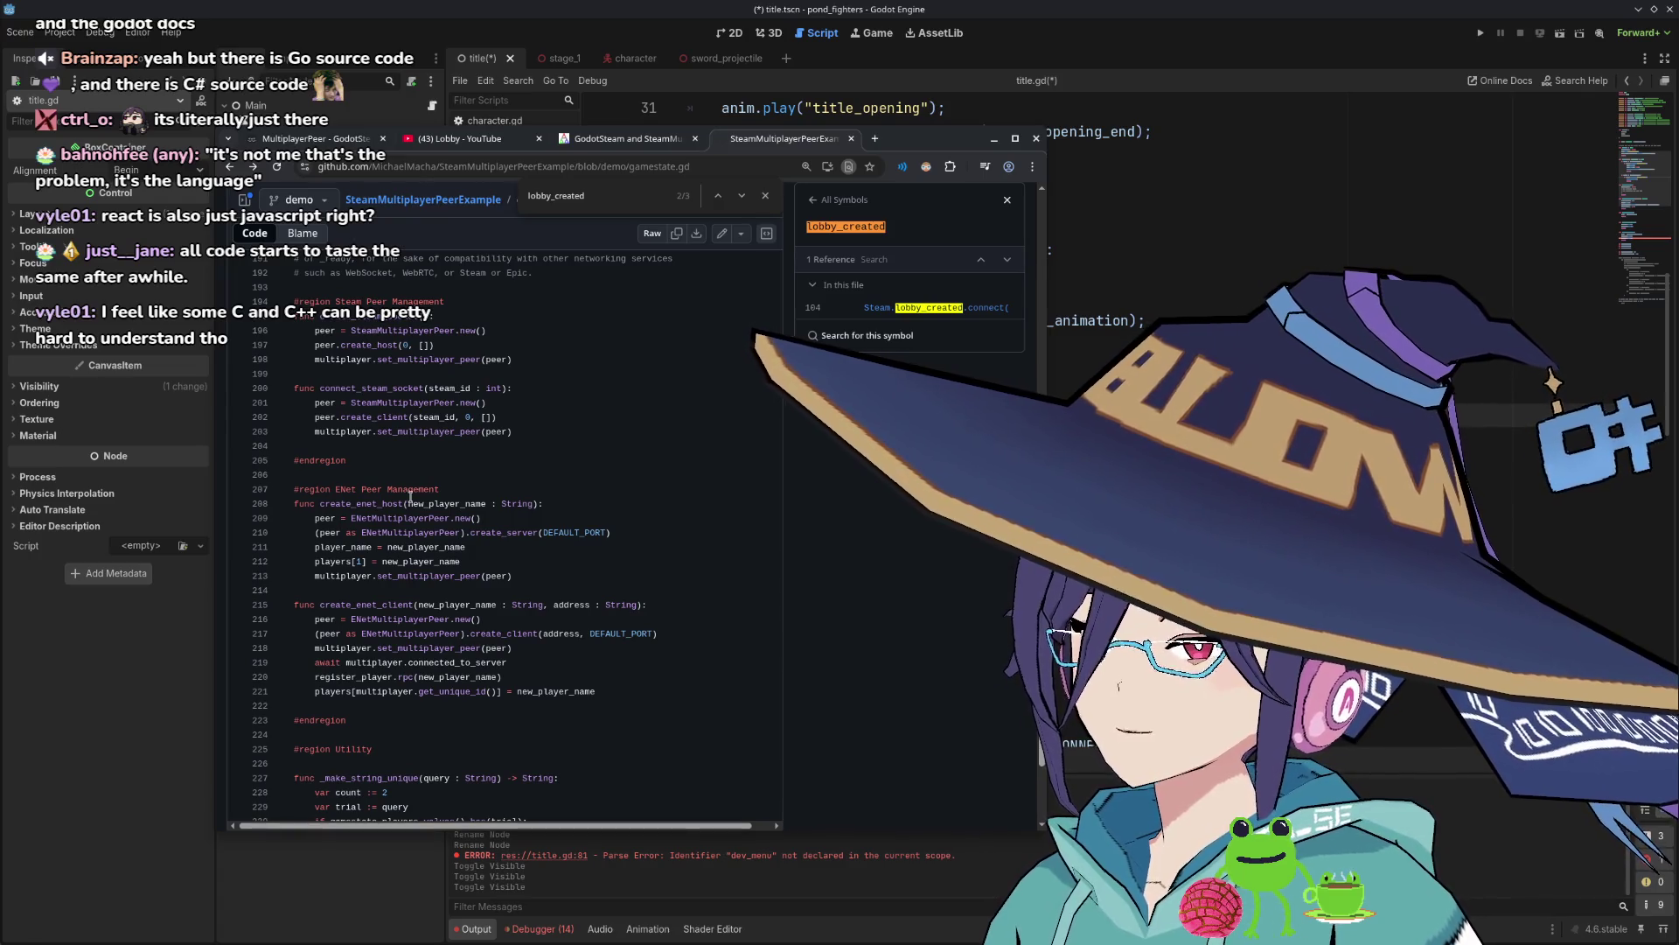
left_click(371, 504)
Search gamestate.gd for create_enet_host and jump to its definition at line 208.
double_click(371, 504)
right_click(385, 508)
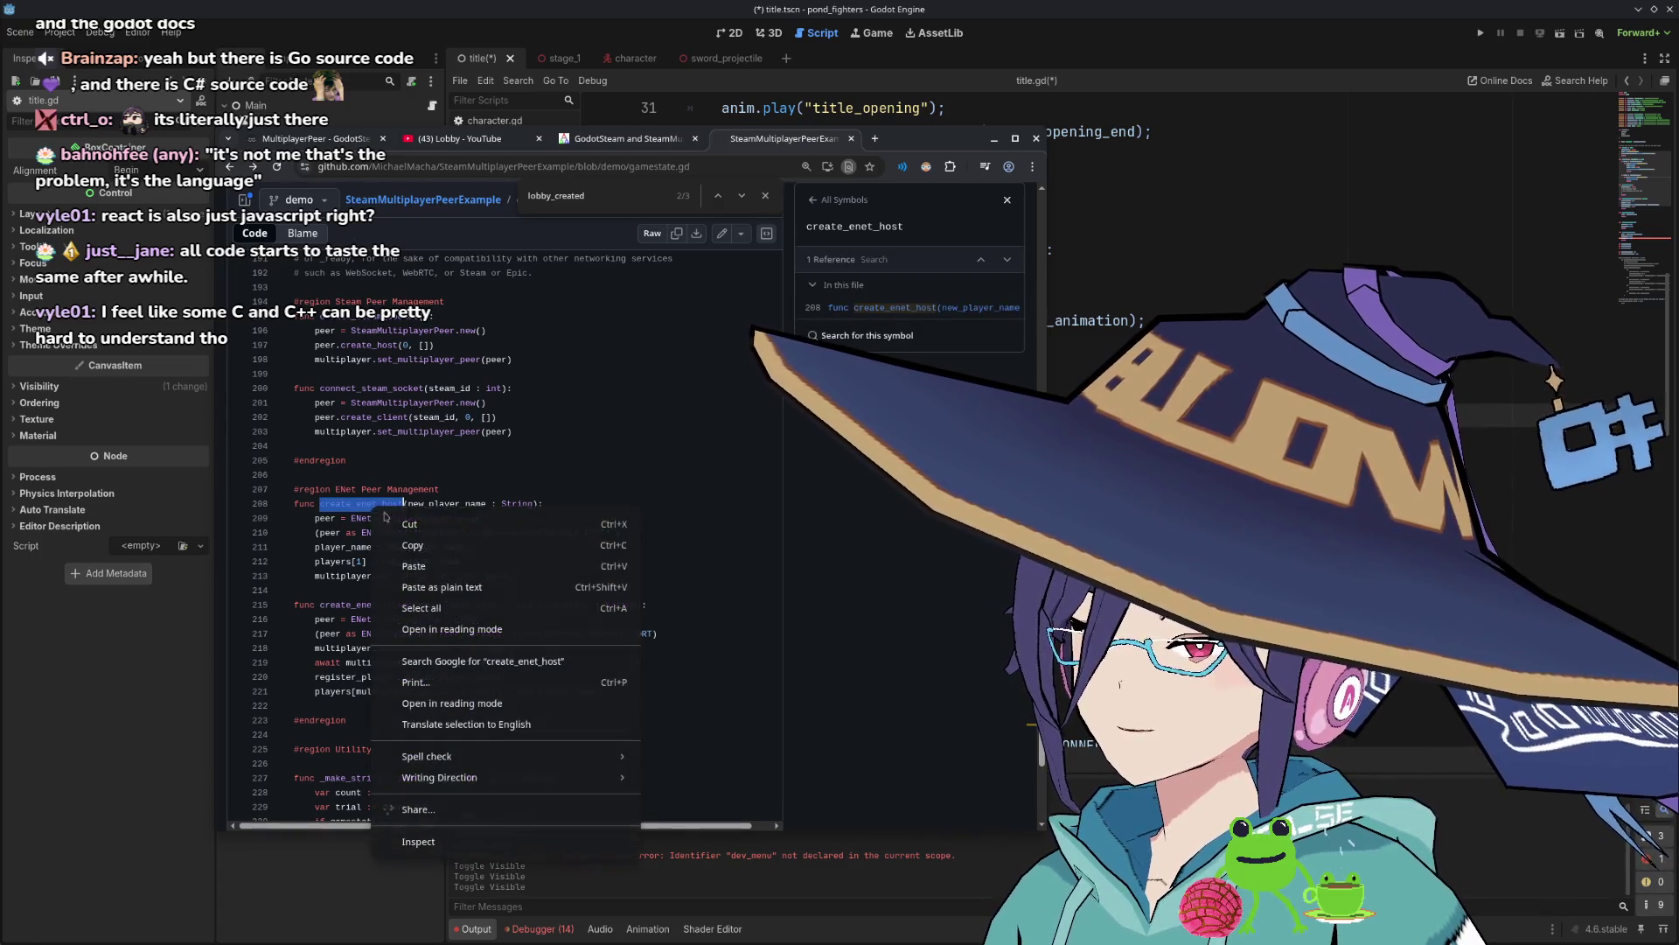
key("Escape")
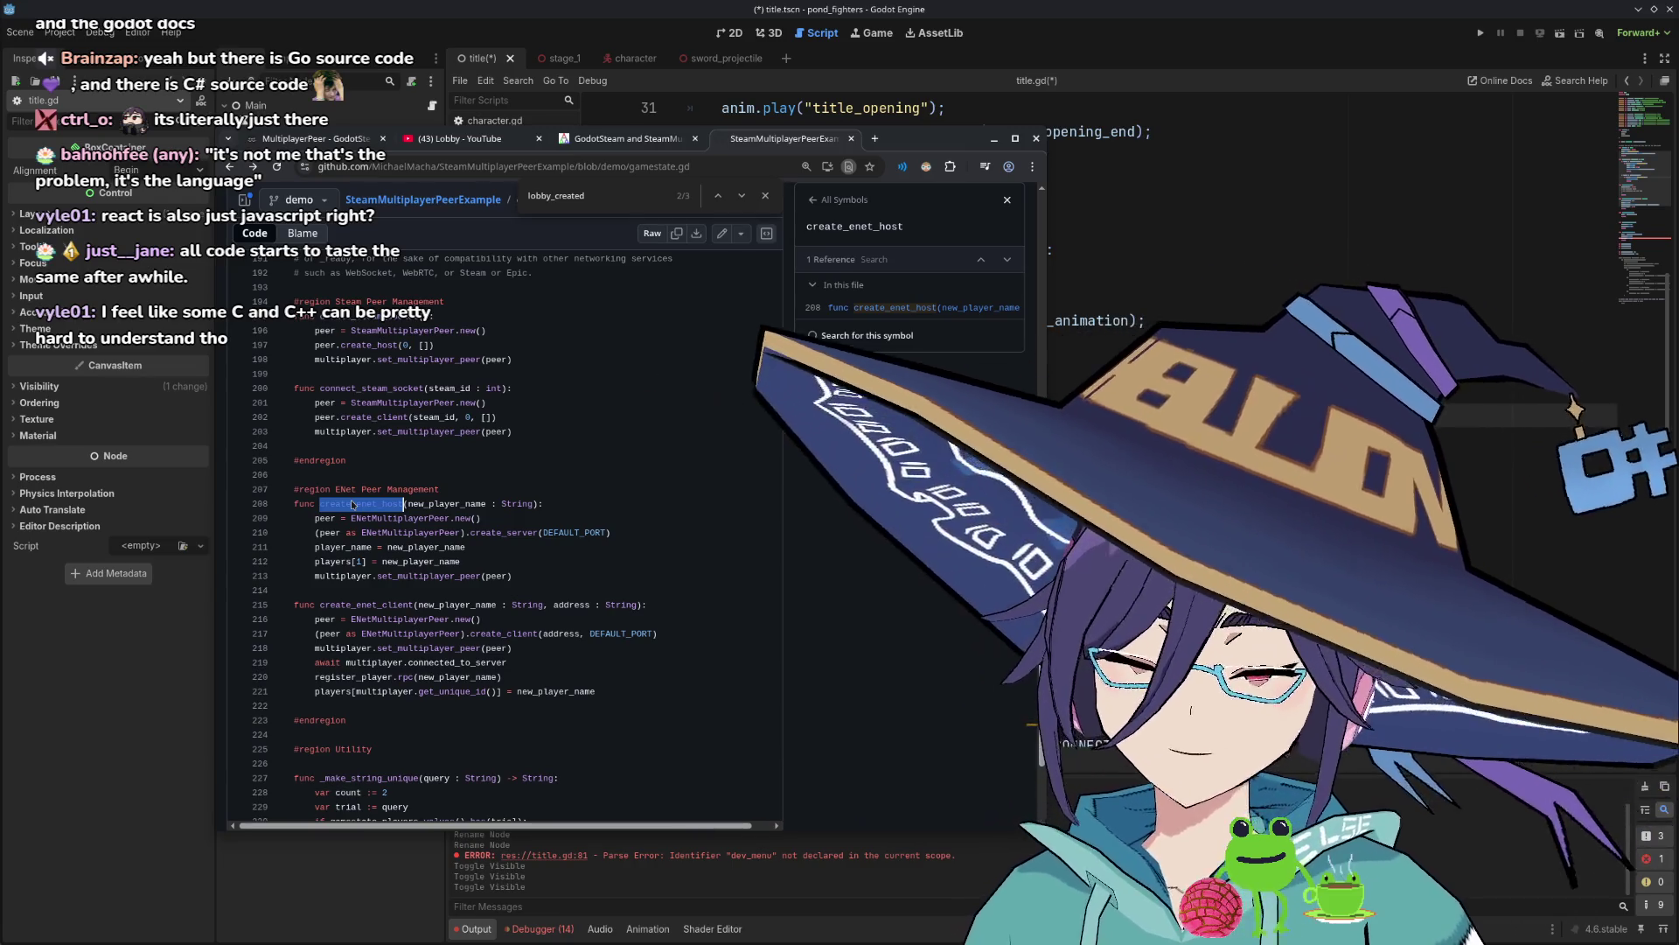
key("ctrl+f")
key("Return")
key("Return")
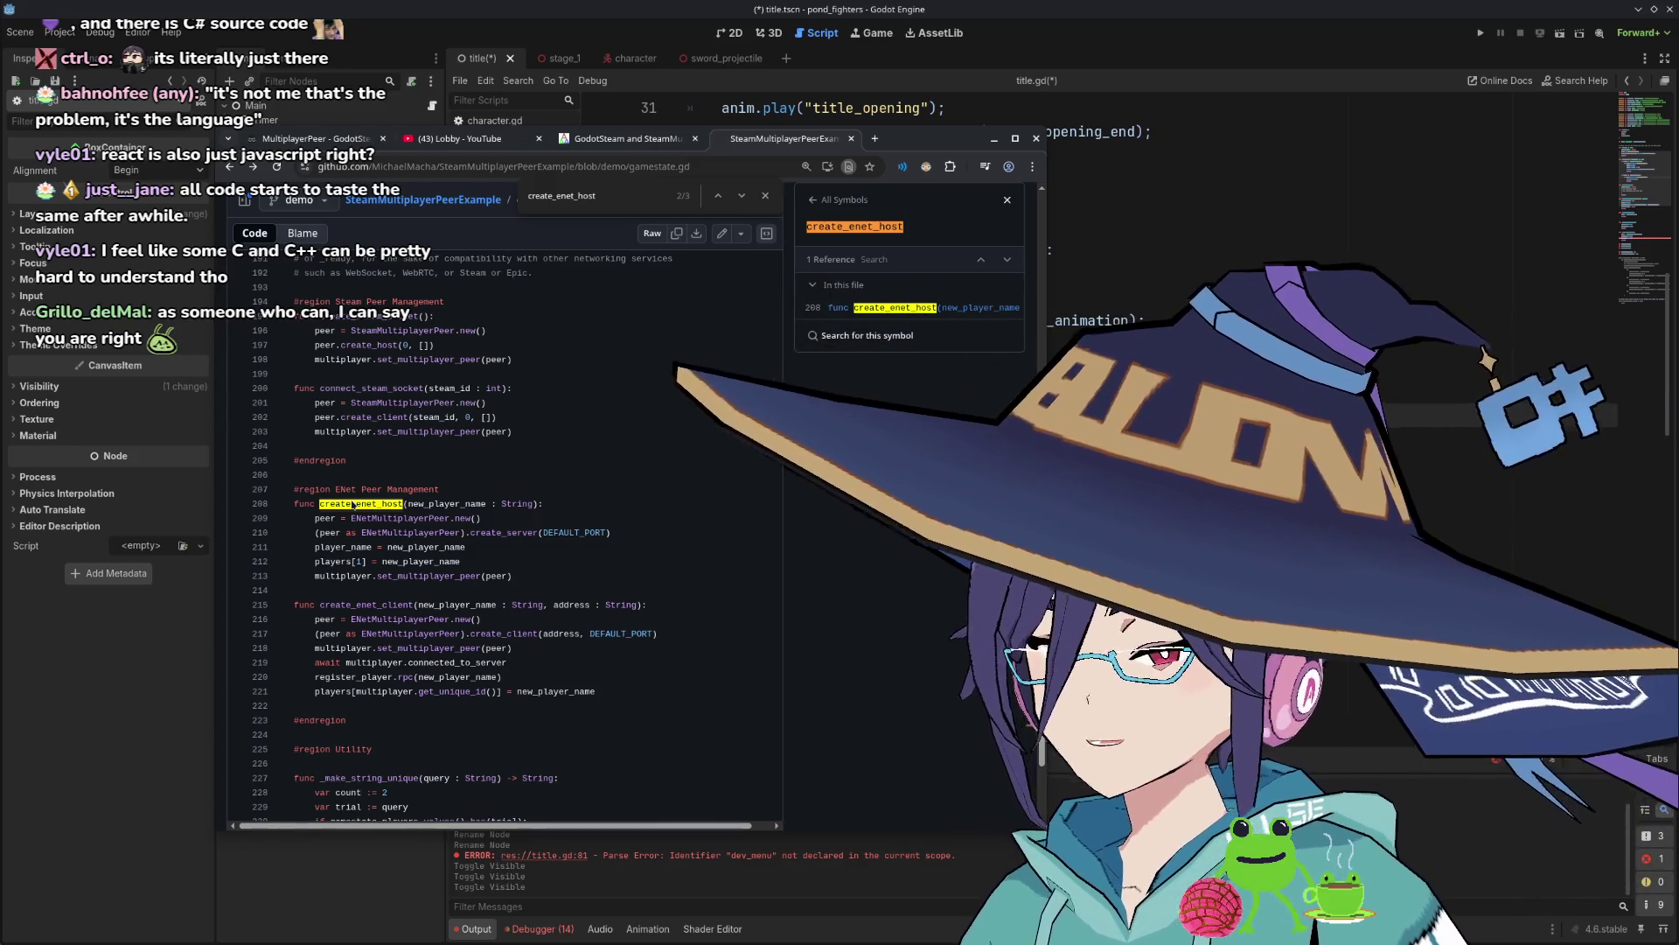
Read past create_enet_client into the utility region, resting on the is_game_in_progress line.
scroll(481, 503, "down", 1)
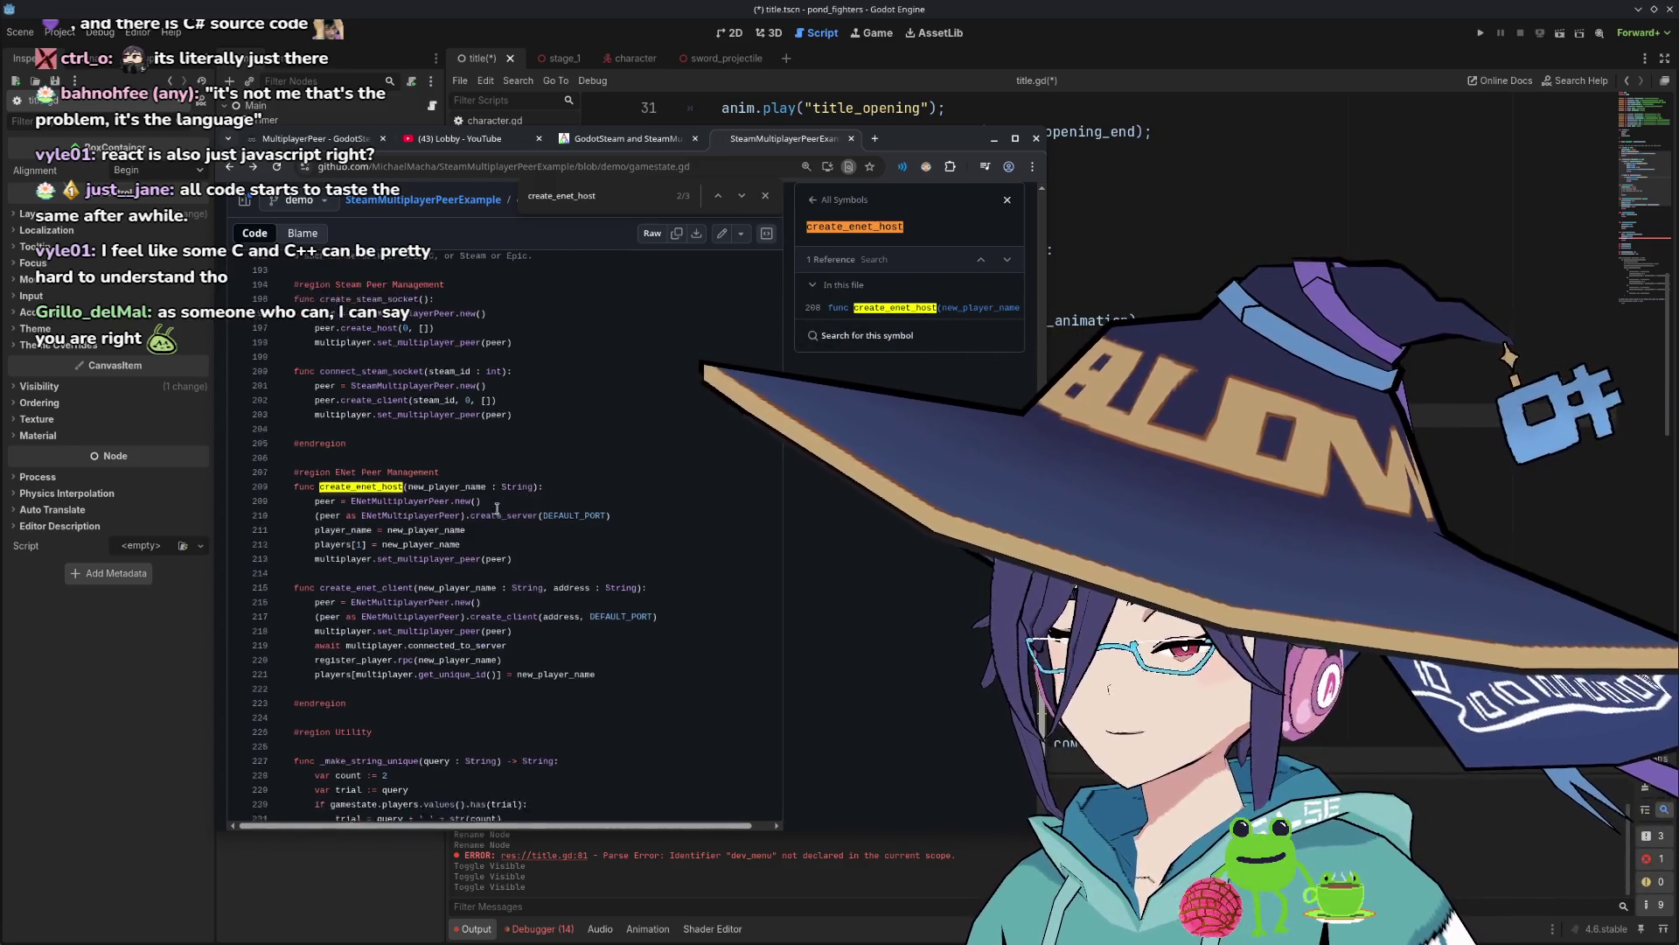
scroll(512, 500, "down", 2)
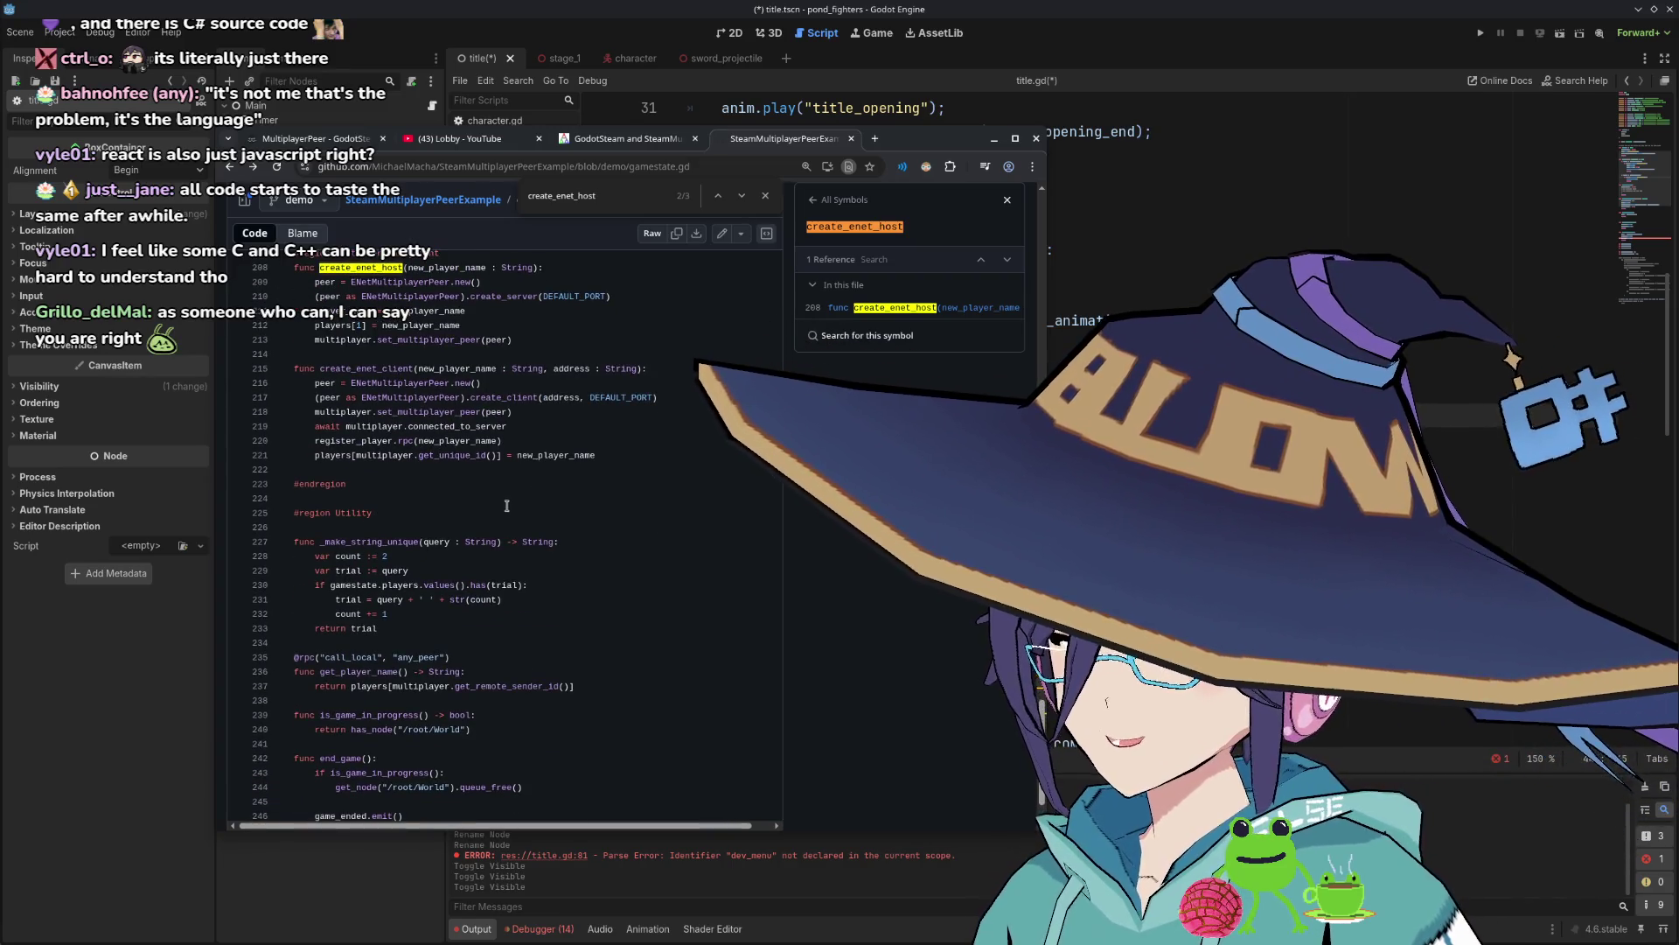
scroll(490, 508, "down", 2)
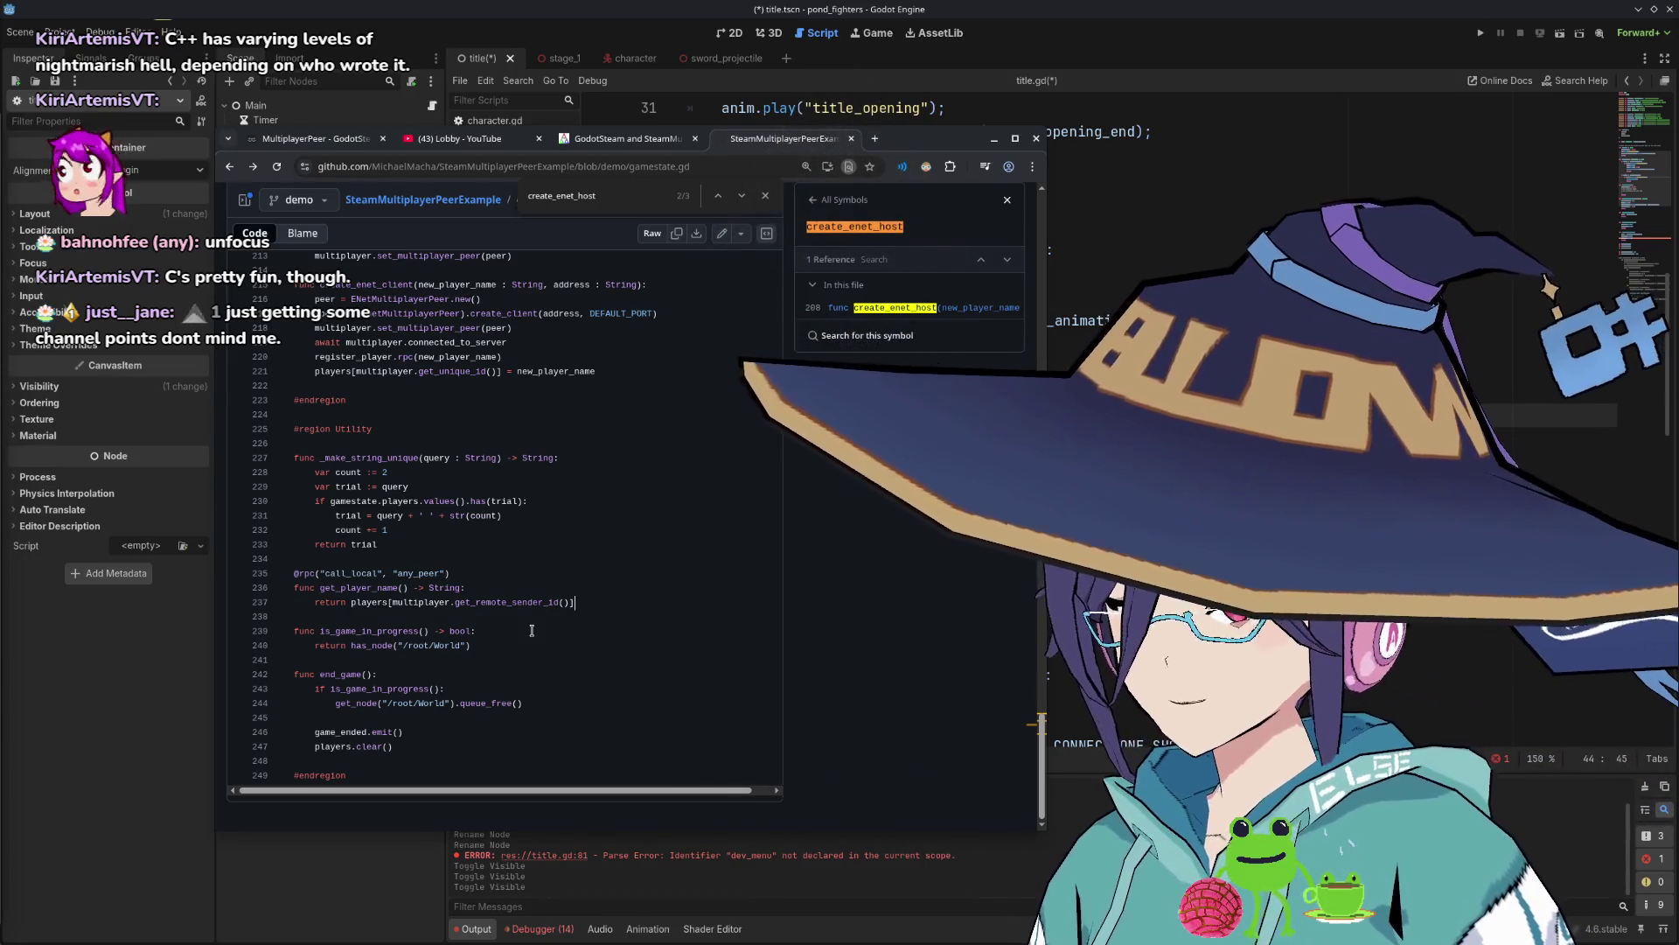
left_click(533, 631)
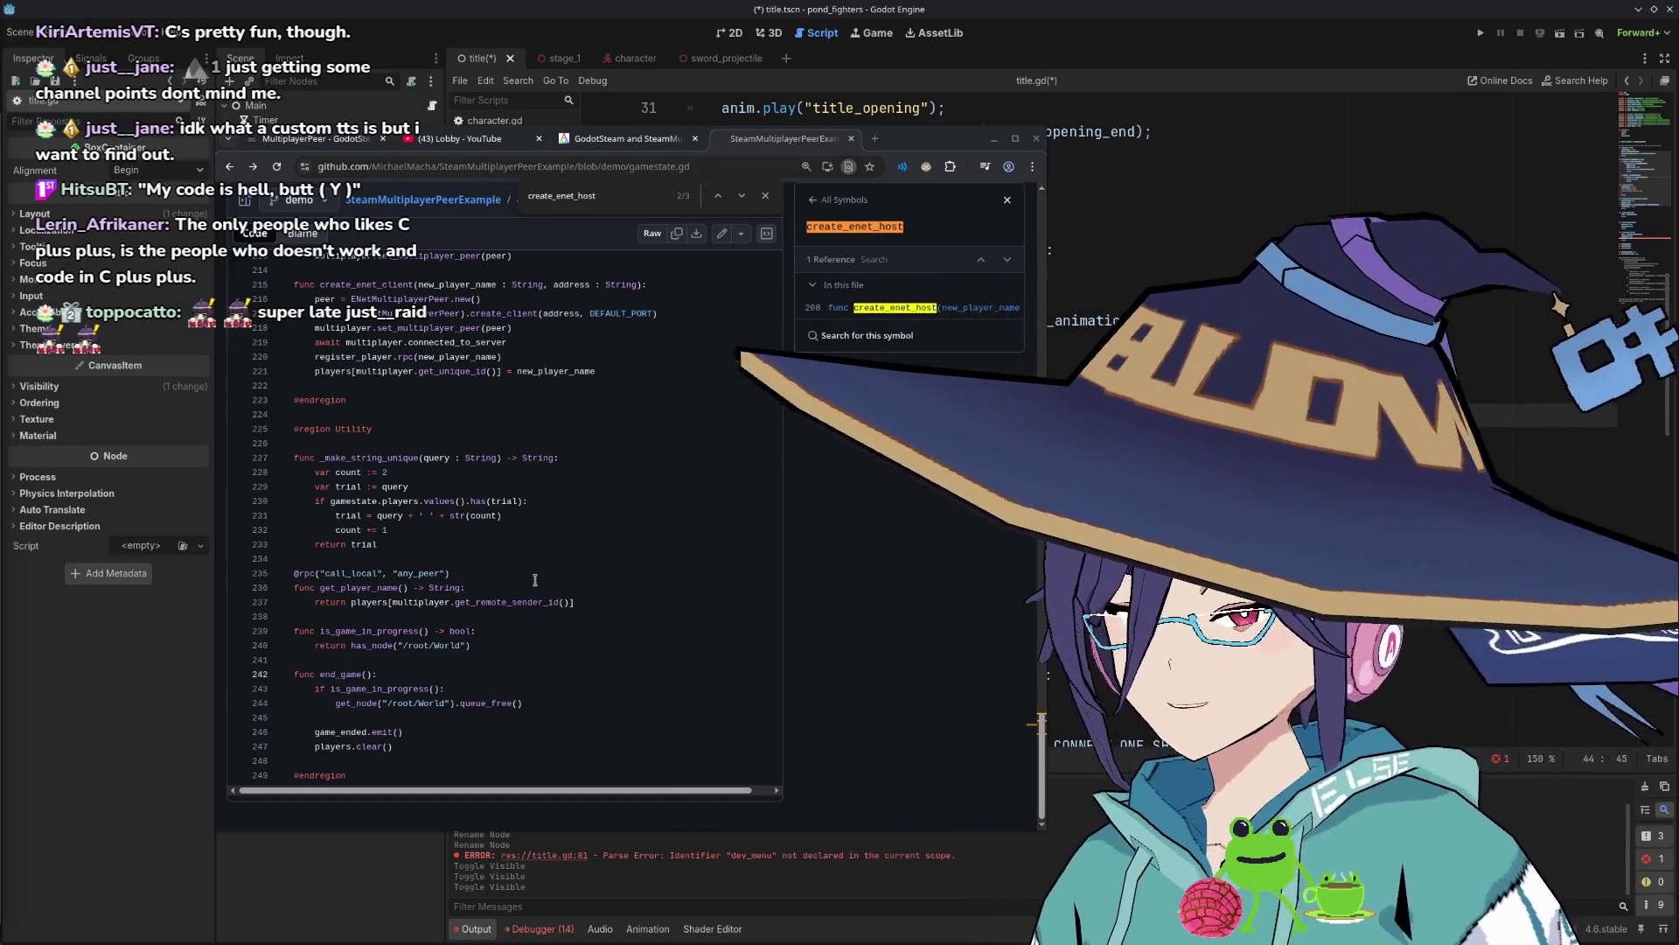
left_click(535, 695)
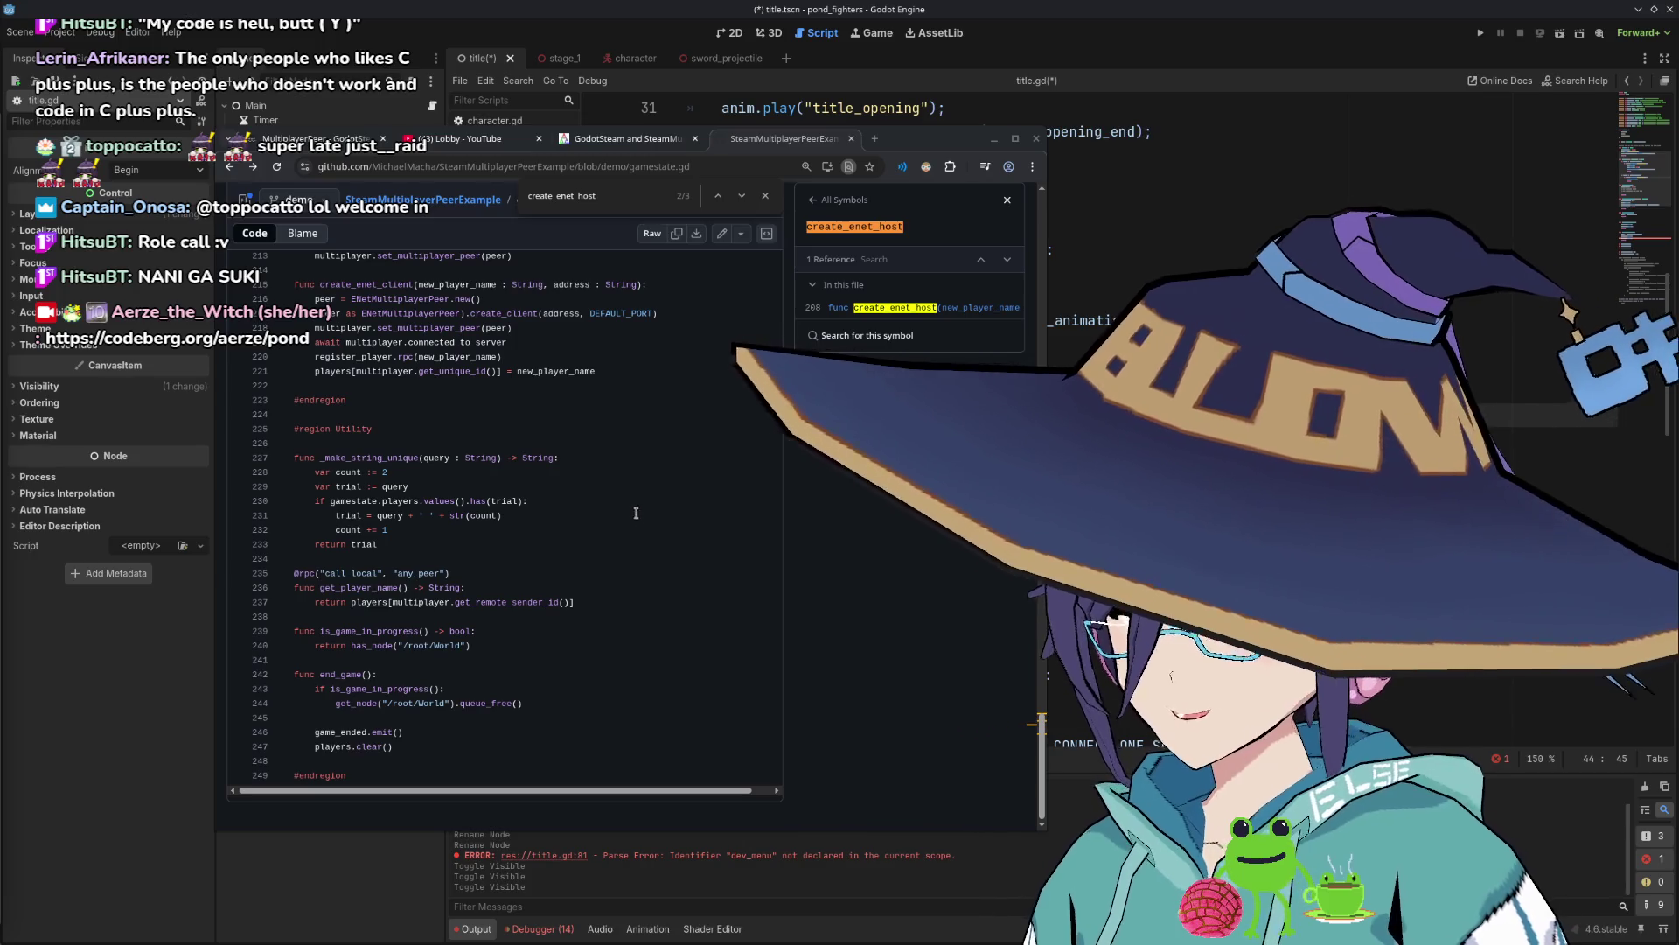
Scroll gamestate.gd back to lines 75–110, showing lobby join failure reasons and _on_lobby_created.
scroll(620, 514, "up", 1)
scroll(620, 515, "up", 10)
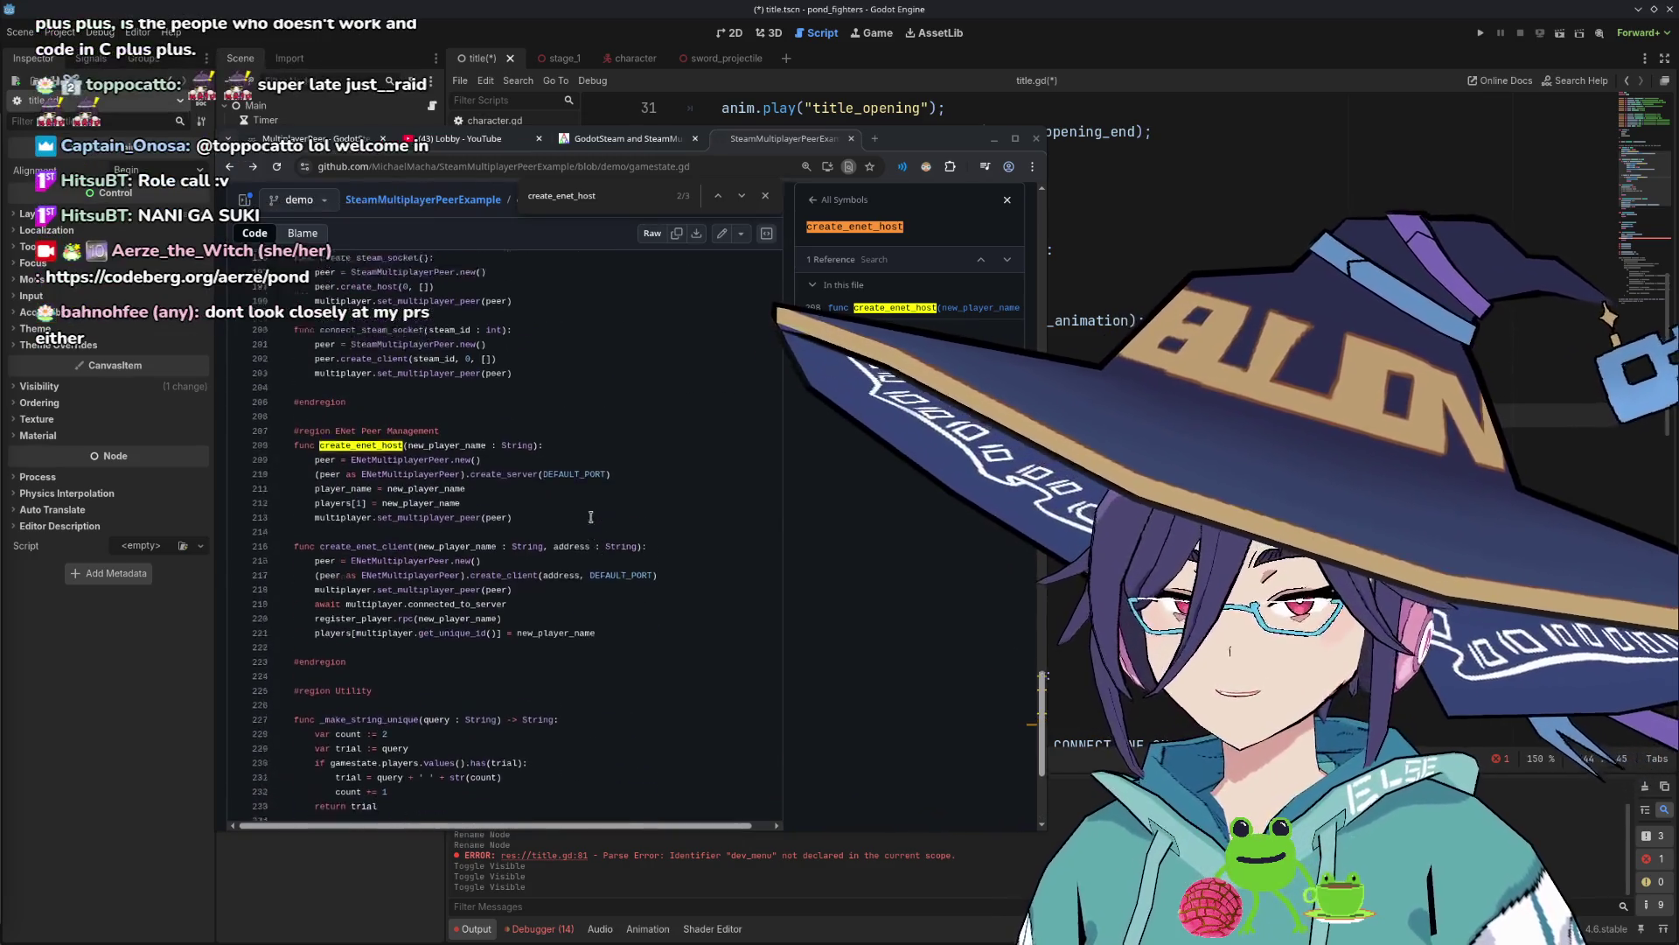
scroll(589, 518, "up", 2)
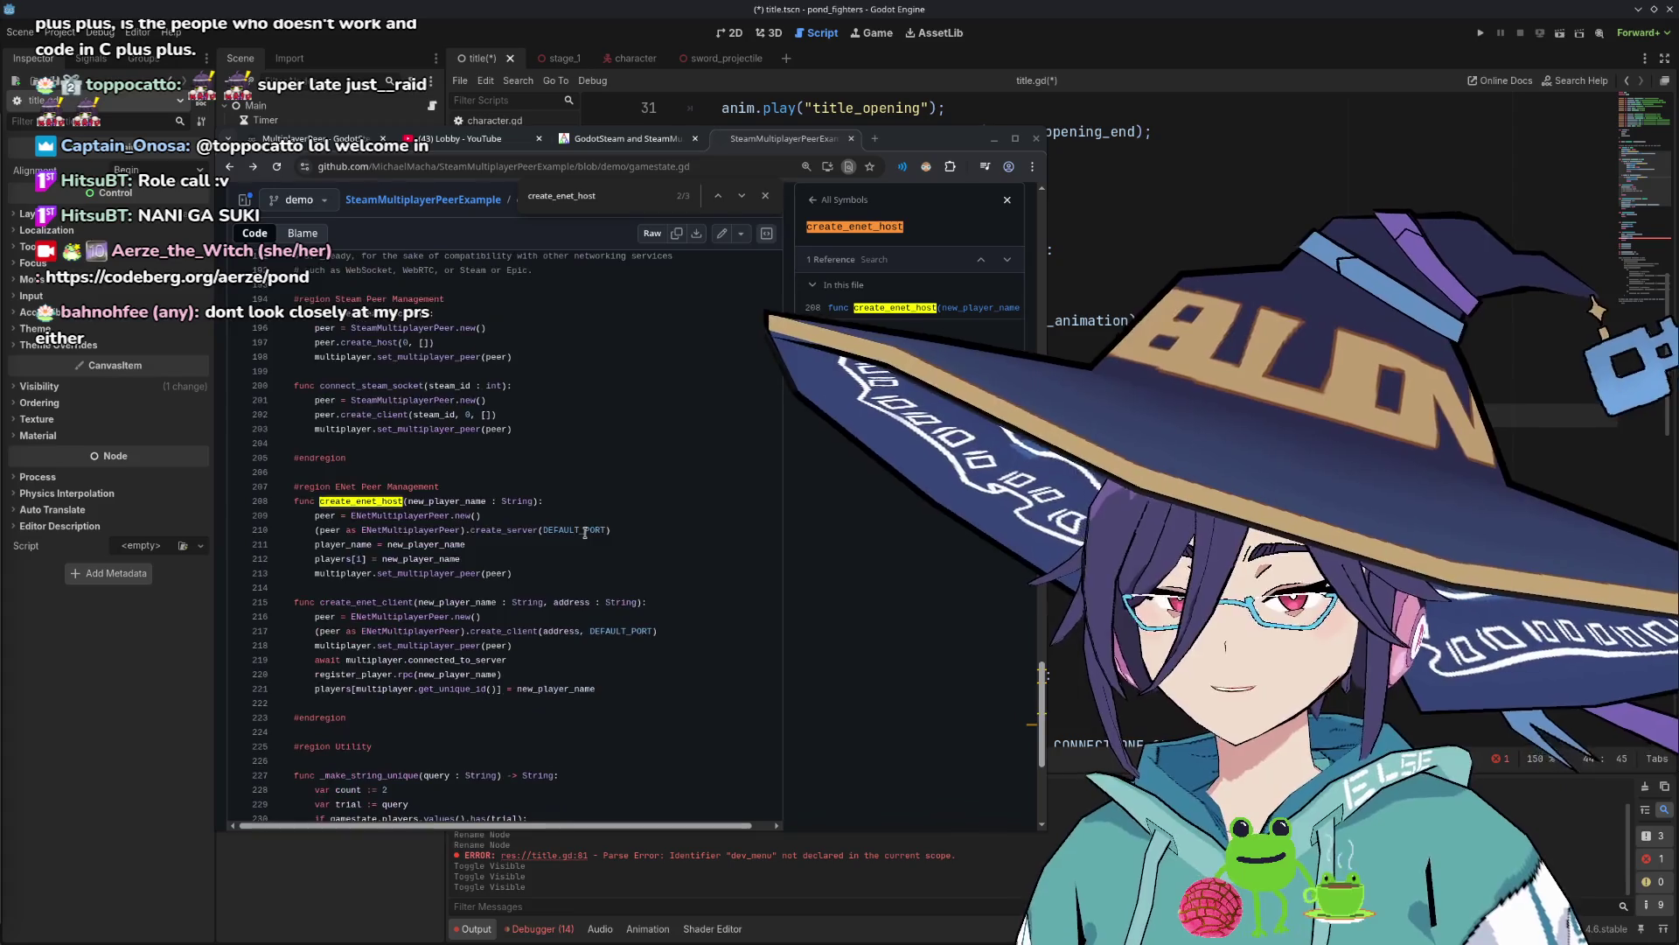
scroll(585, 534, "down", 2)
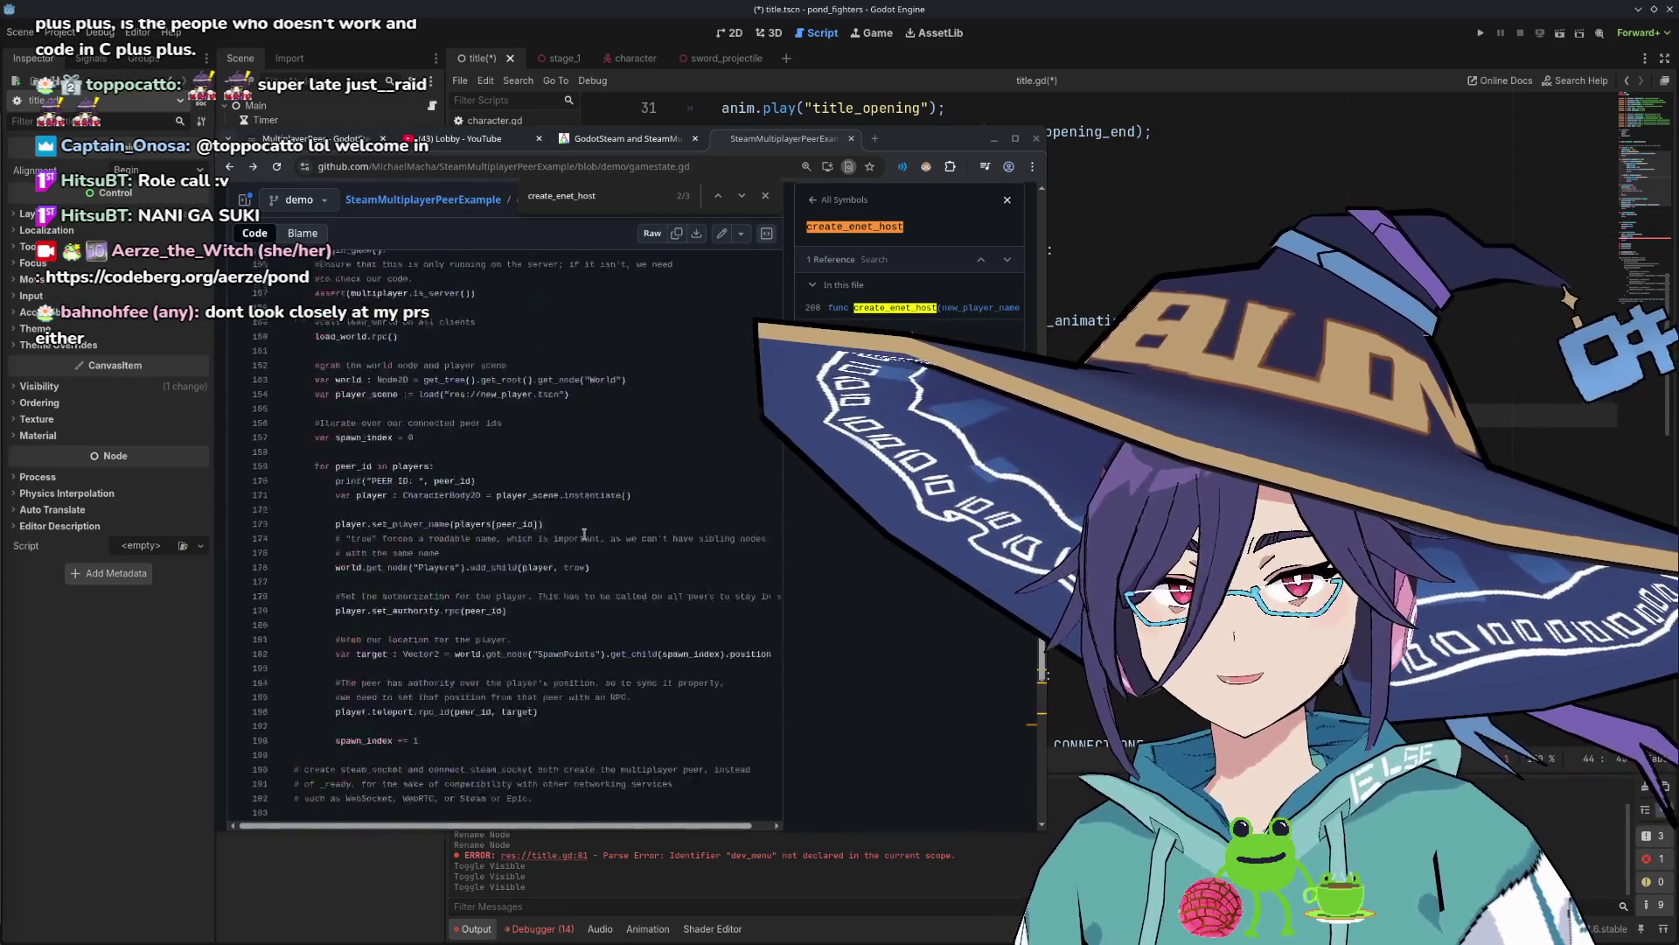
scroll(586, 538, "up", 2)
scroll(589, 542, "up", 12)
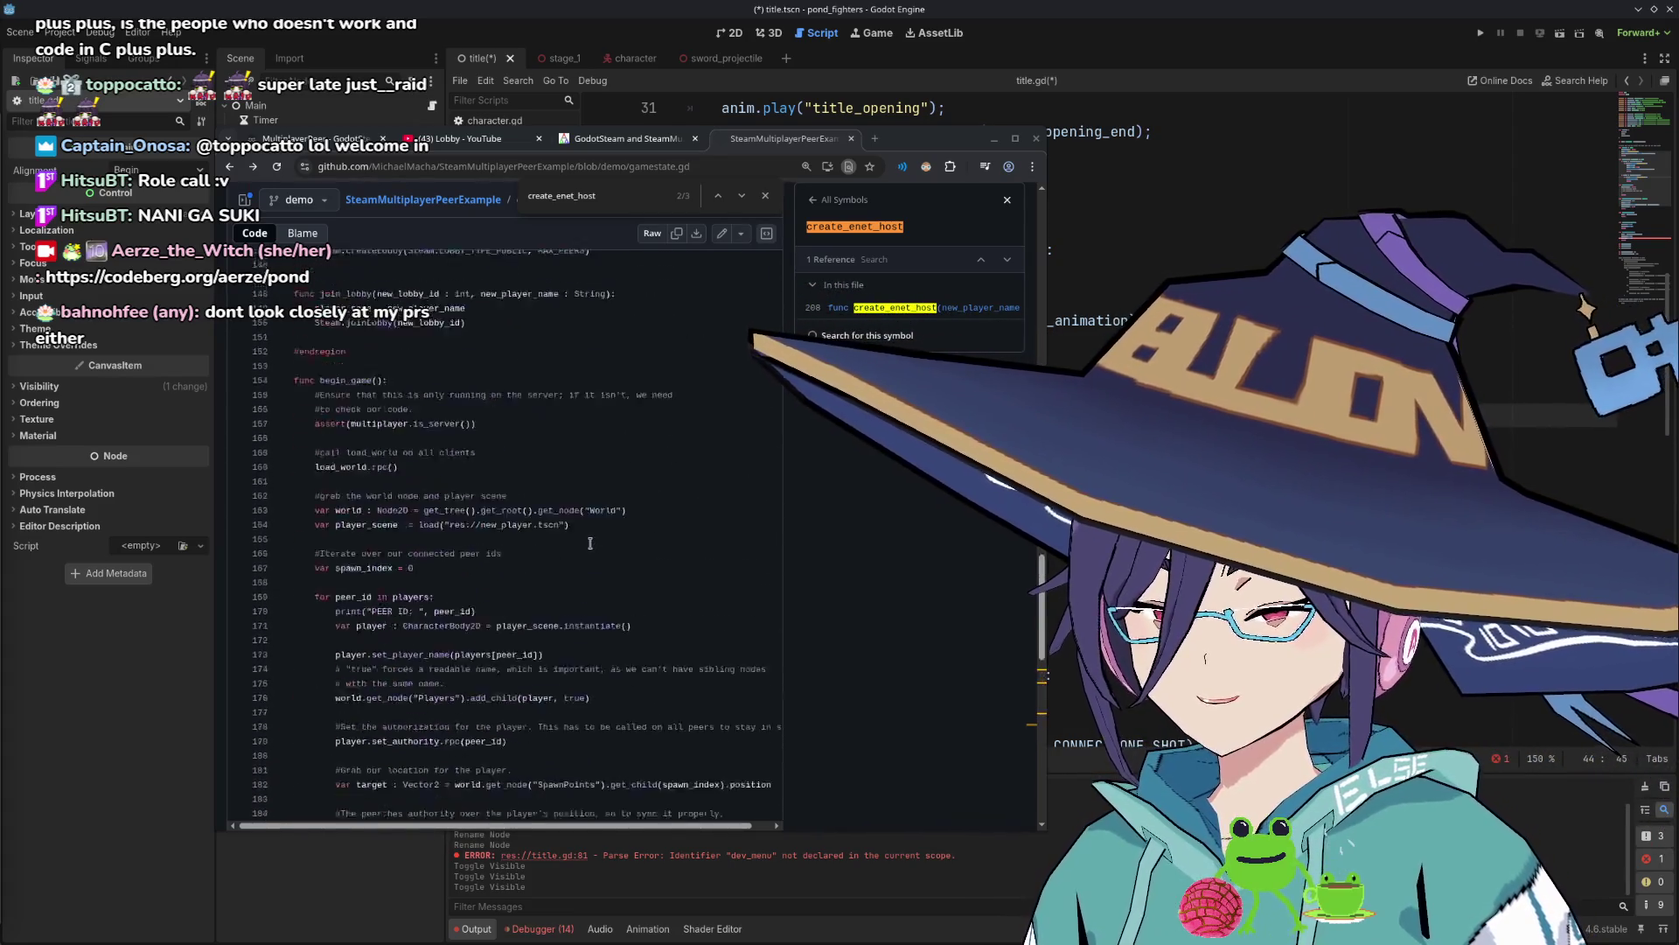
scroll(604, 550, "up", 4)
scroll(588, 546, "up", 2)
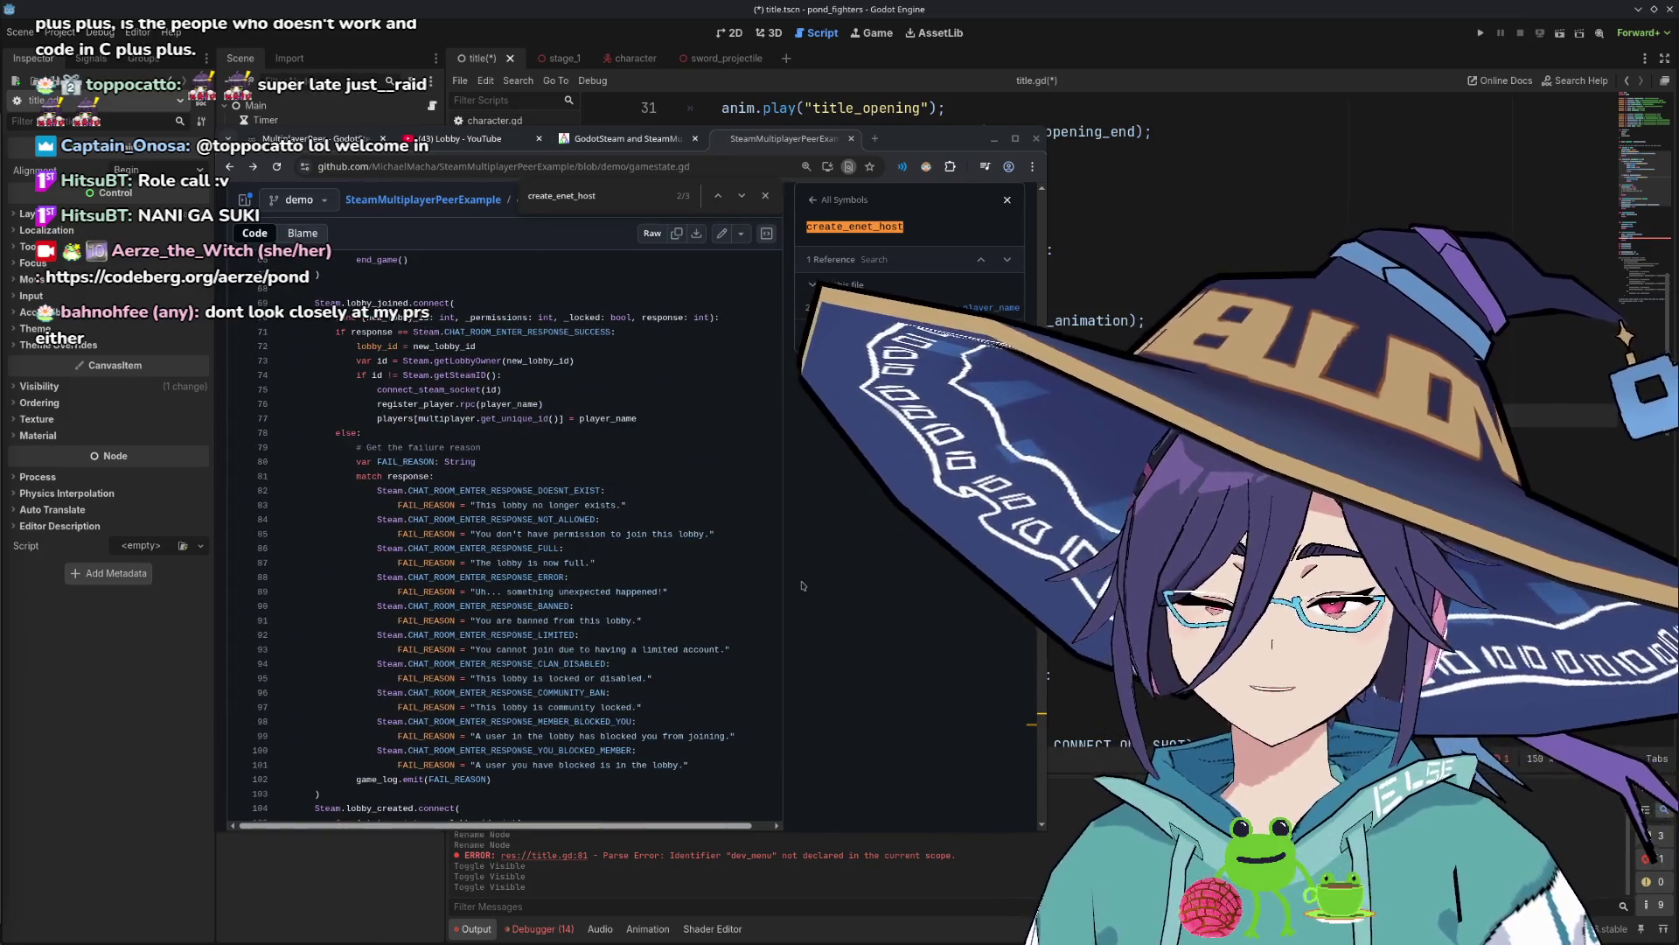
scroll(619, 549, "down", 3)
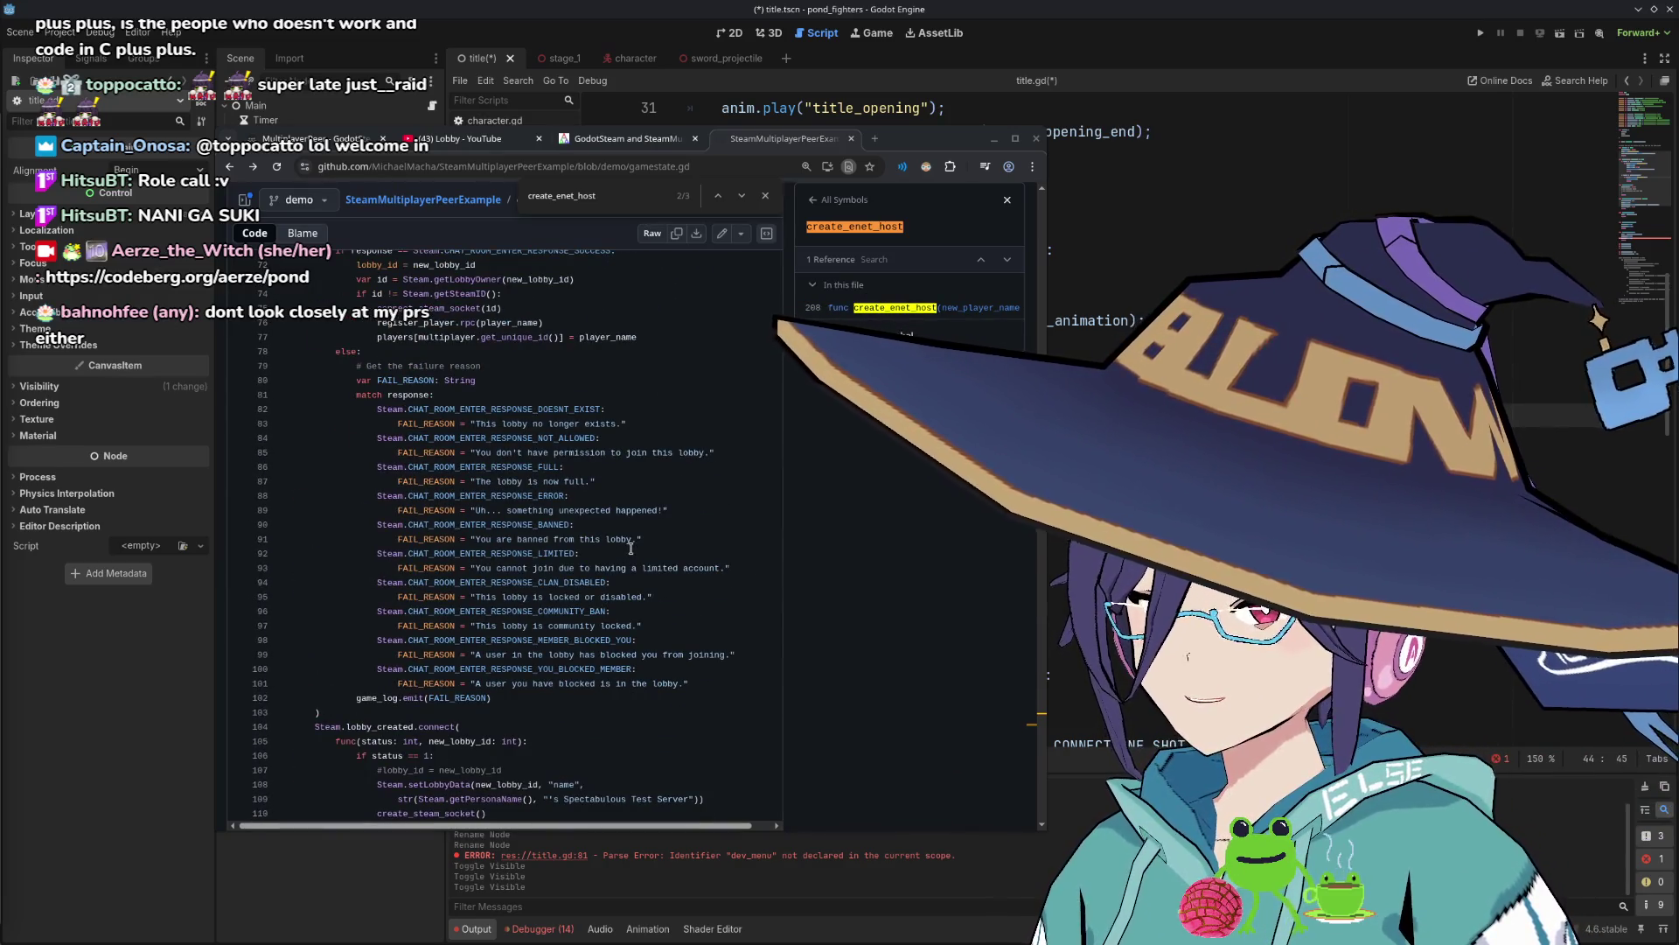
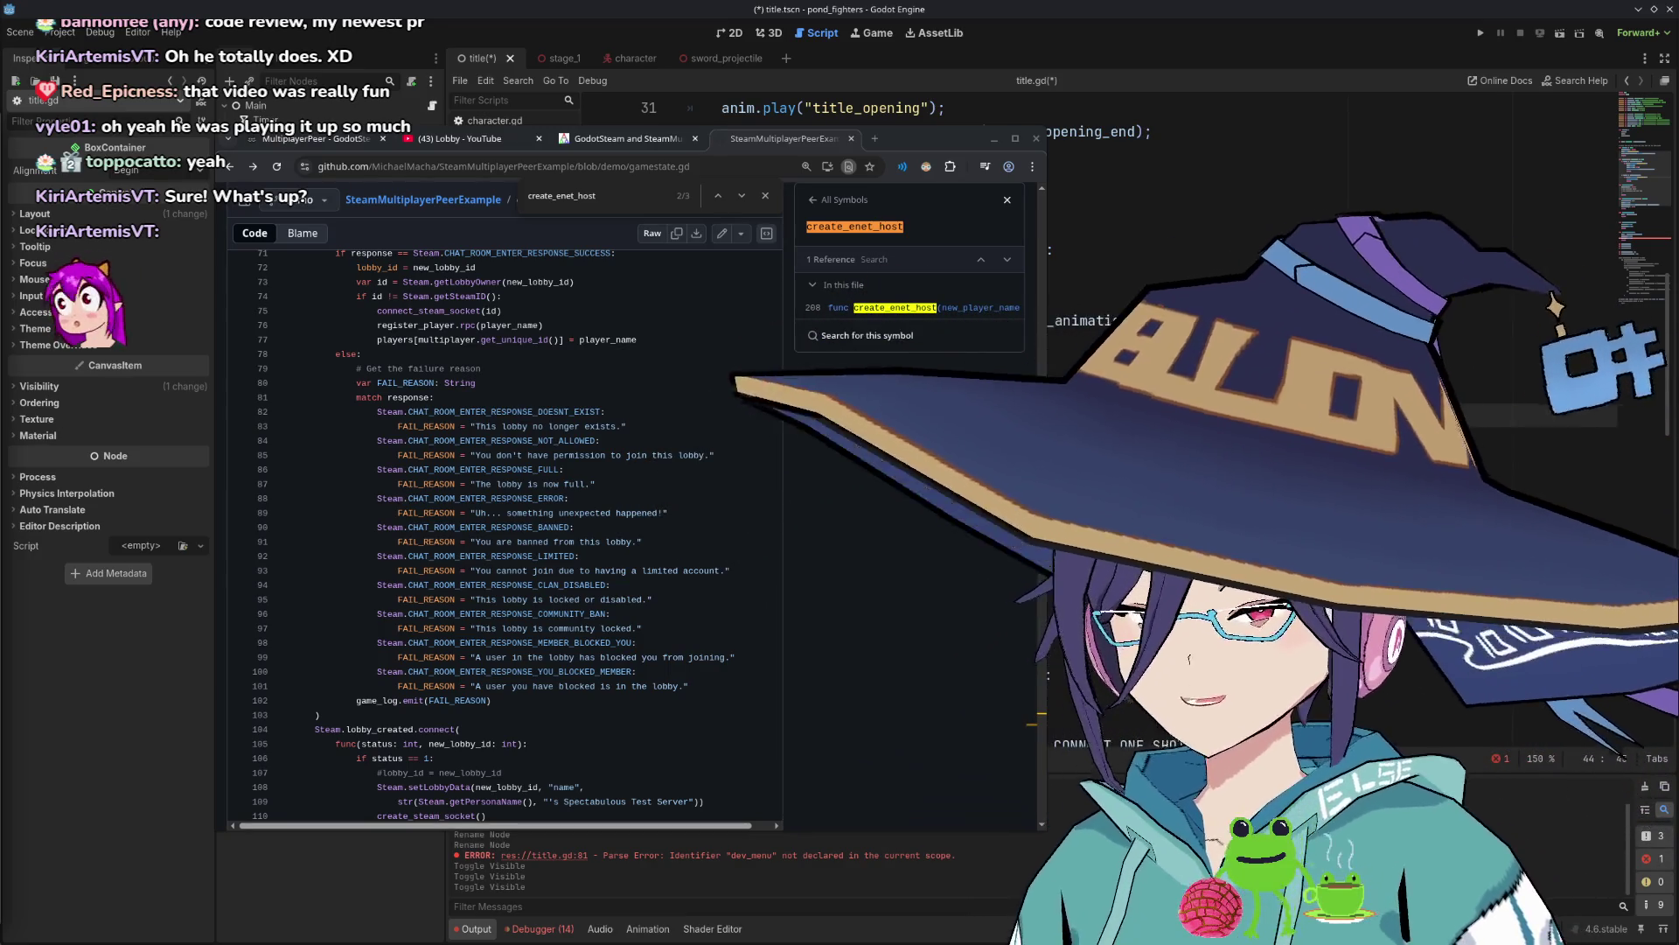
Review the lobby code around line 95, then bring the Codeberg pull request #3 window forward.
scroll(503, 525, "down", 4)
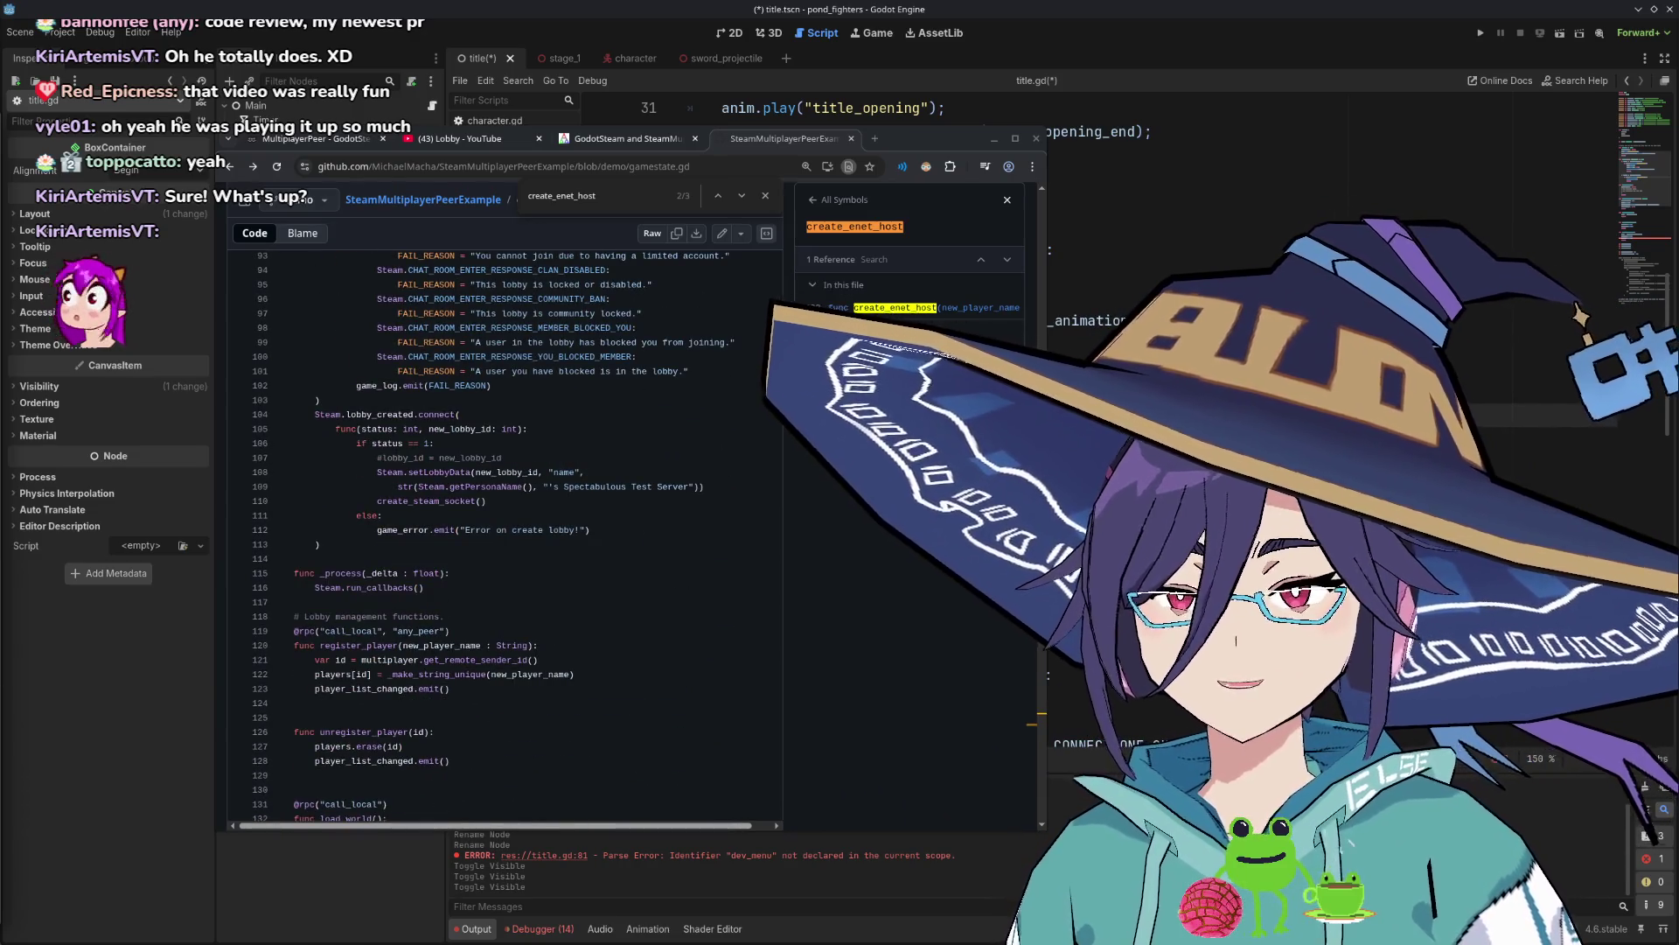
scroll(500, 619, "down", 1)
scroll(499, 619, "up", 3)
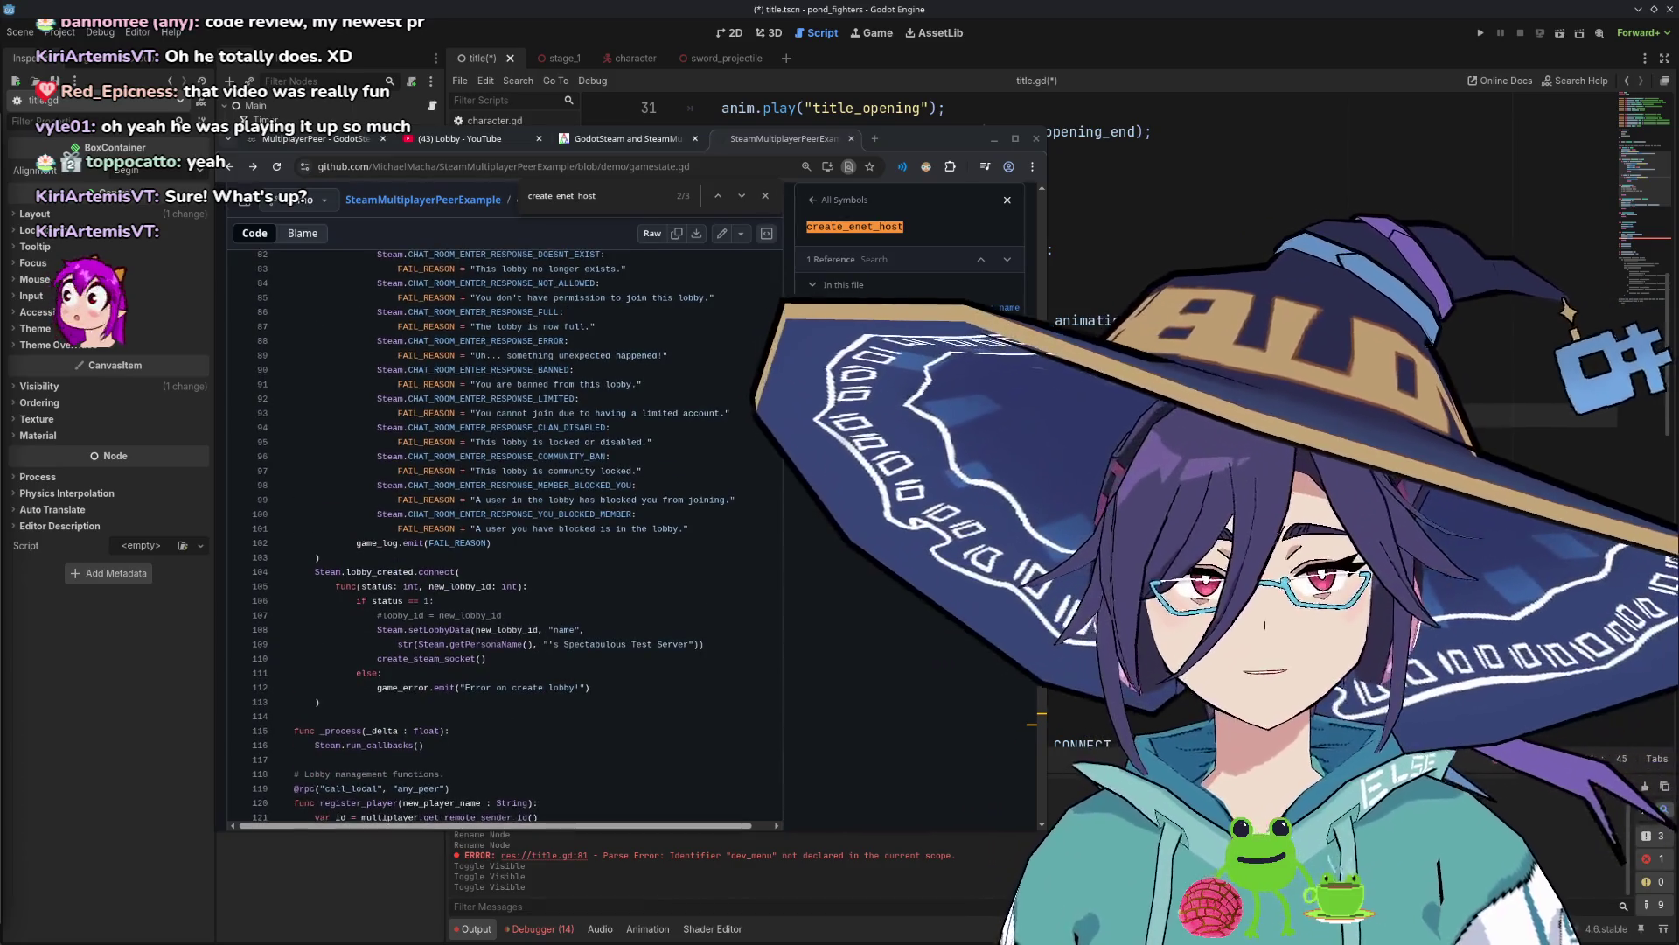
scroll(559, 625, "up", 3)
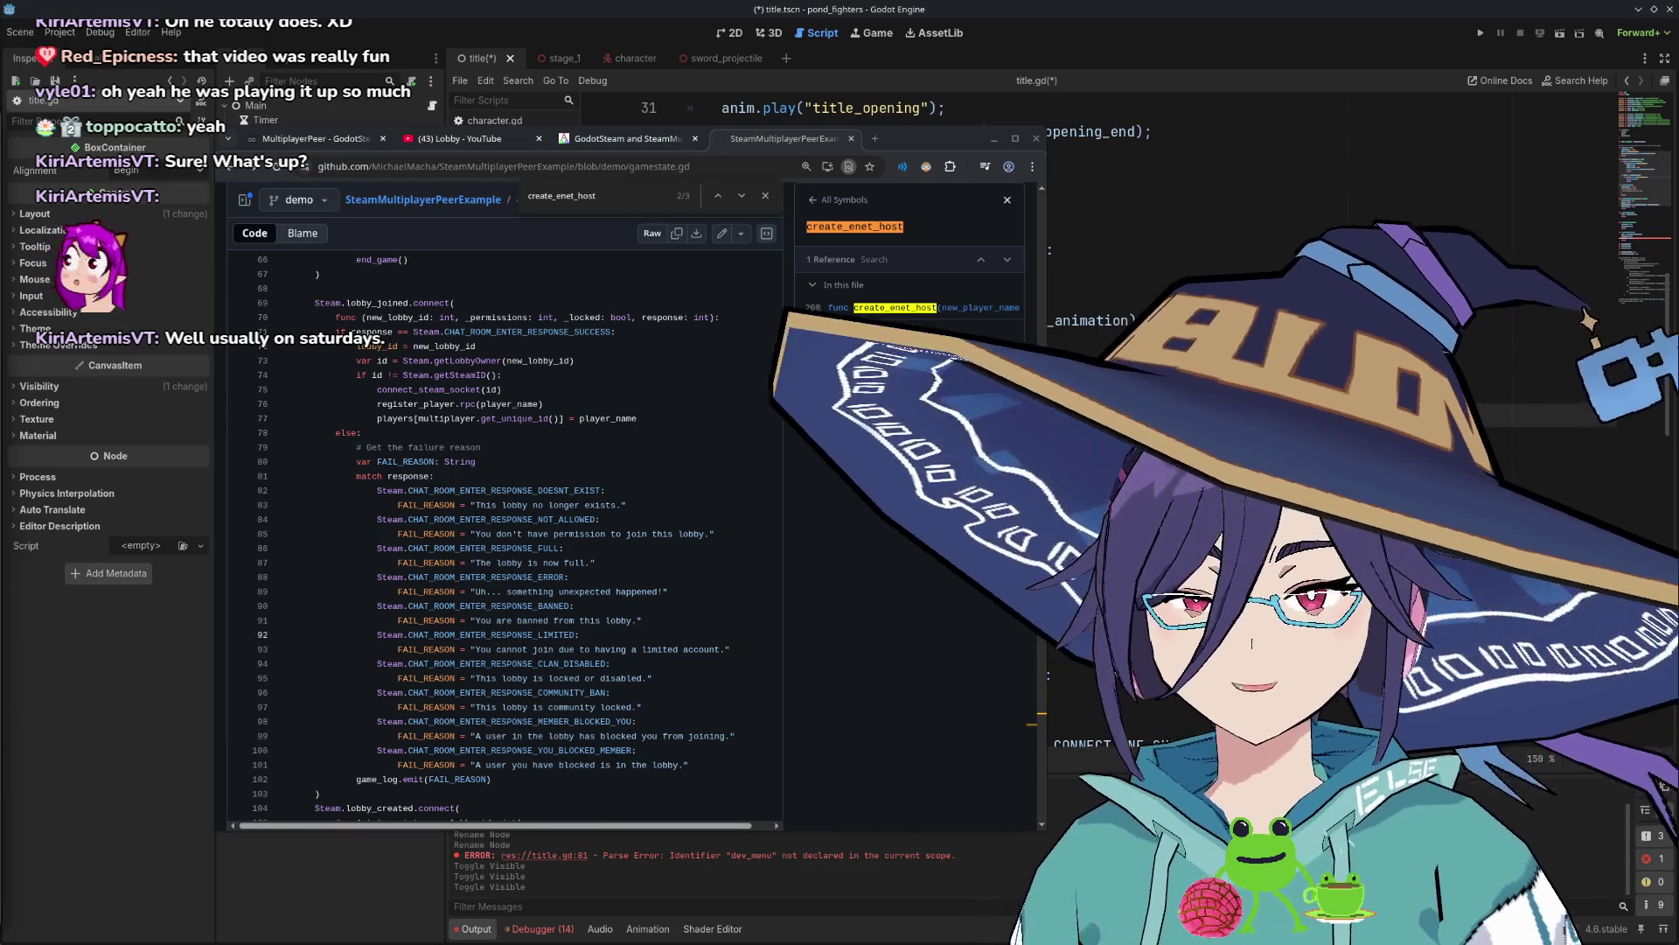
scroll(415, 564, "up", 5)
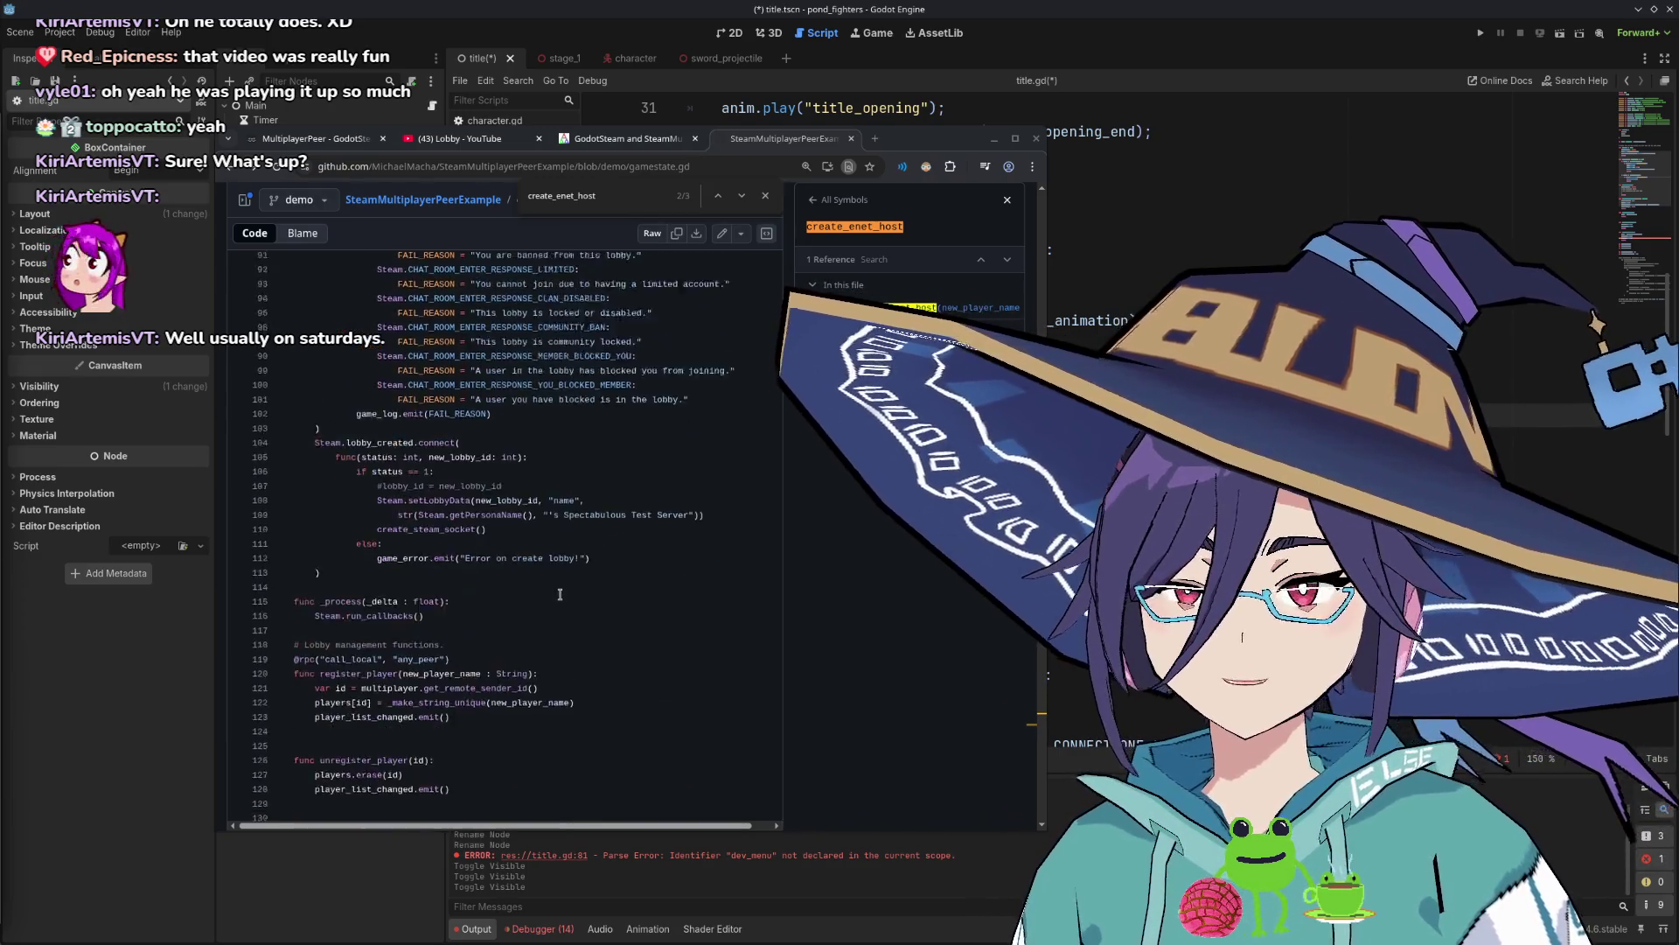
scroll(533, 612, "down", 5)
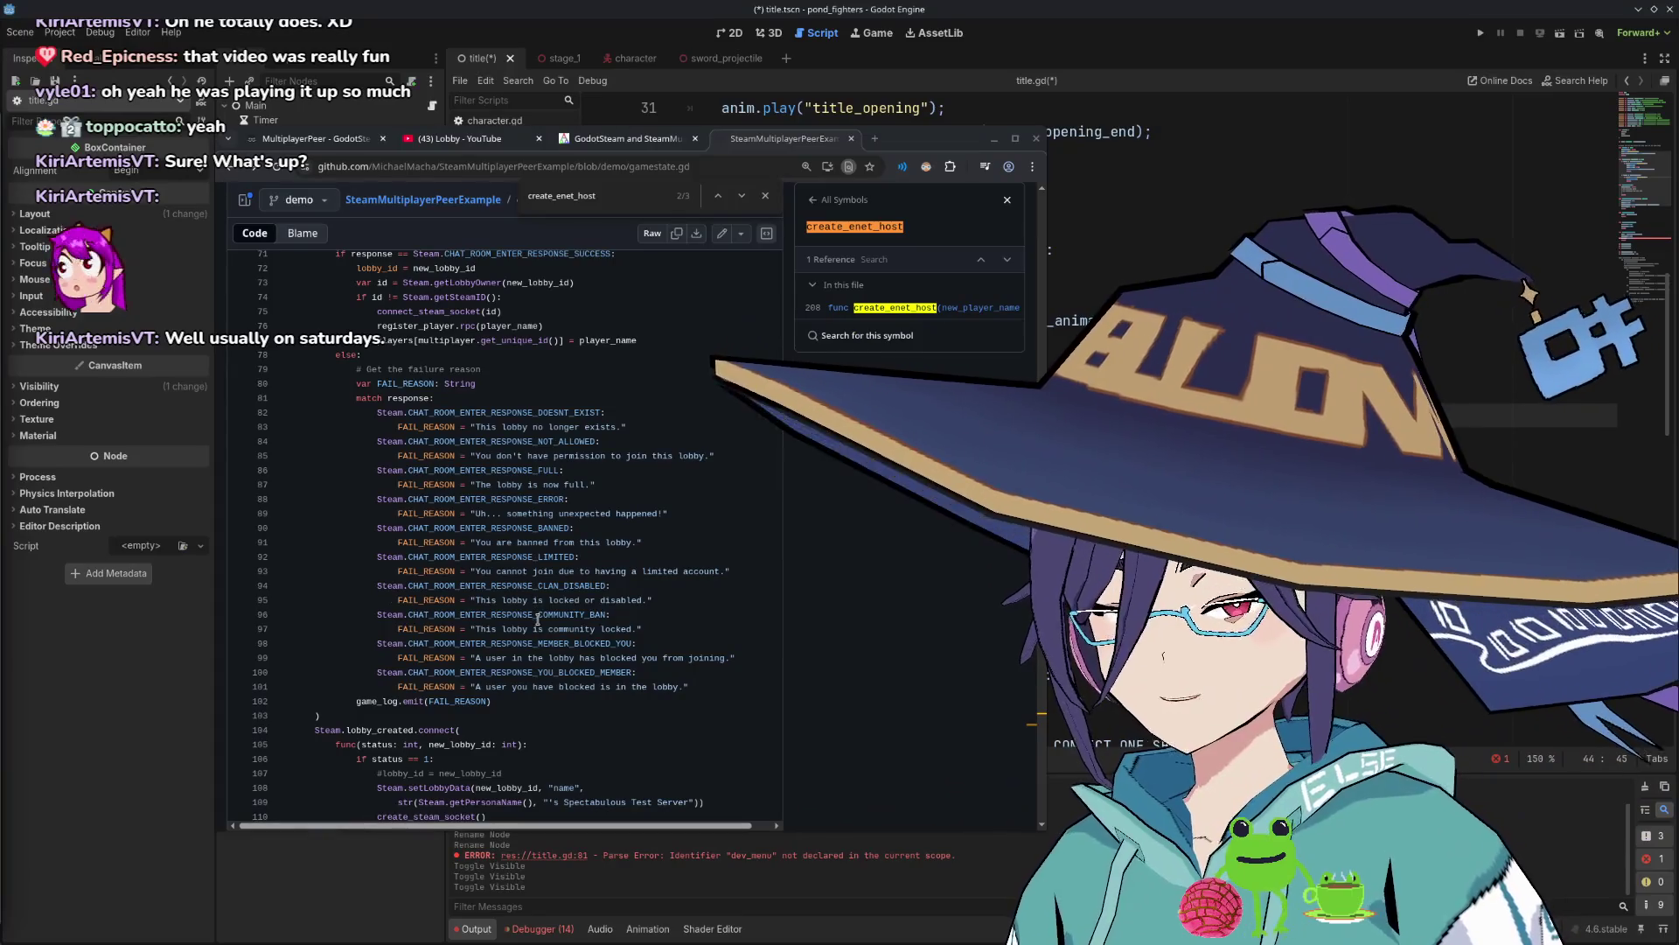
left_click(521, 600)
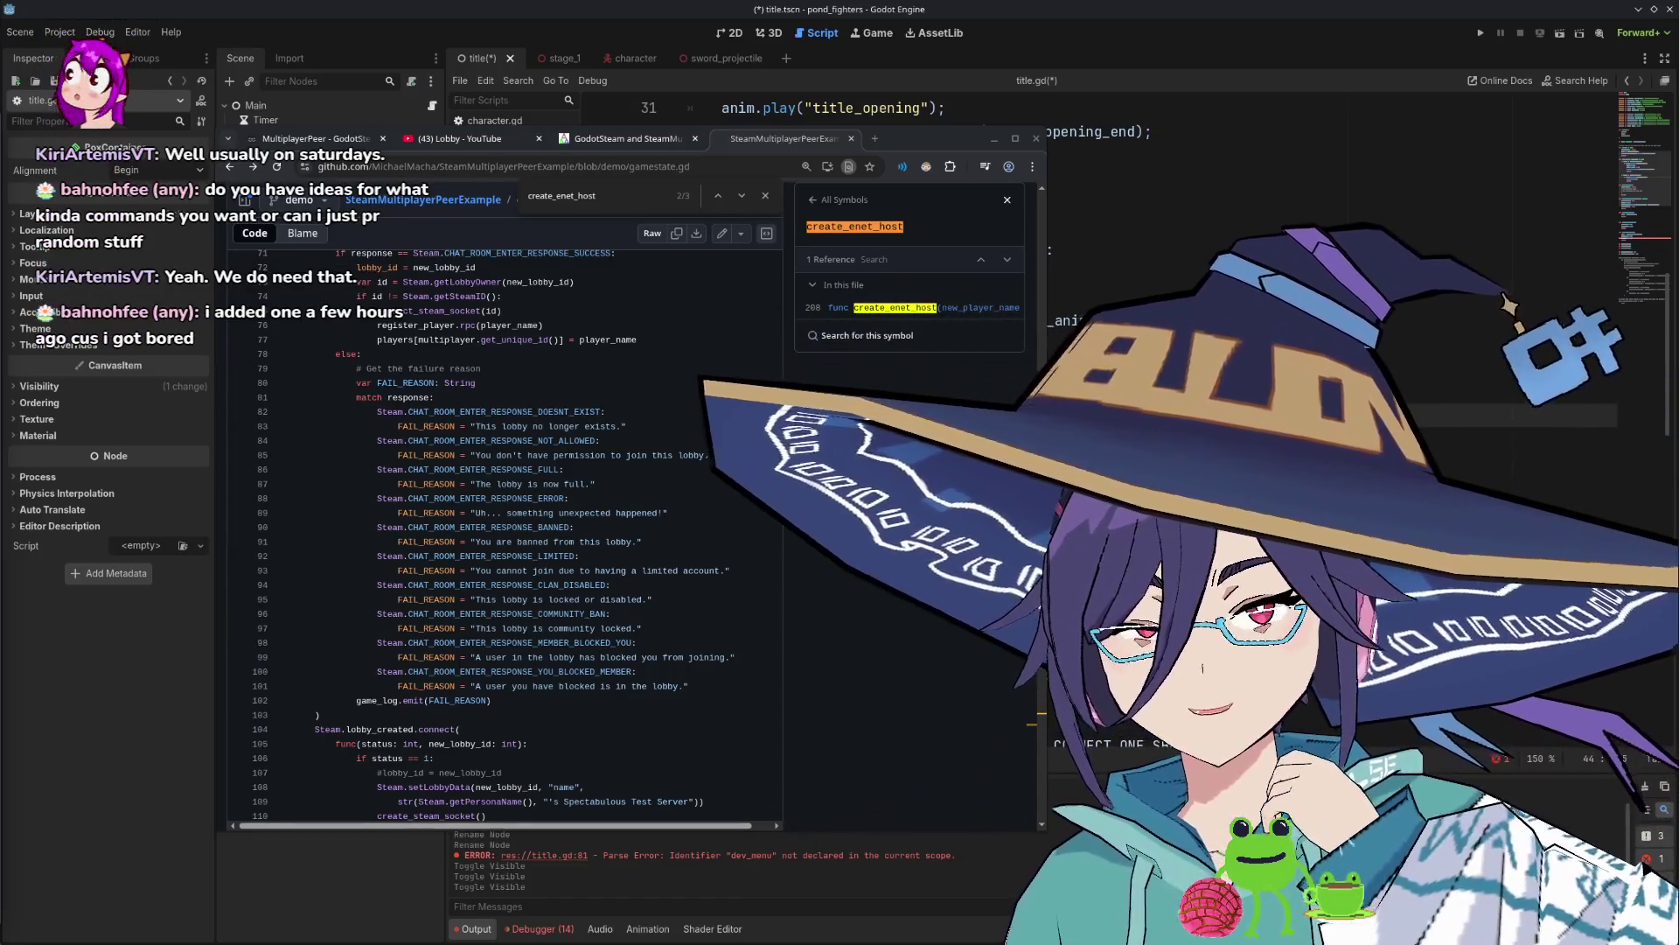
key("alt+Tab")
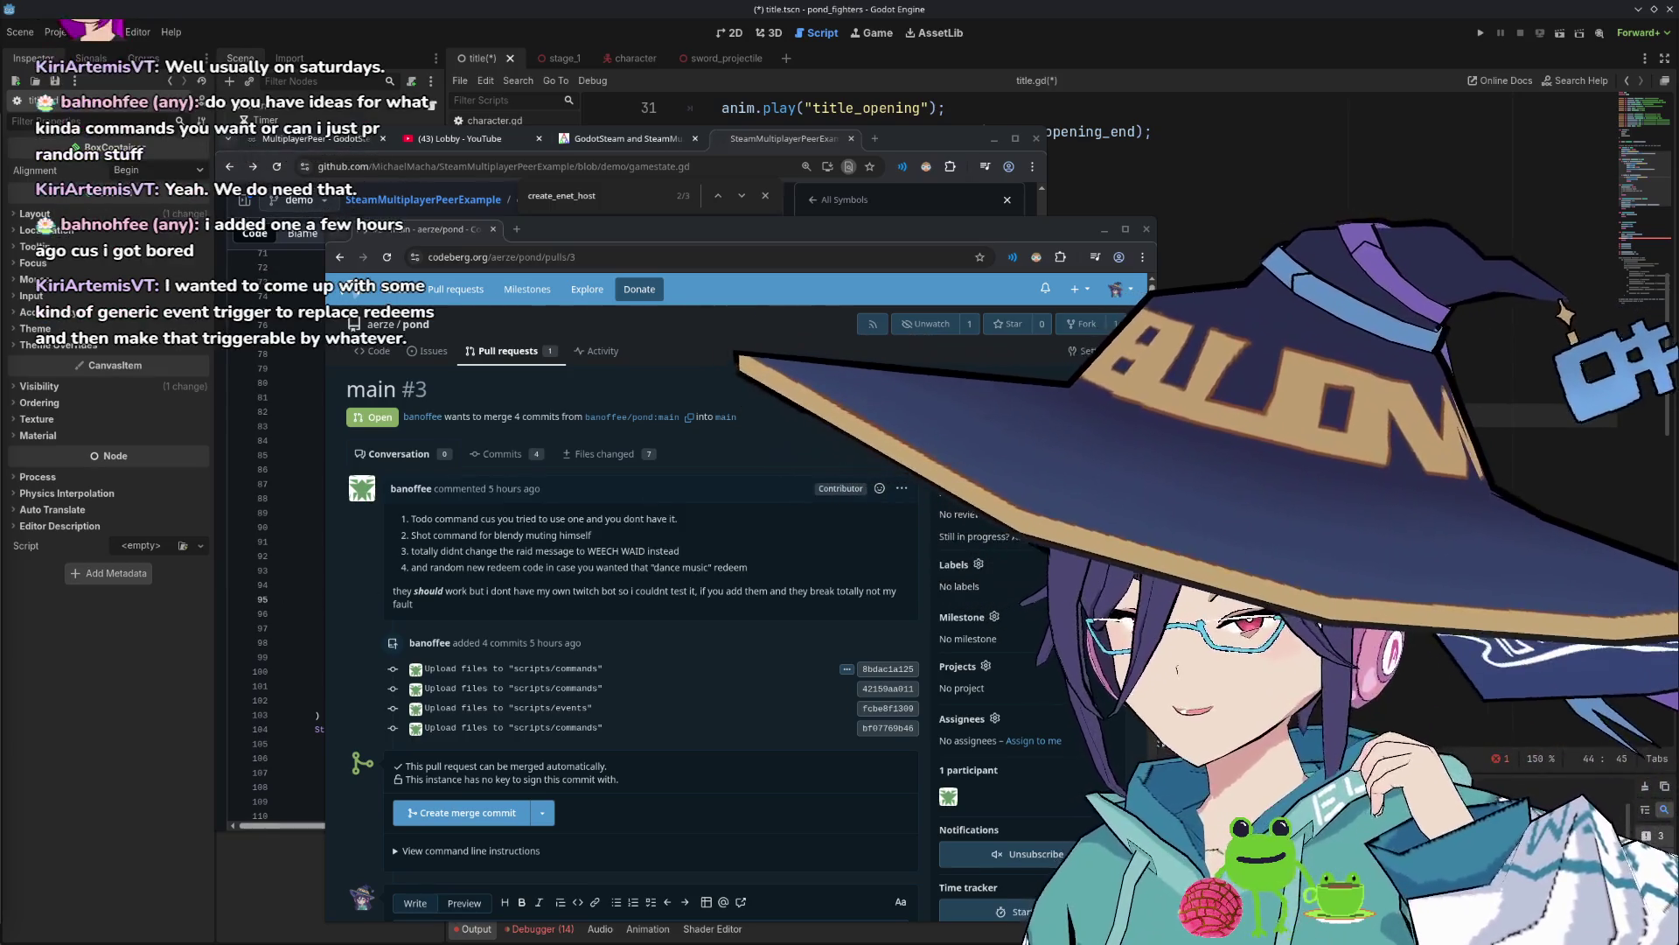
Dock the Codeberg pull request tab into the GitHub browser window and switch to SnekStudio's Mods window.
mouse_move(424, 229)
left_mouse_down()
mouse_move(377, 188)
mouse_move(339, 208)
mouse_move(323, 146)
left_mouse_up()
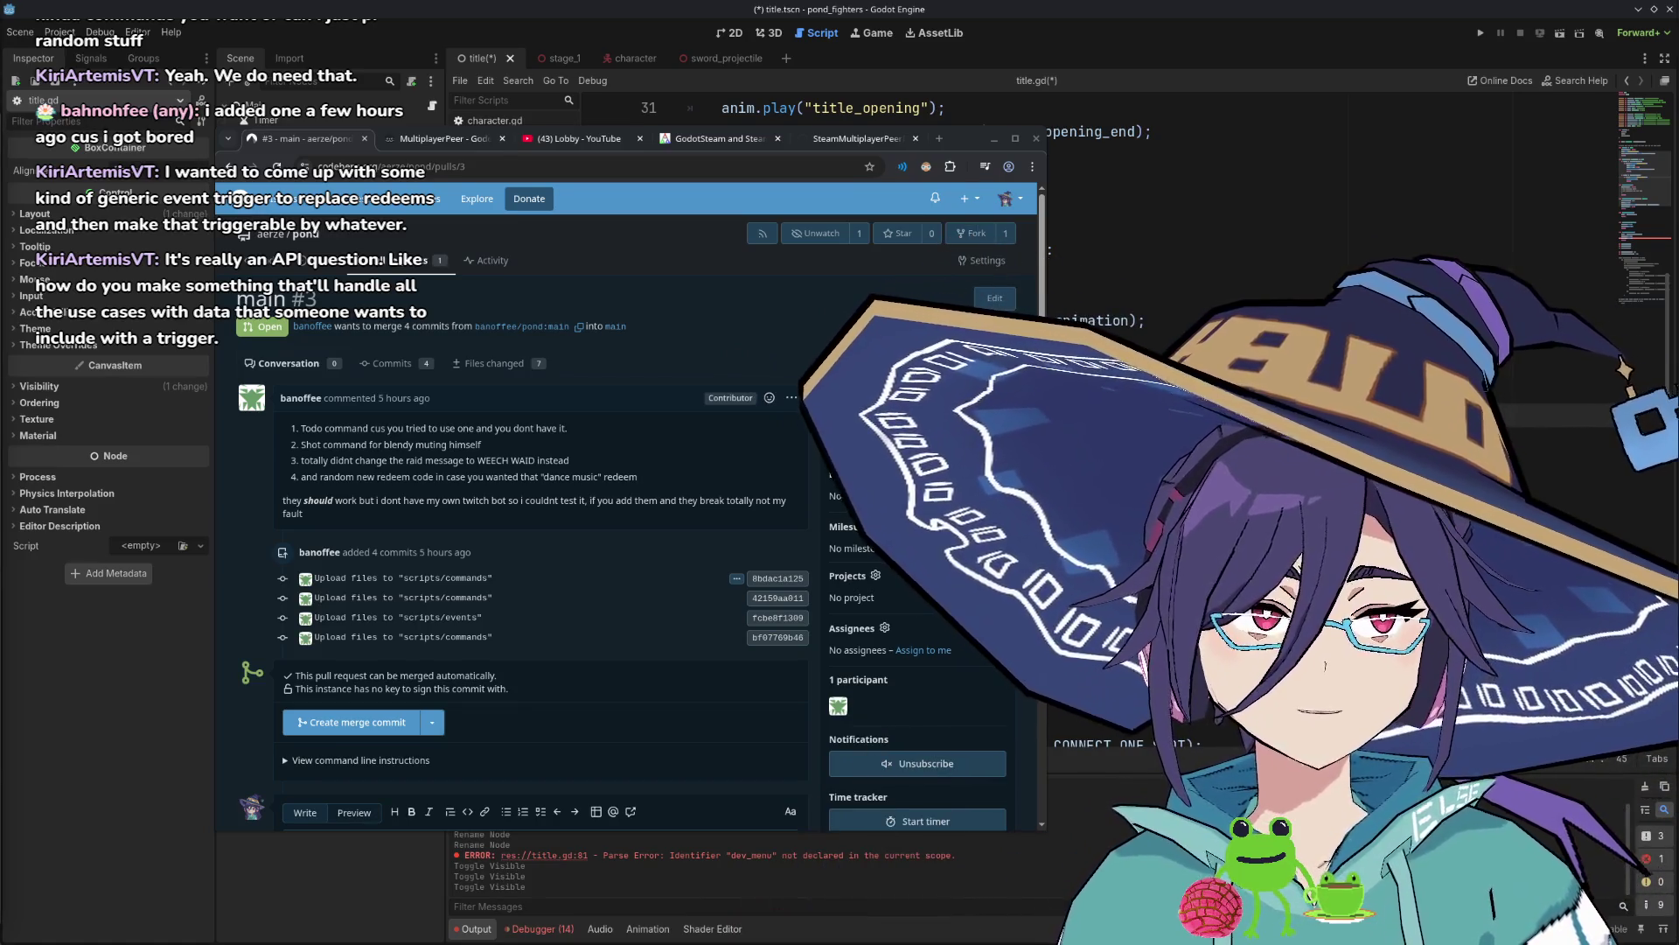
key("alt+Tab")
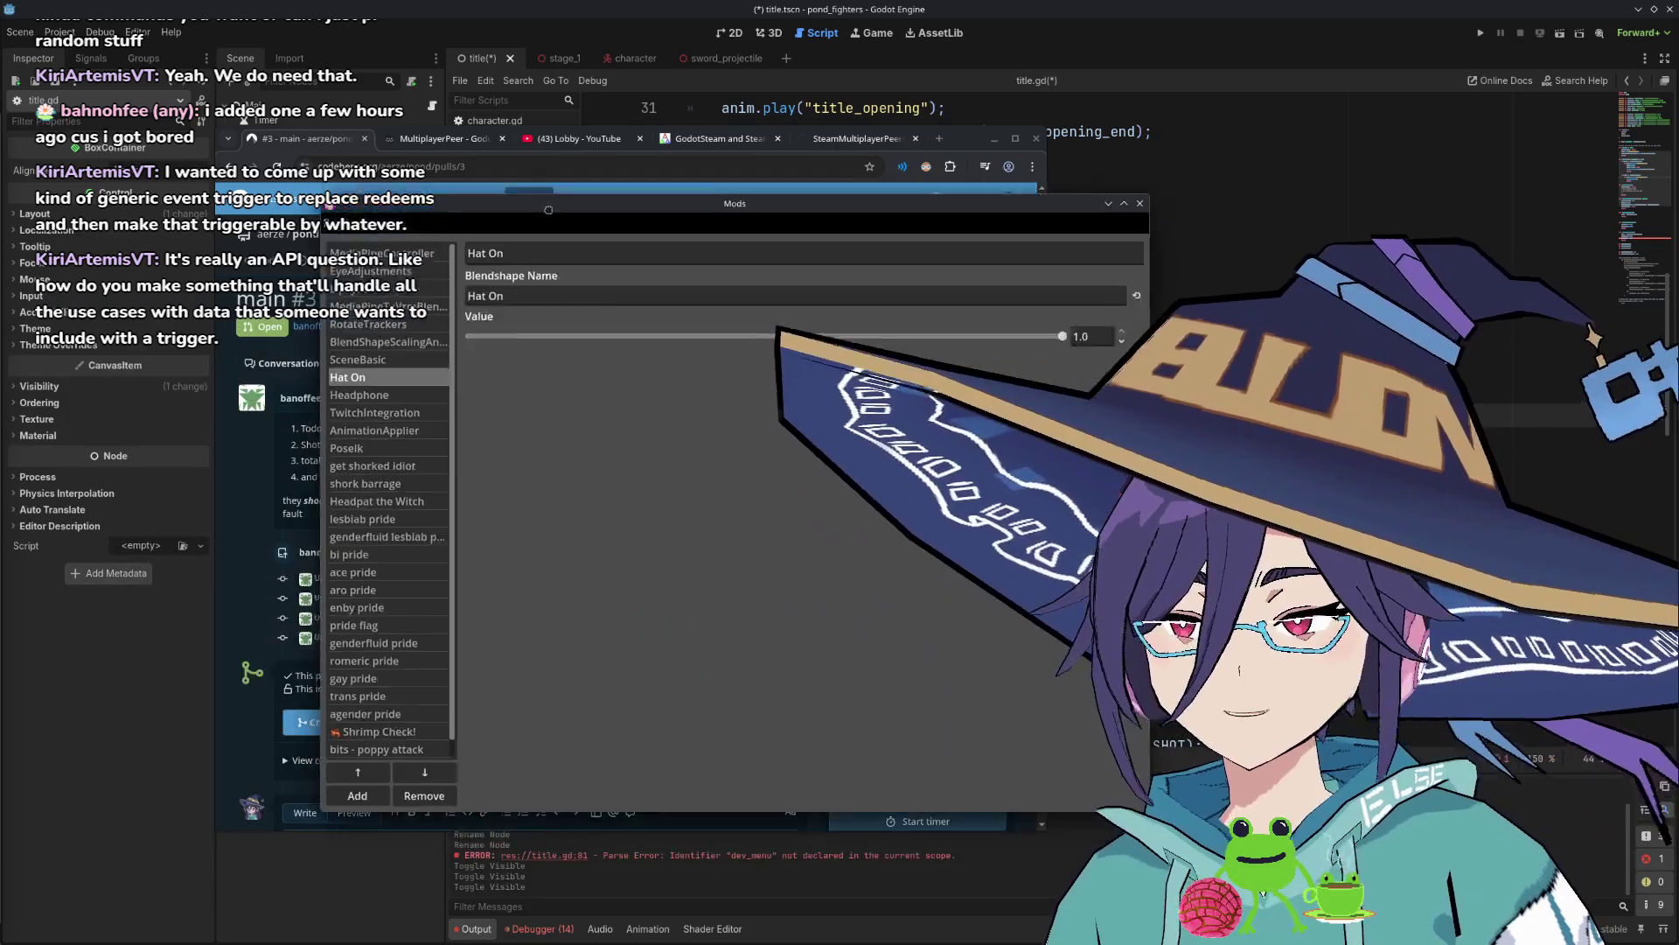
Show the CameraPositions mod's saved Camera 1 position and move the Mods window aside.
left_click(359, 721)
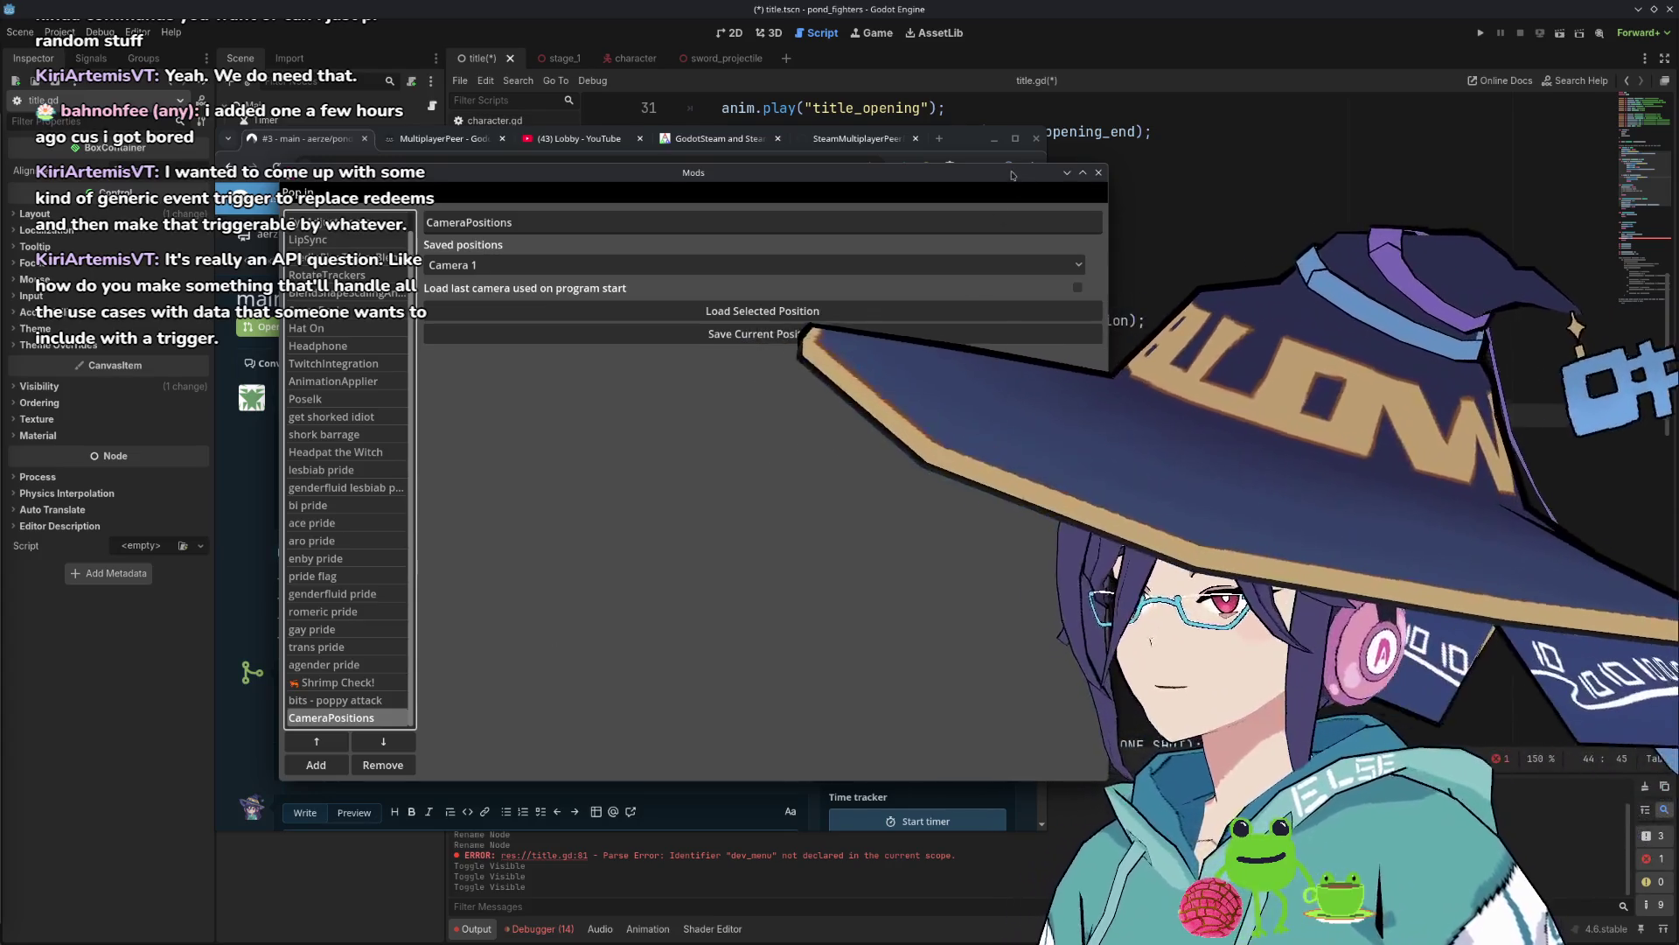
left_click_drag(1012, 178, 874, 204)
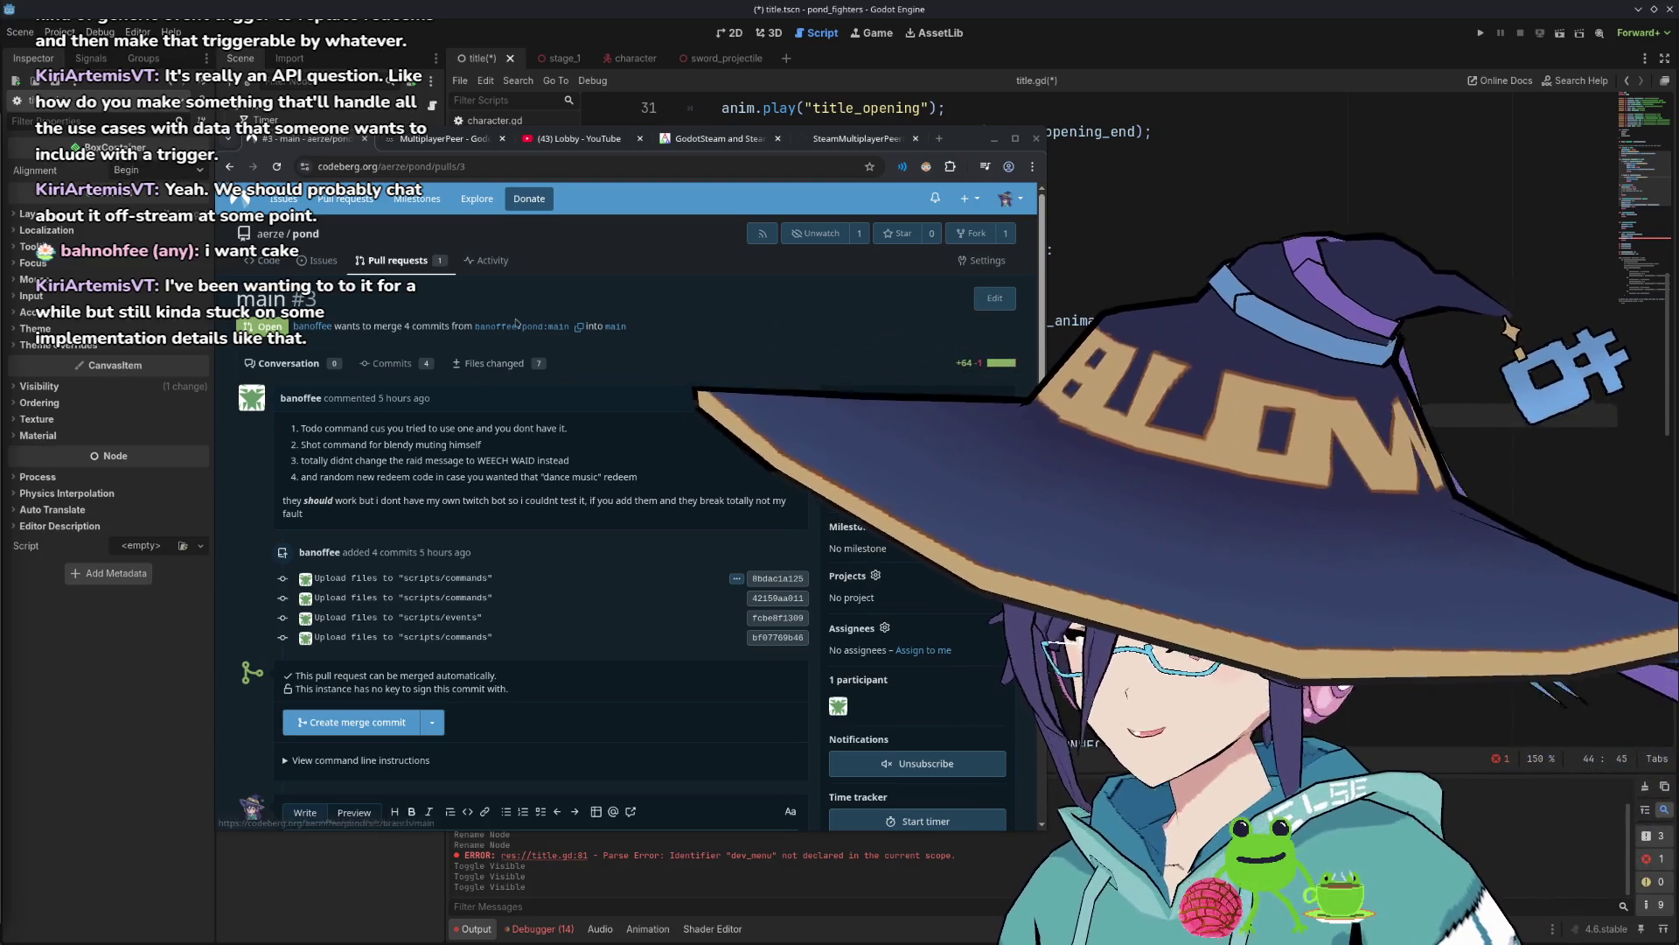
Review the seven changed files of pull request #3 in a widened browser window.
left_click_drag(948, 143, 888, 125)
scroll(444, 501, "down", 5)
scroll(443, 501, "up", 5)
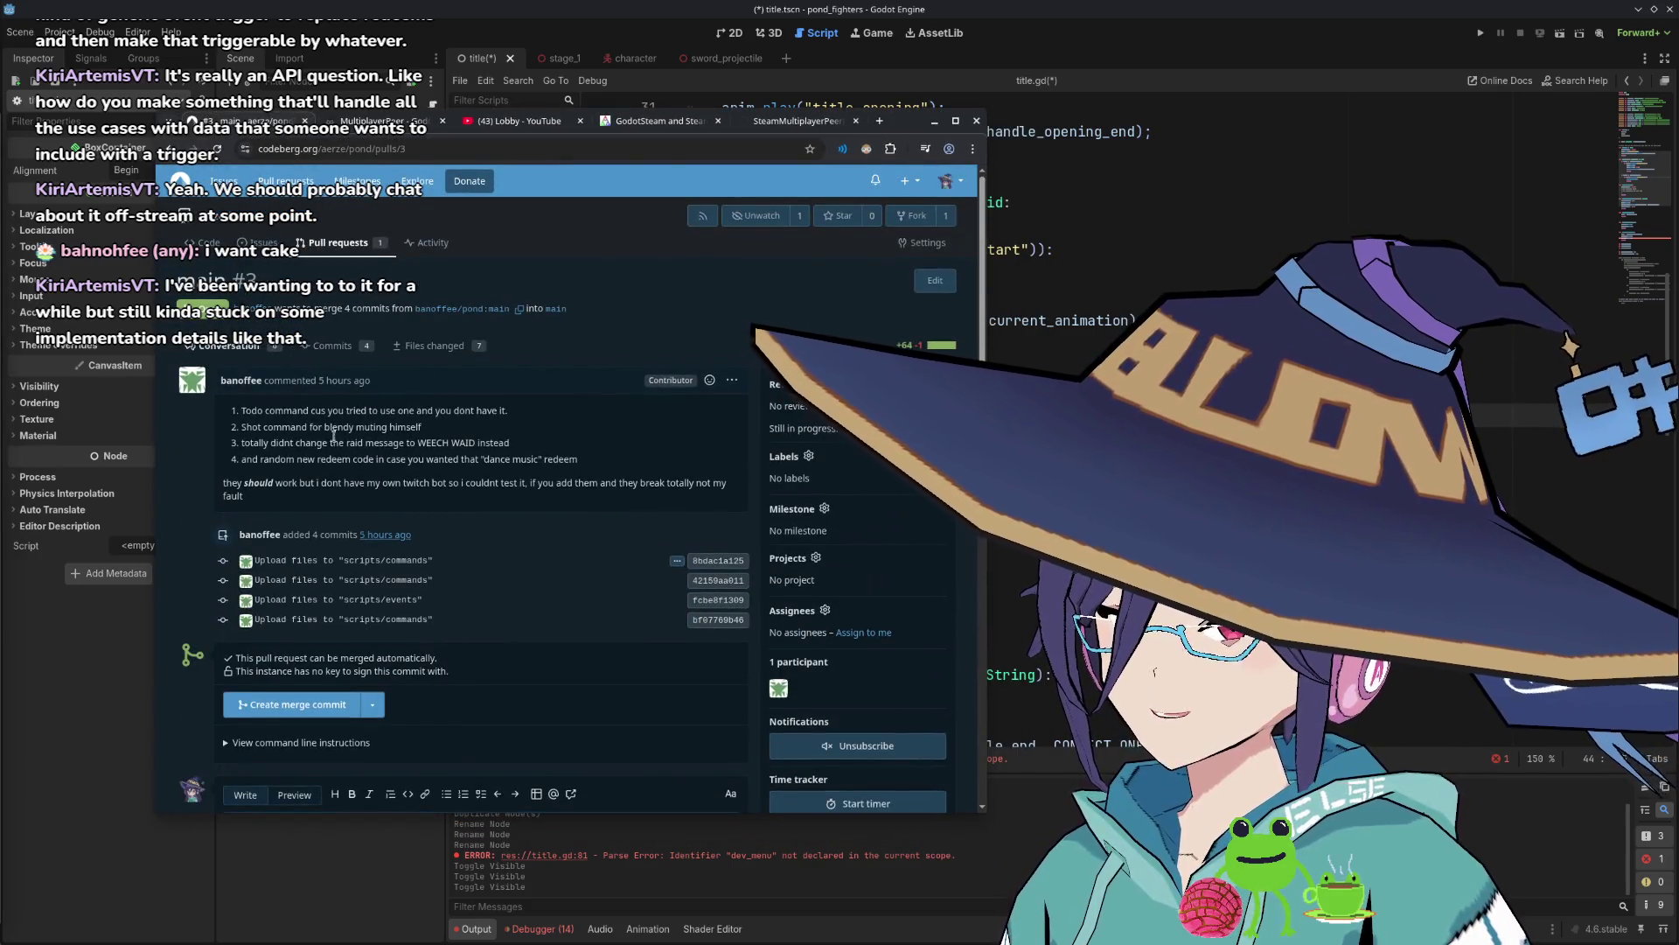
left_click(429, 346)
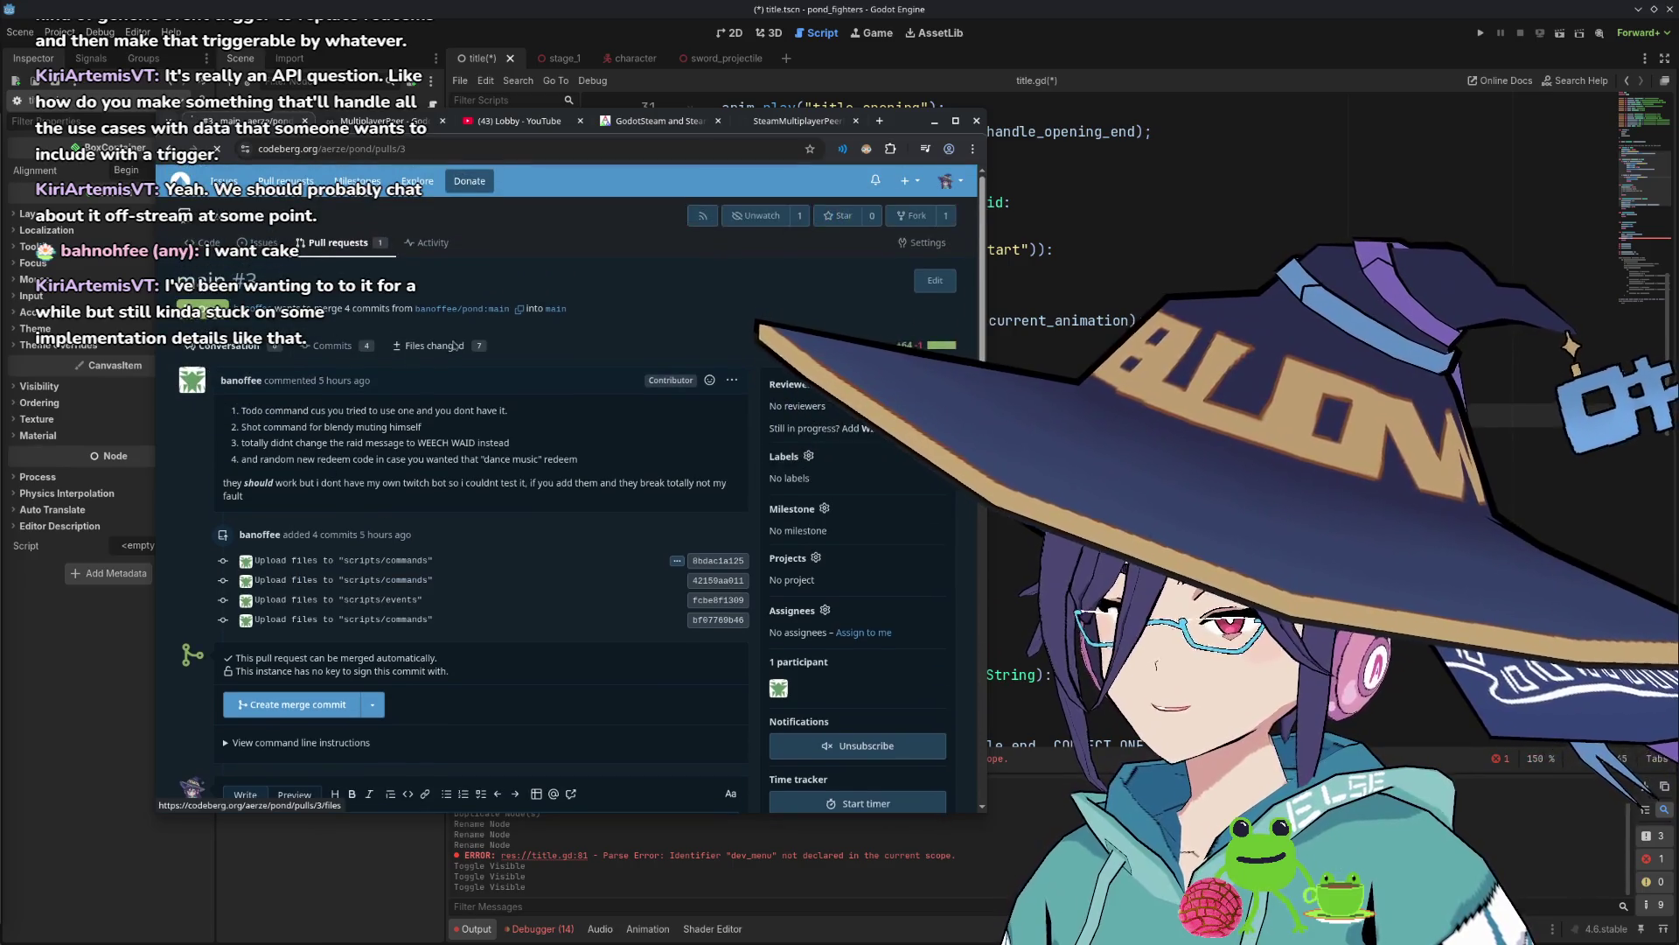
scroll(647, 525, "down", 1)
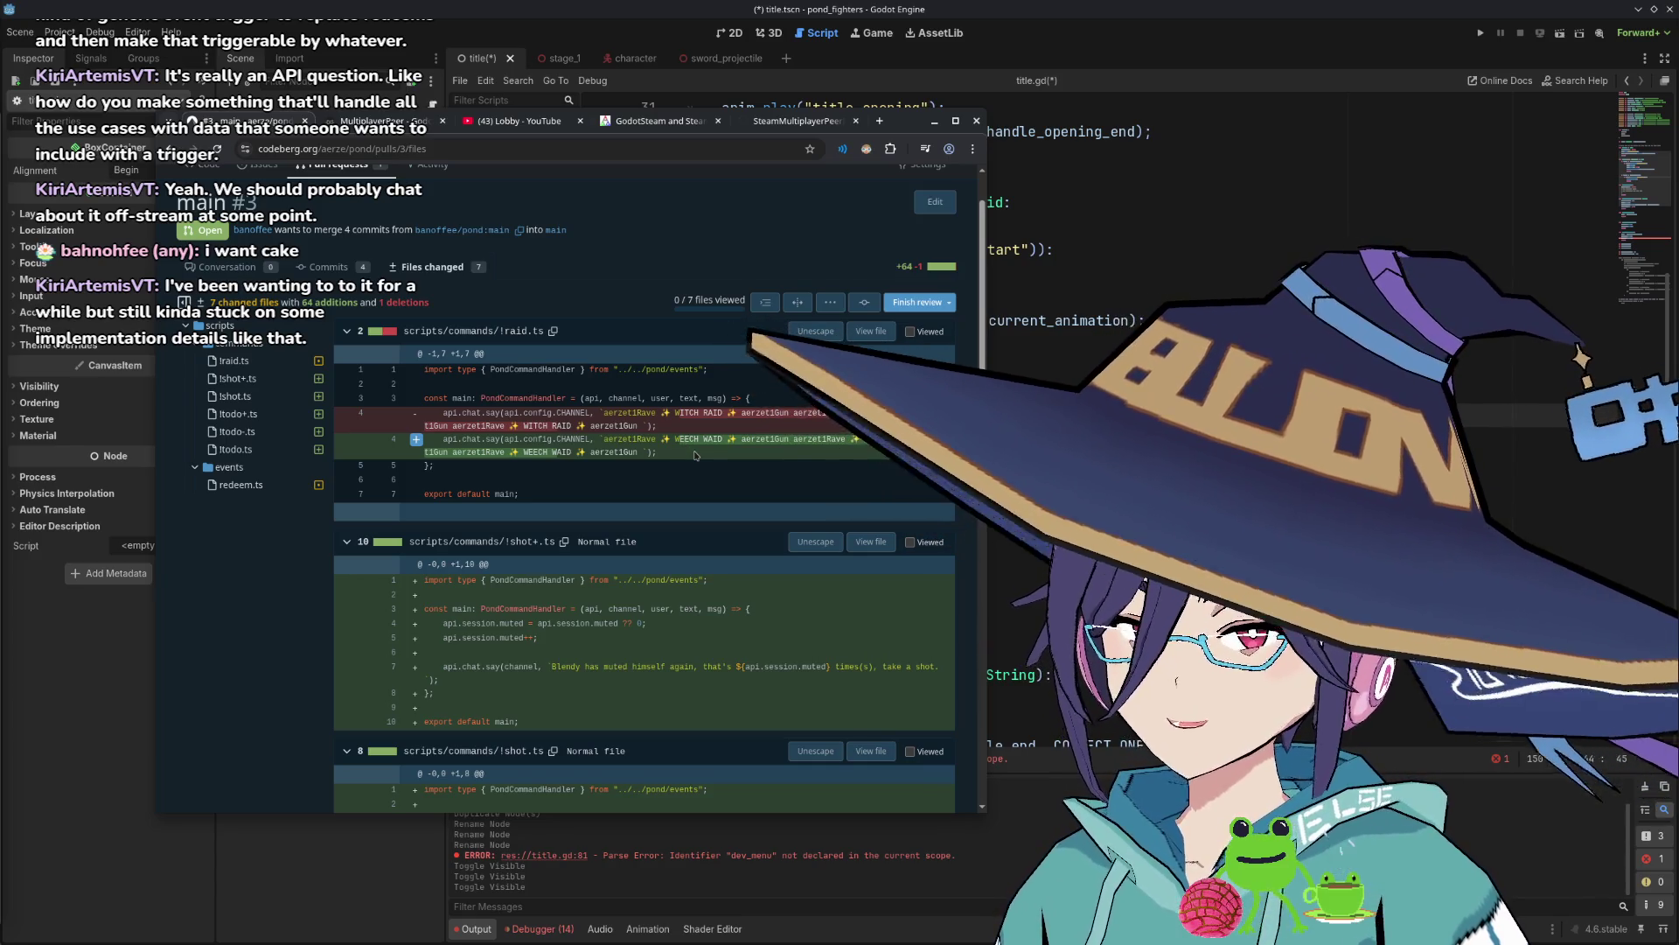
scroll(983, 382, "down", 1)
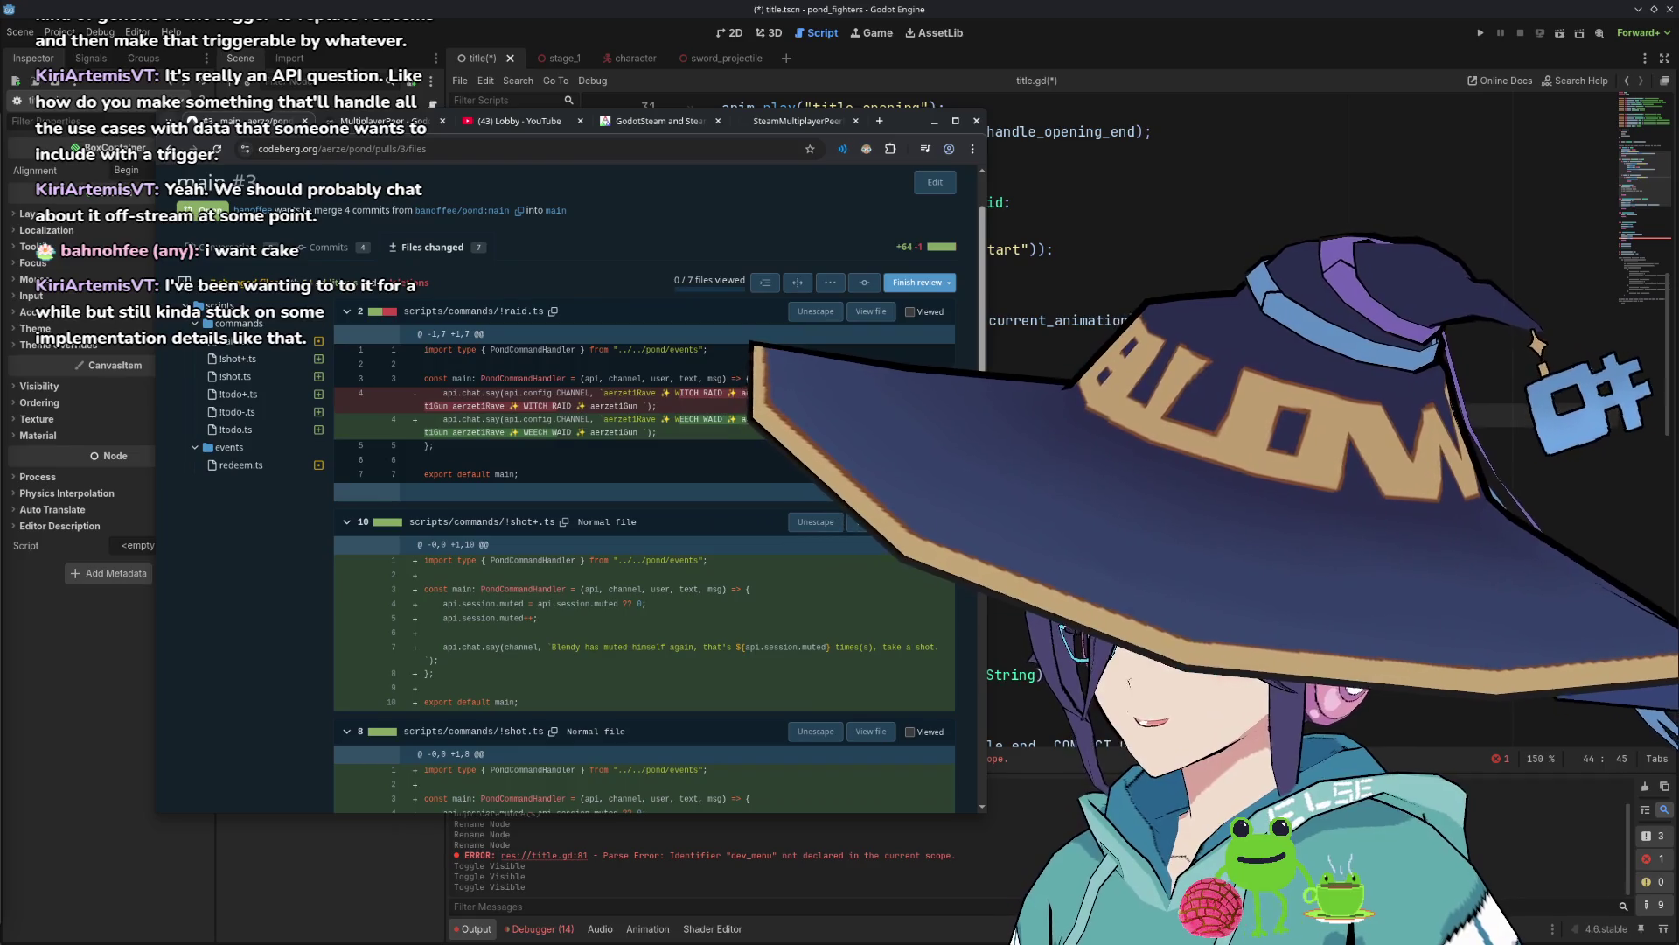
left_click_drag(987, 438, 1397, 437)
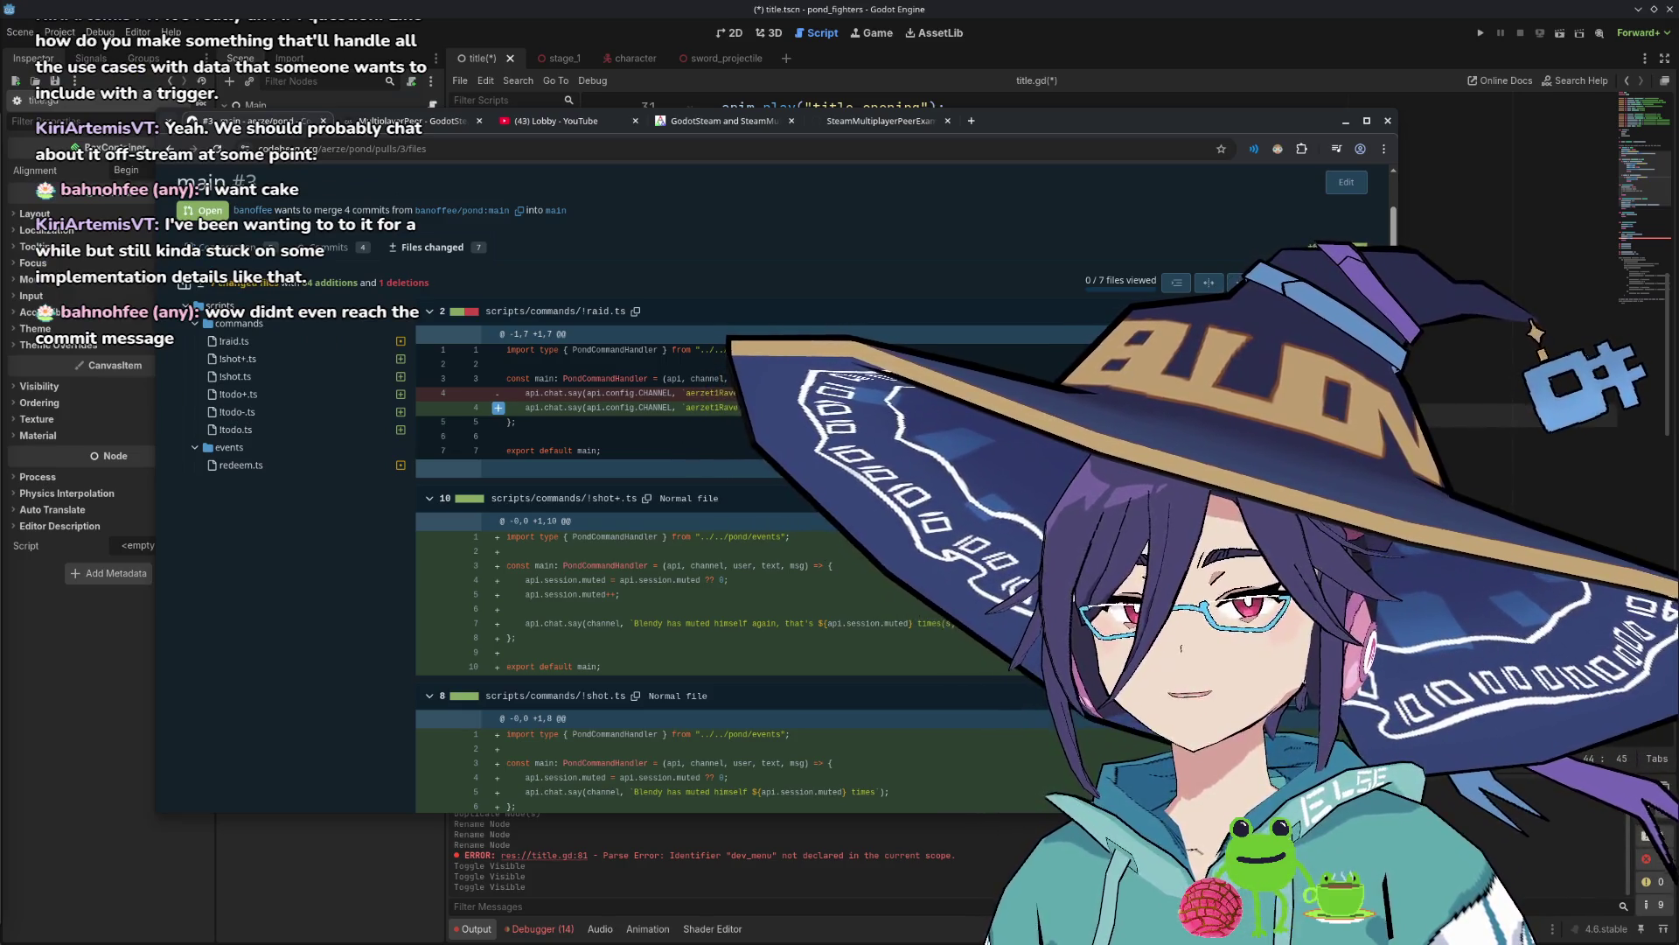
left_click_drag(1188, 125, 1129, 130)
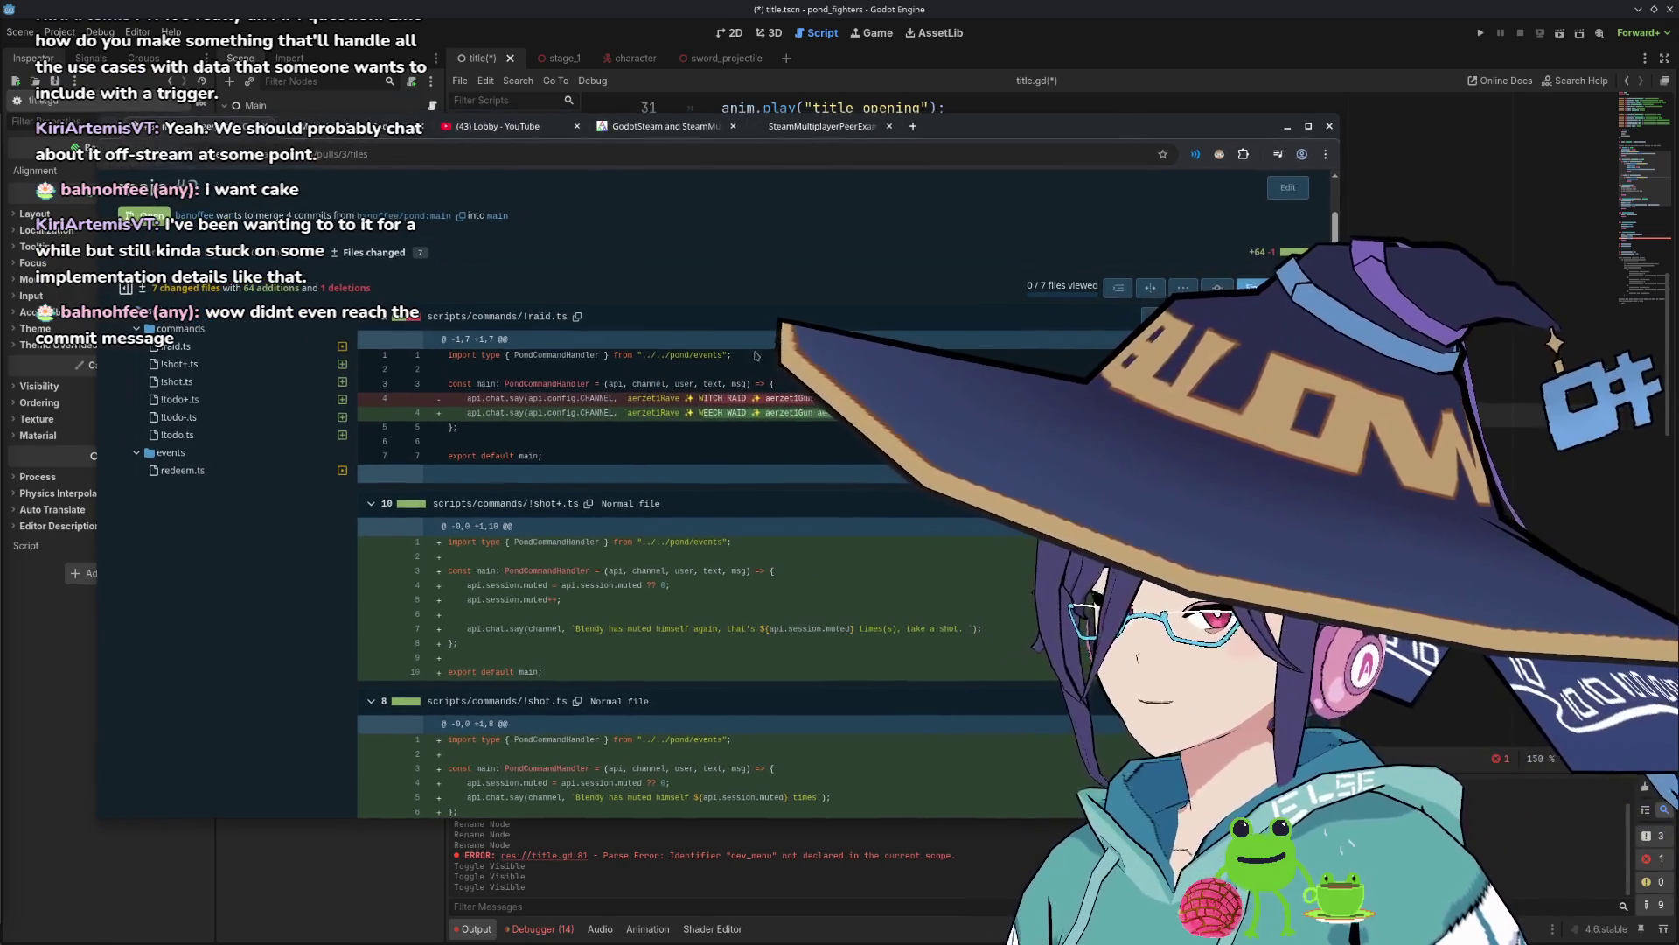
scroll(297, 509, "up", 2)
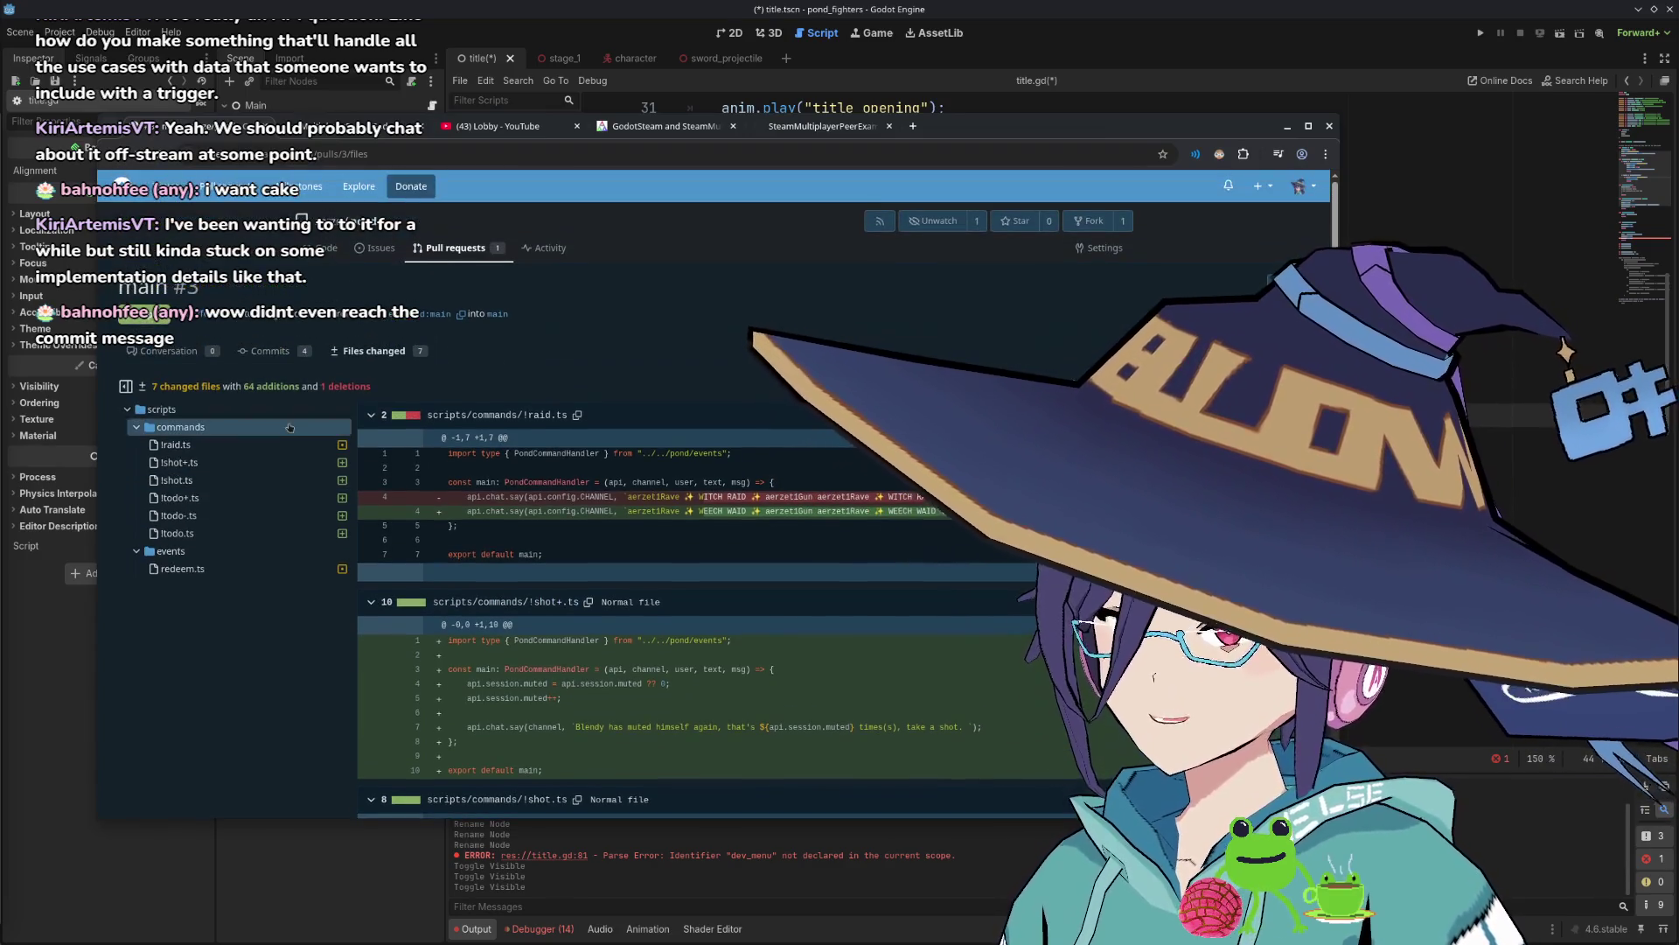
Back on the Conversation tab, highlight the description's remark about not having a twitch bot.
left_click(169, 350)
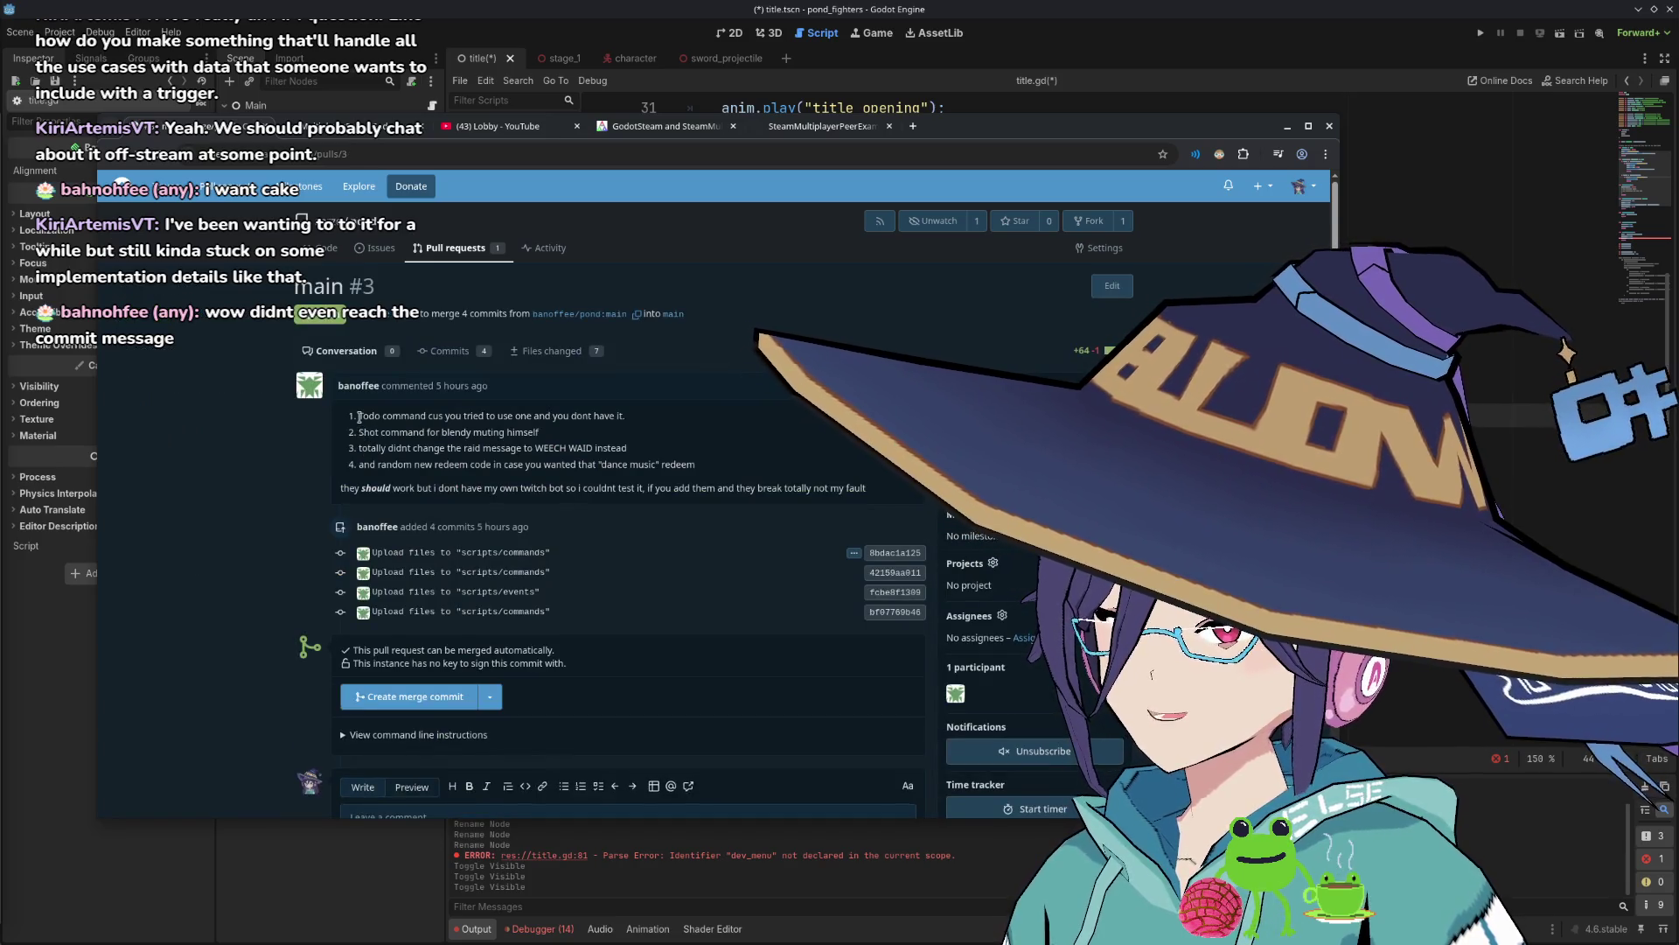
left_click_drag(358, 415, 765, 491)
left_click_drag(439, 488, 656, 488)
left_click(626, 488)
scroll(626, 487, "down", 2)
scroll(626, 486, "up", 2)
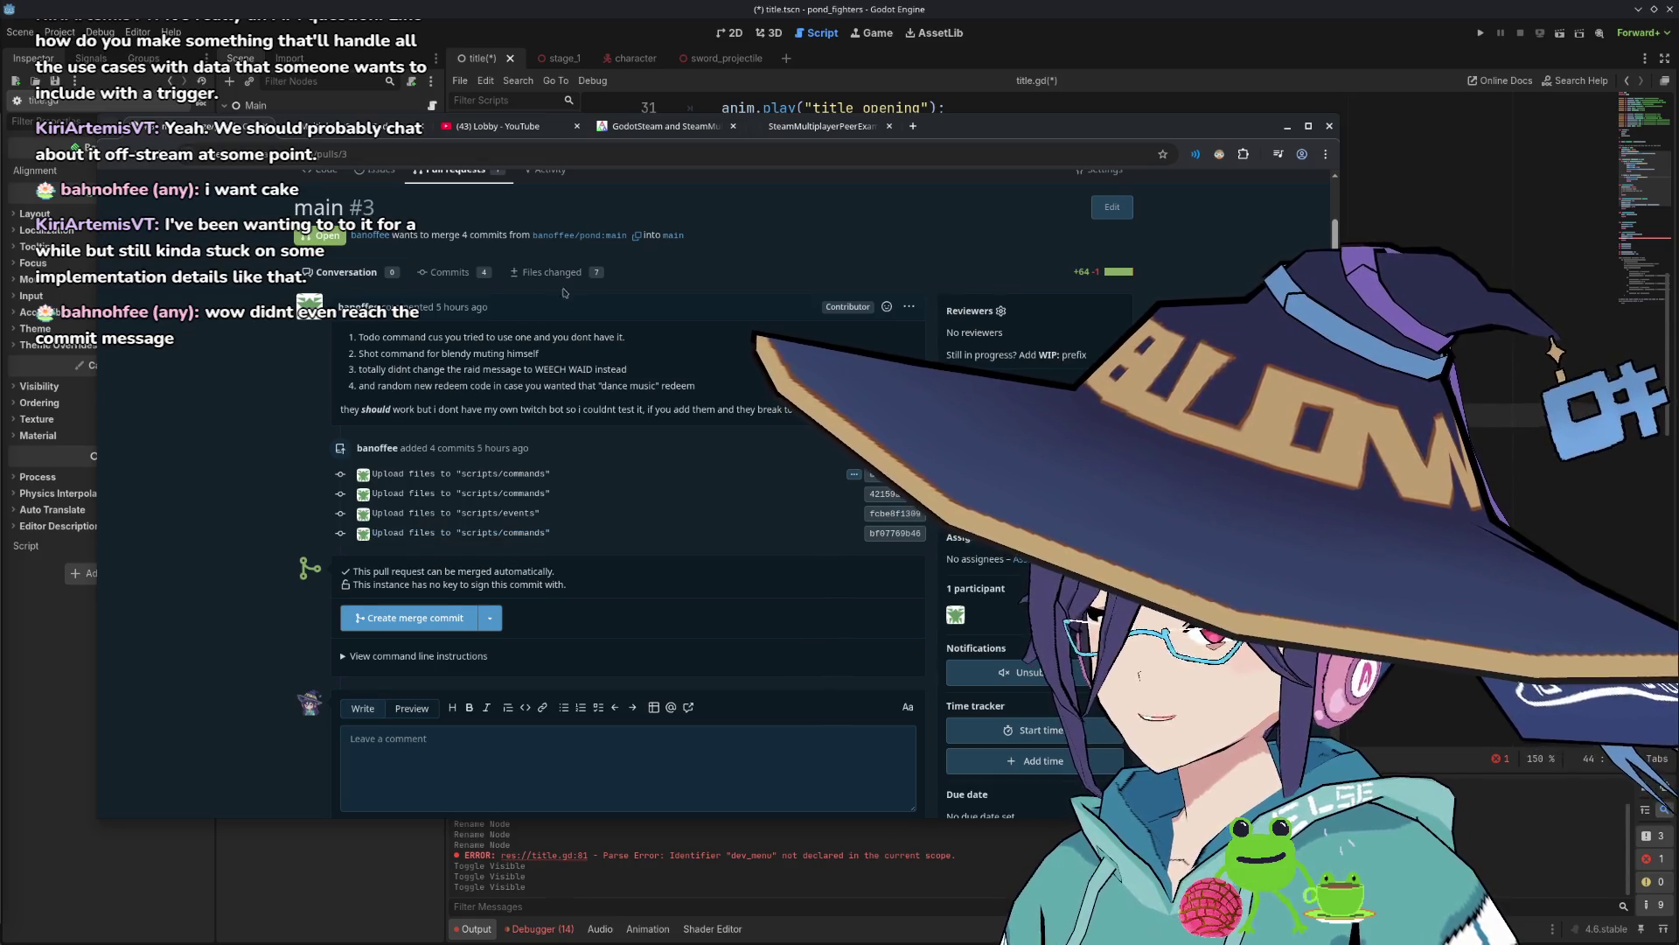
In the commit list, expand and inspect the last commit's full multi-line message.
left_click(450, 272)
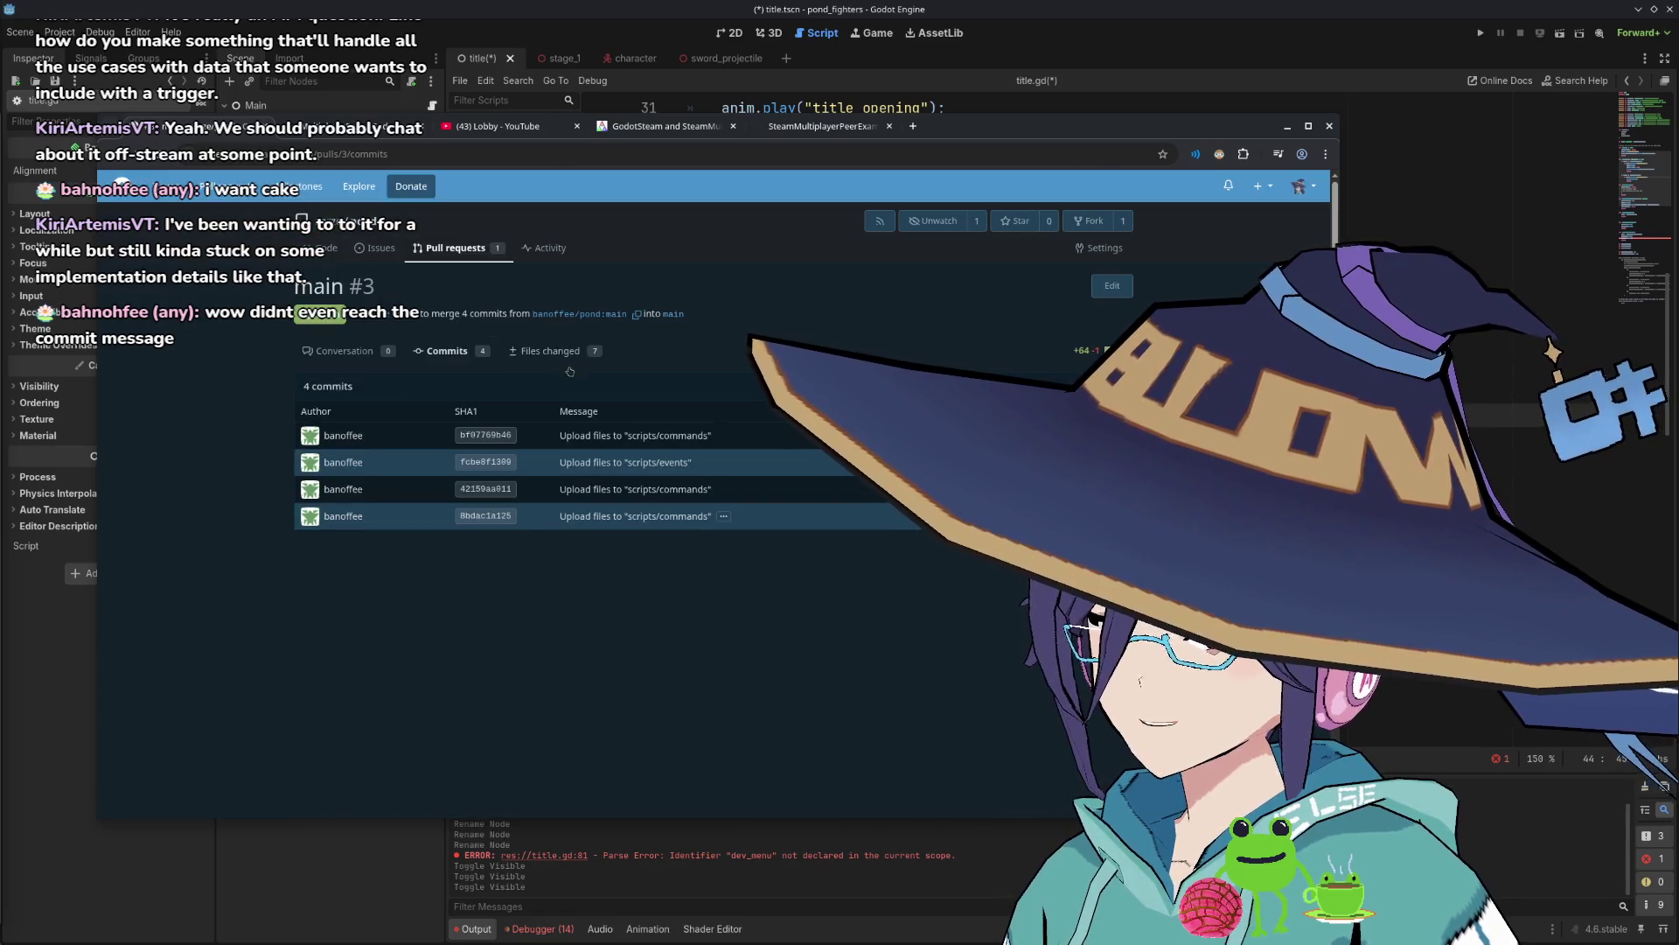
left_click(723, 516)
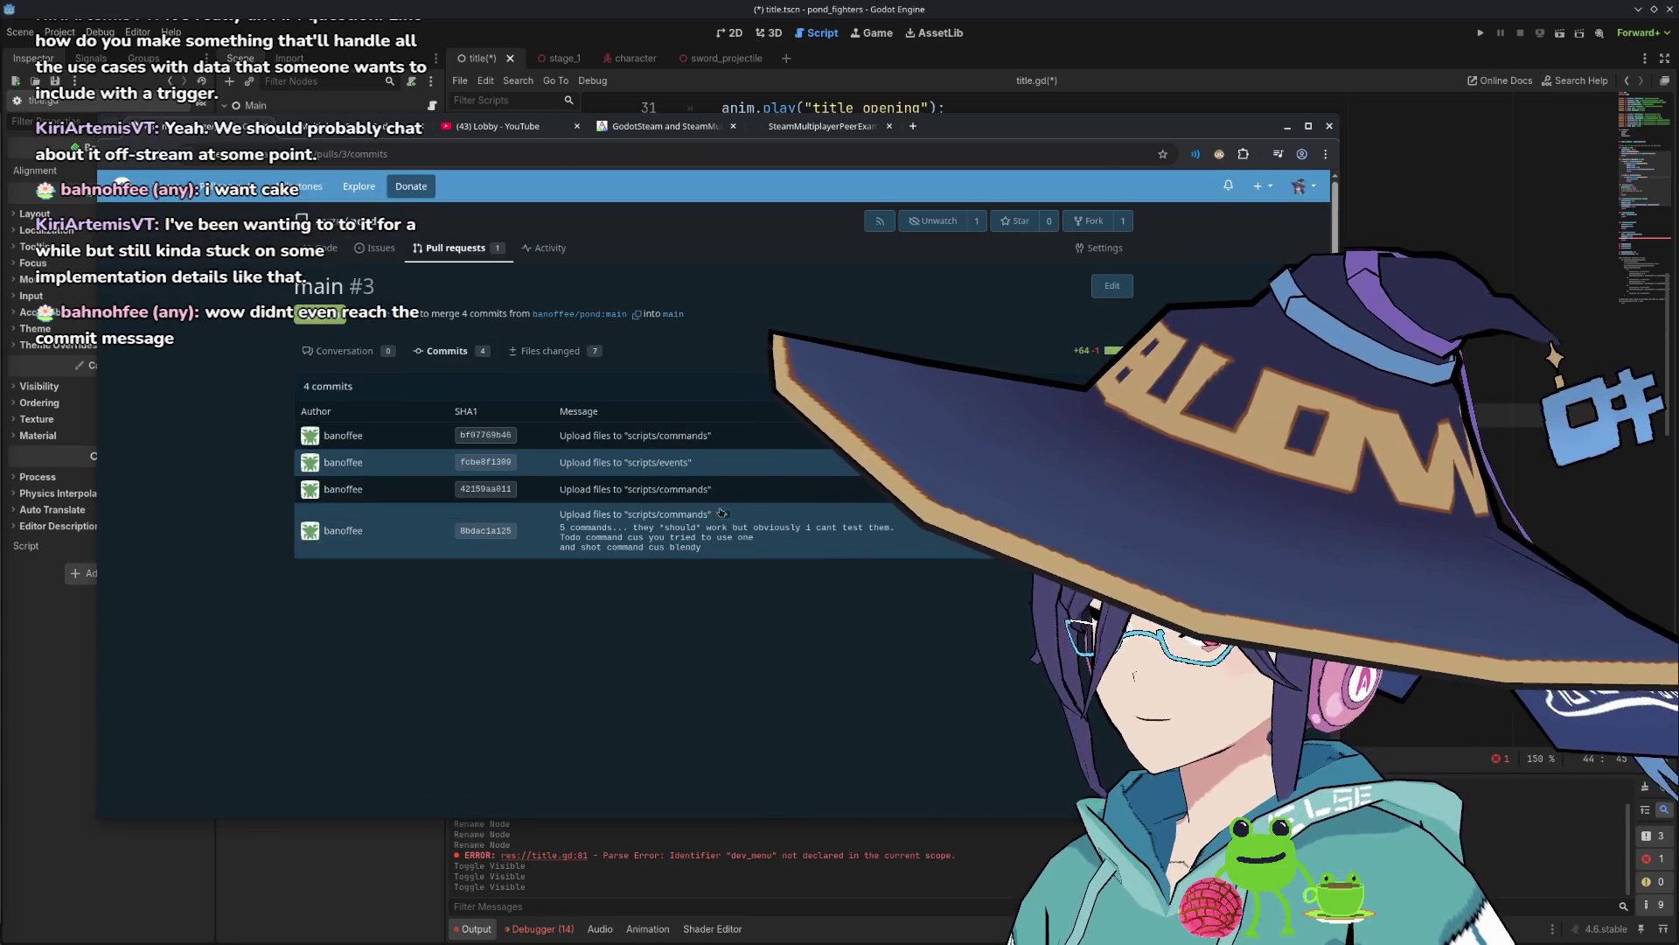
mouse_move(633, 527)
left_mouse_down()
mouse_move(768, 531)
mouse_move(779, 550)
left_mouse_up()
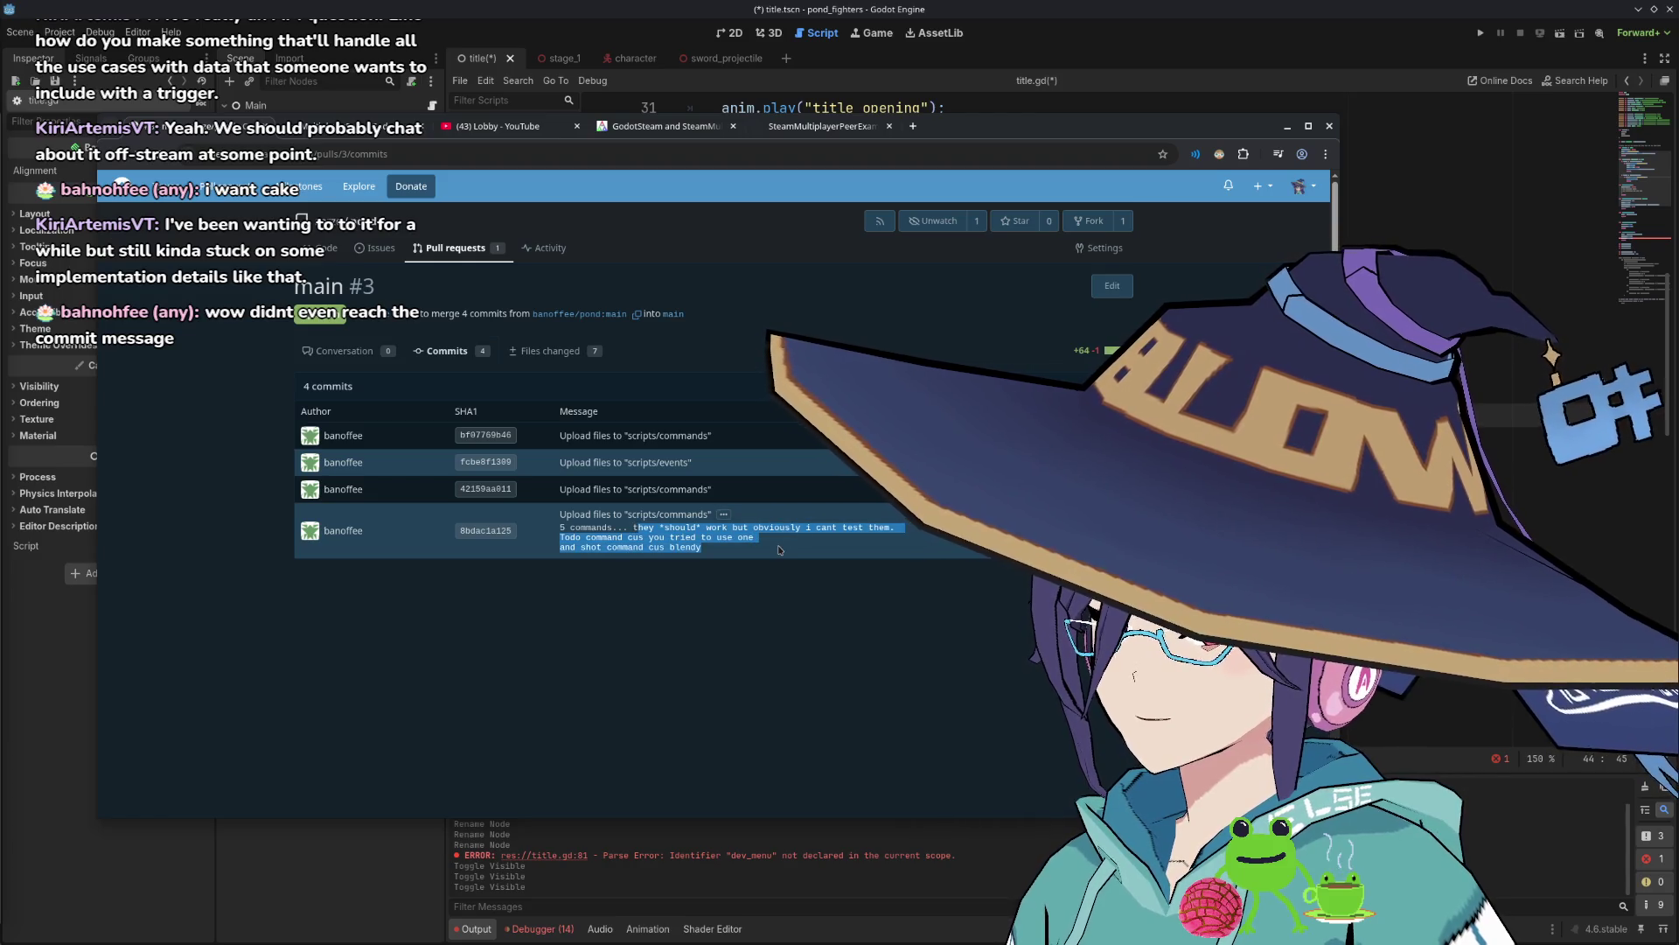
left_click(779, 549)
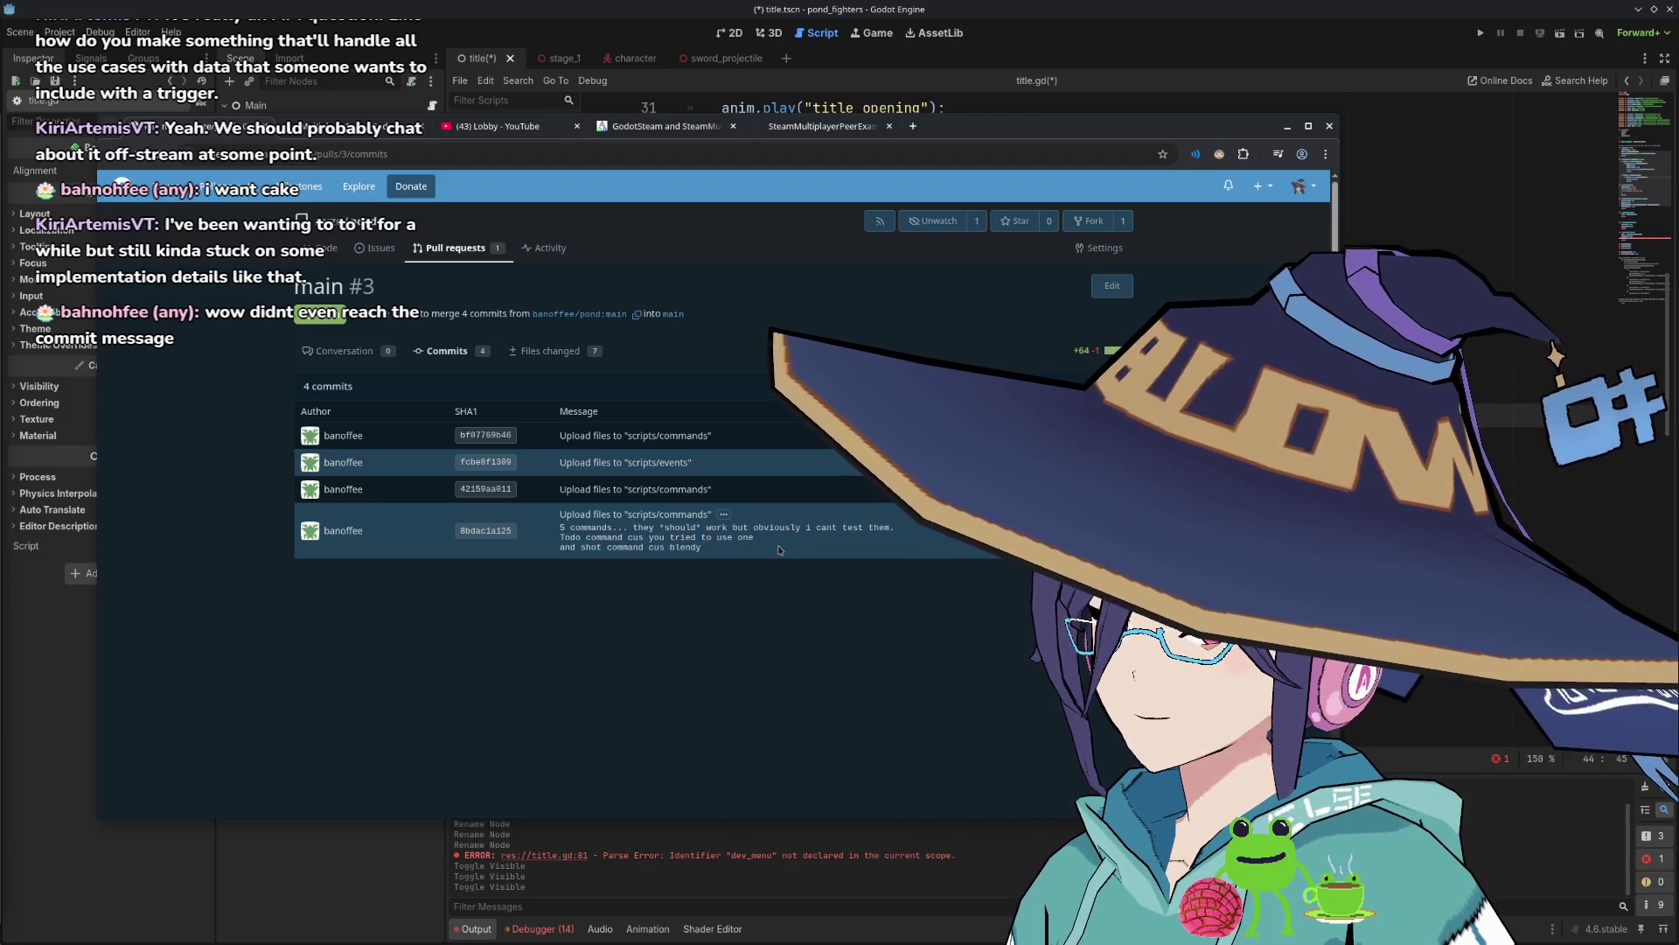
left_click(573, 352)
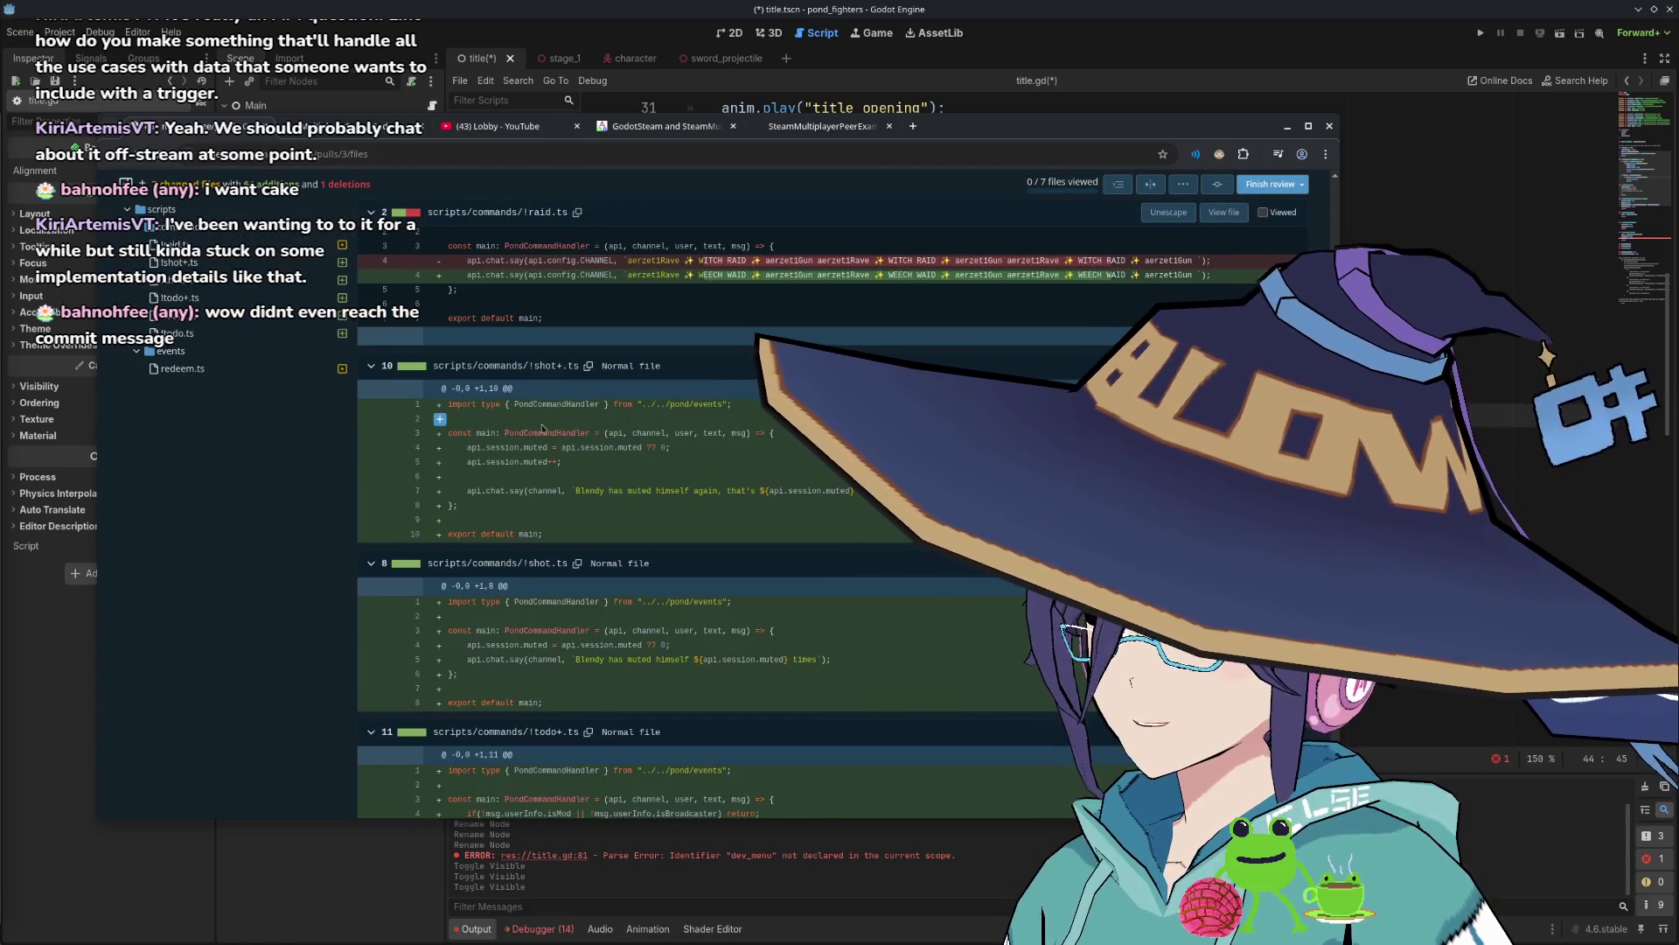
Inspect the !raid.ts WEECH WAID change and scroll to the new !shot+.ts command.
left_click_drag(690, 274, 766, 277)
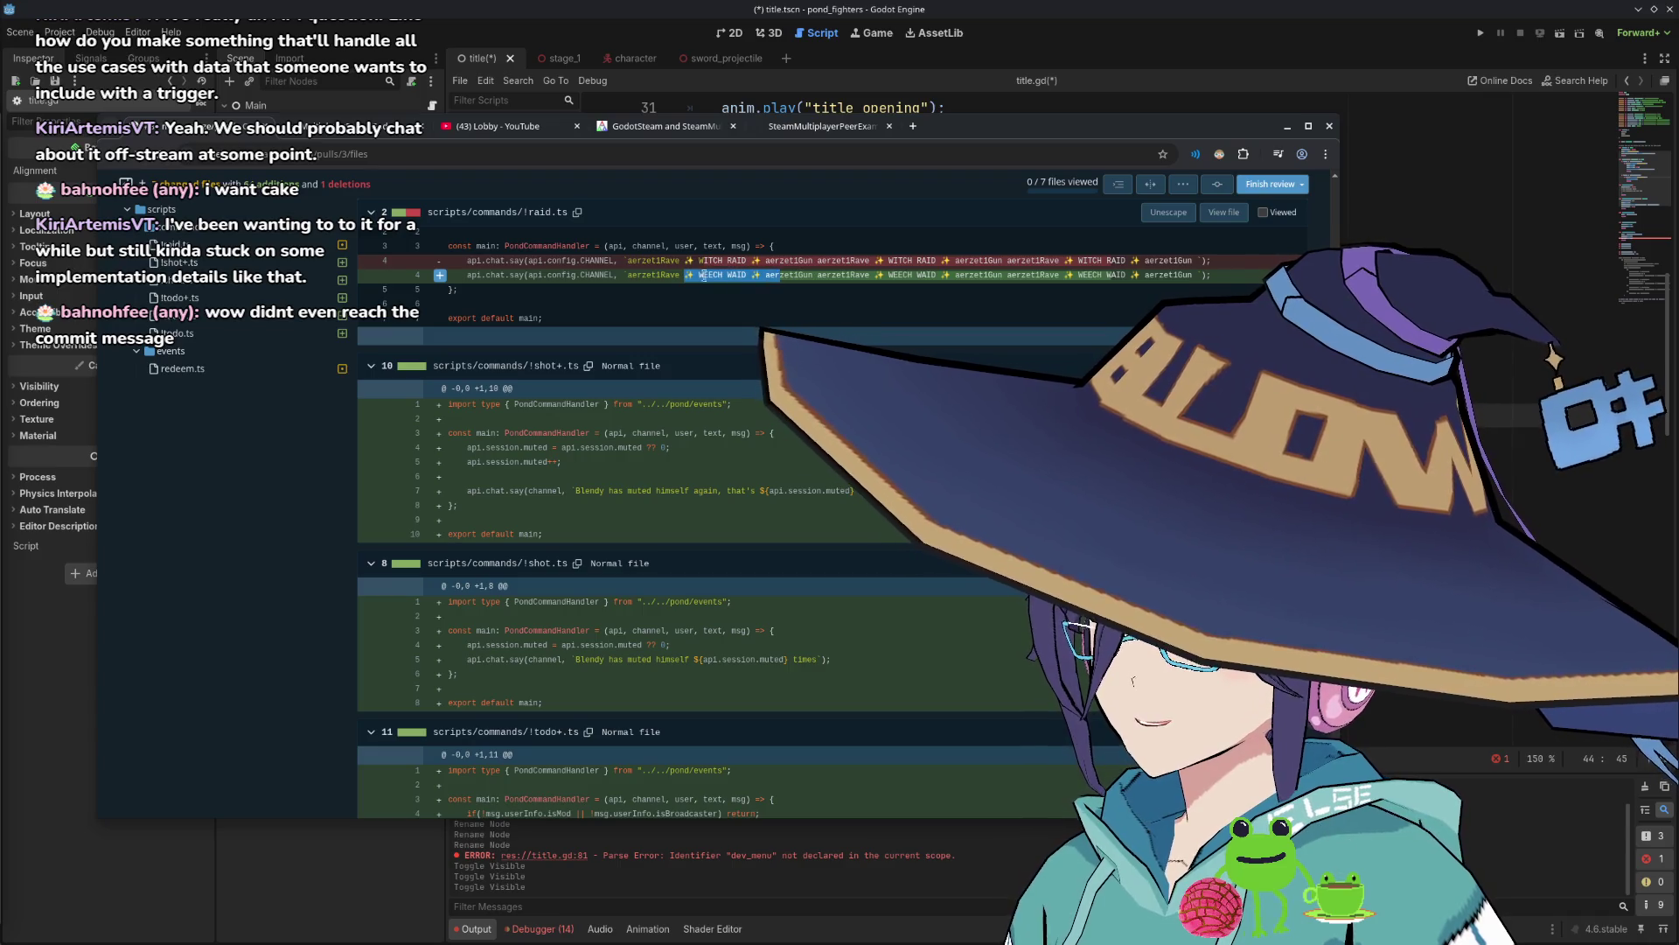
double_click(662, 274)
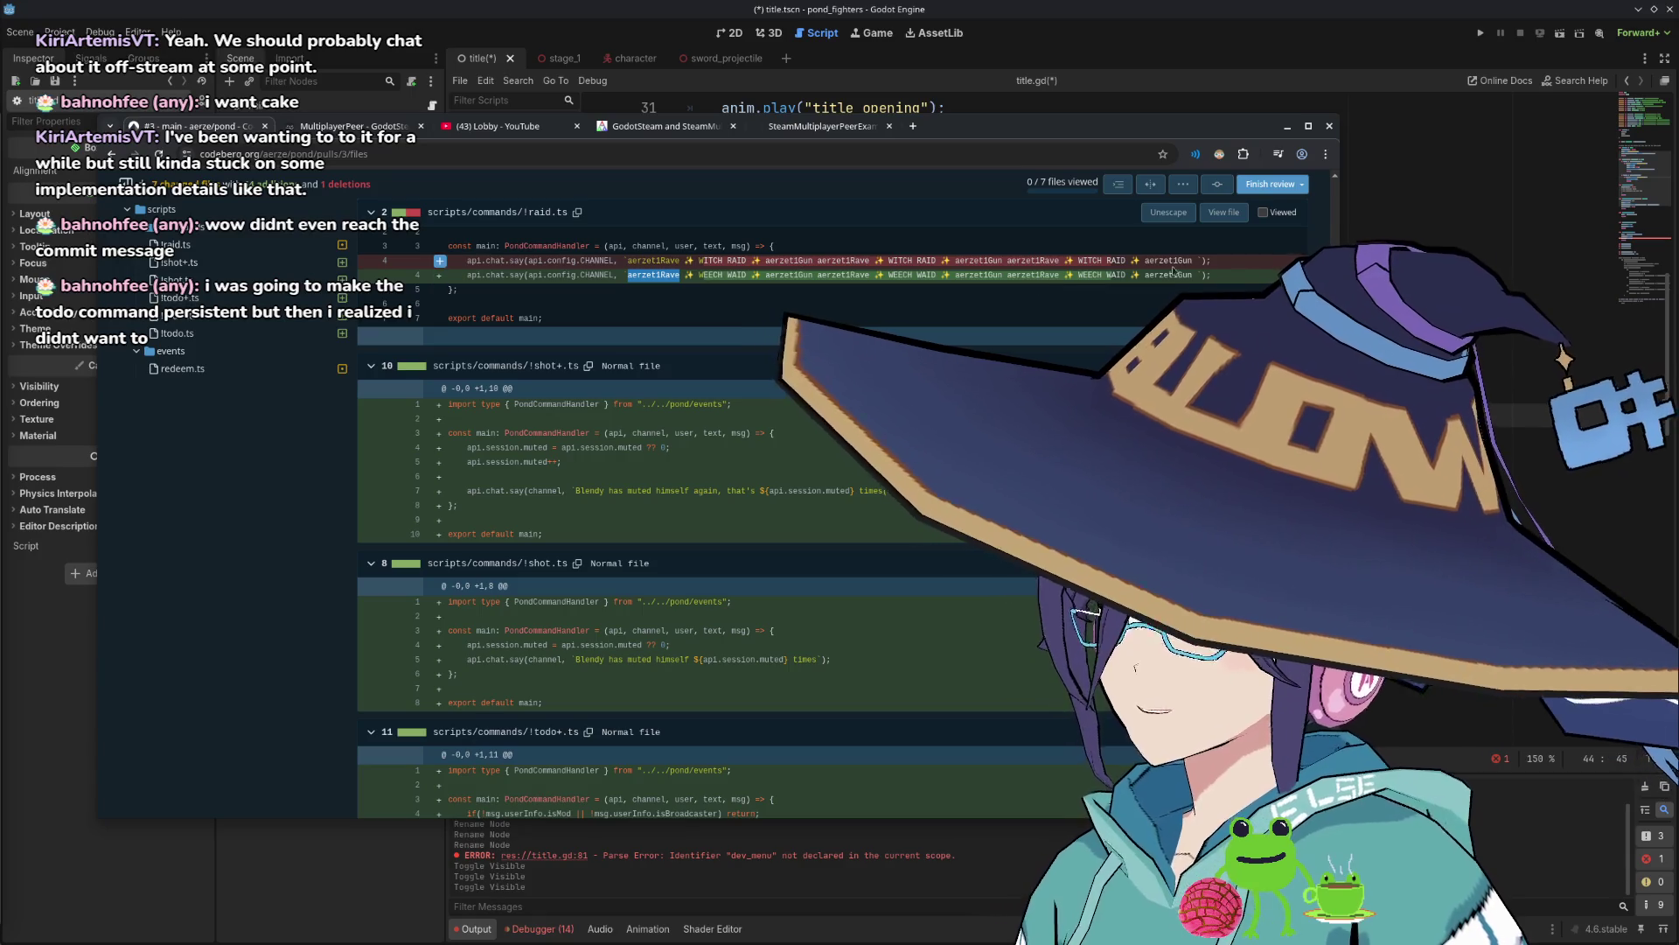
left_click(695, 277)
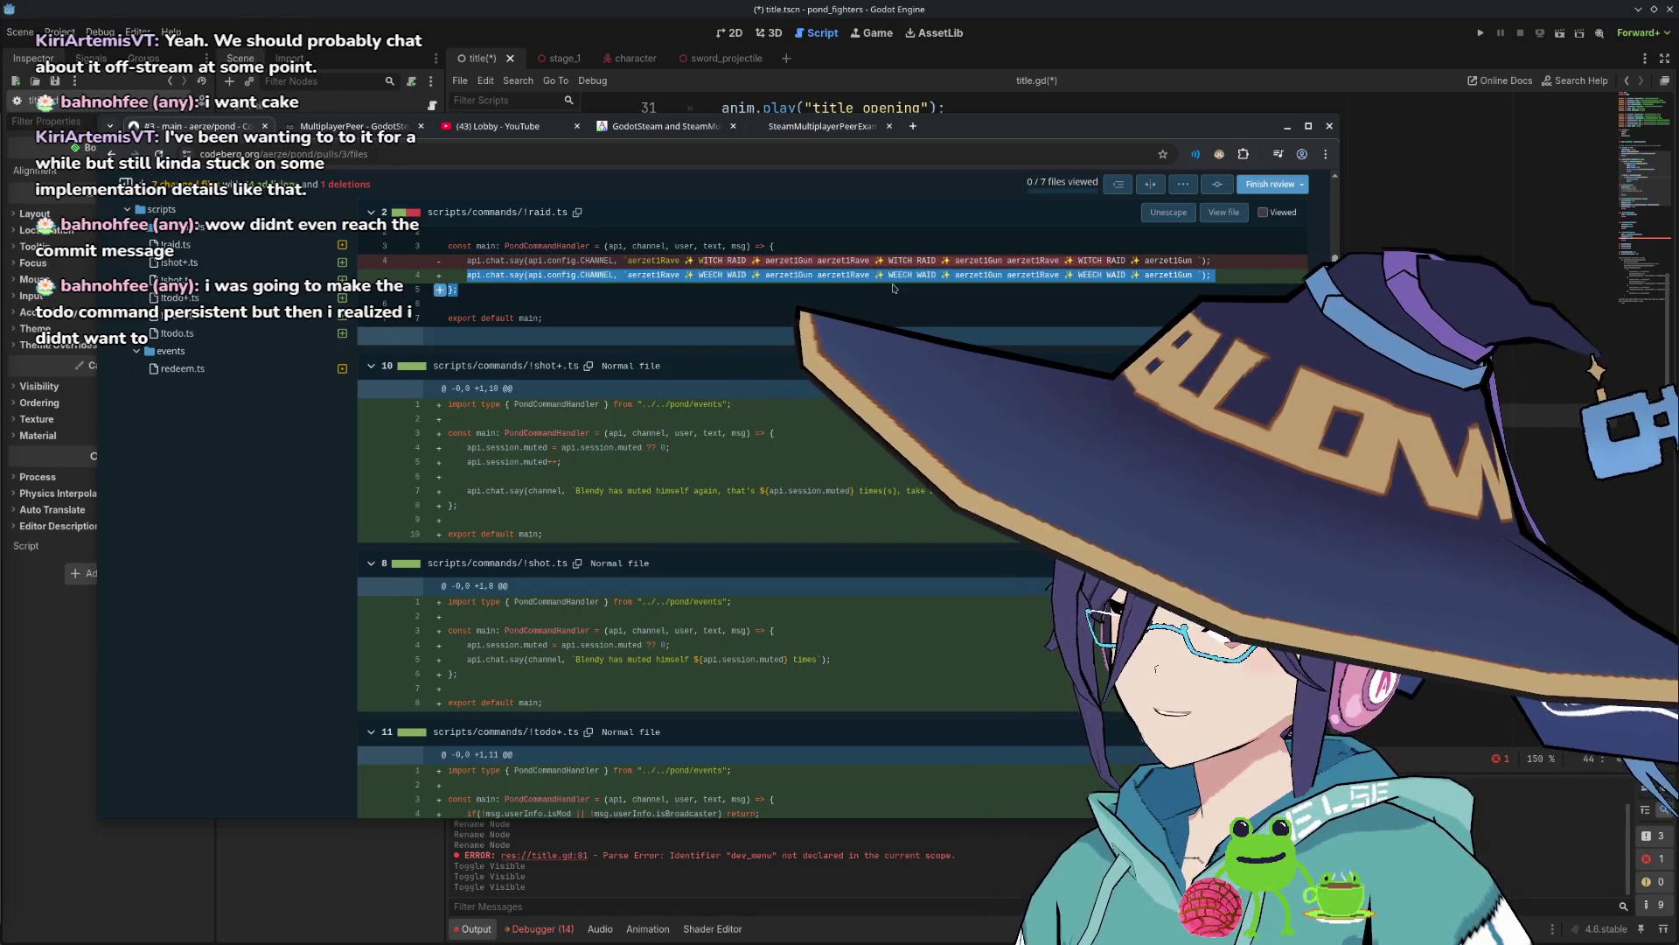
scroll(751, 345, "down", 1)
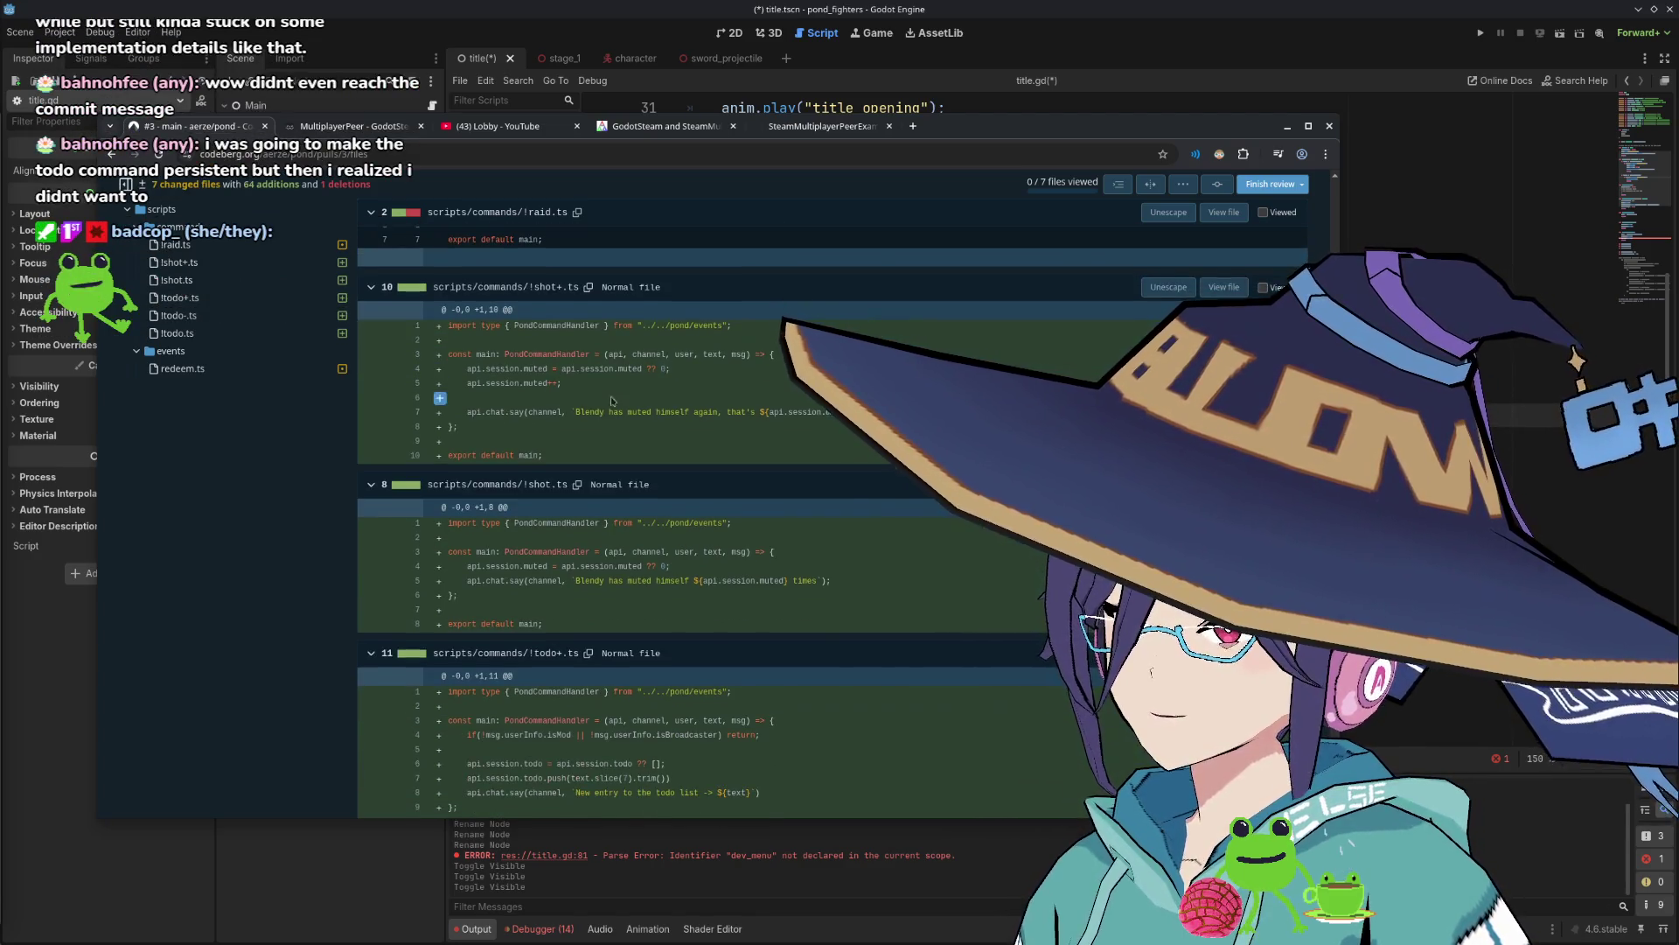
scroll(655, 447, "up", 1)
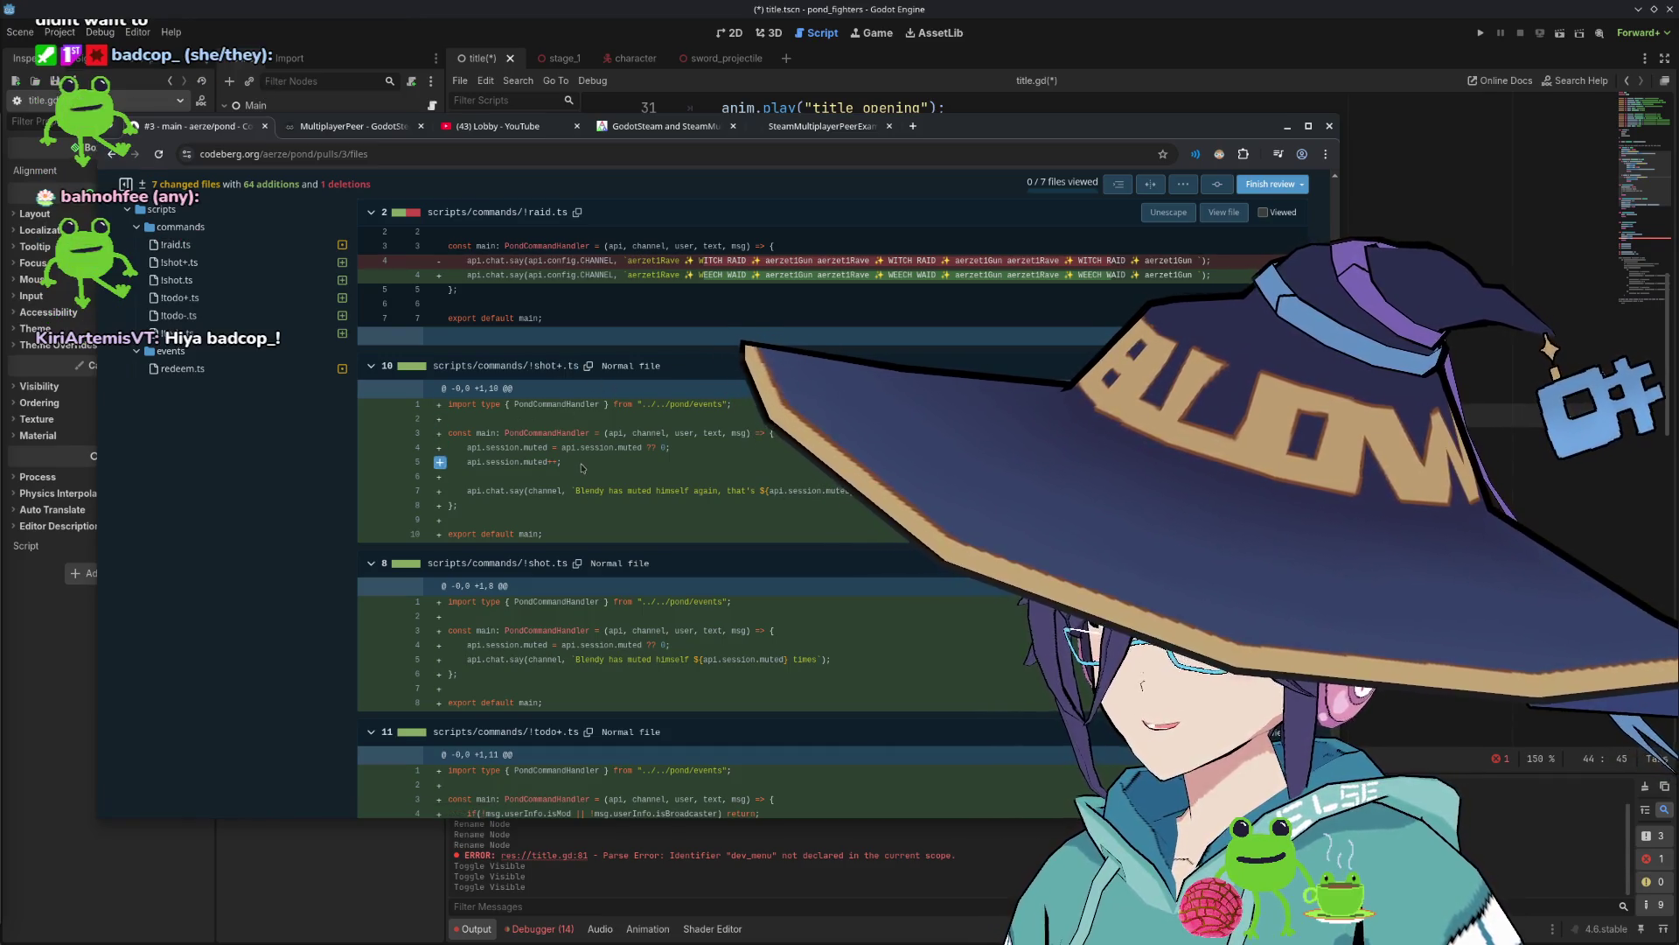
scroll(582, 468, "down", 3)
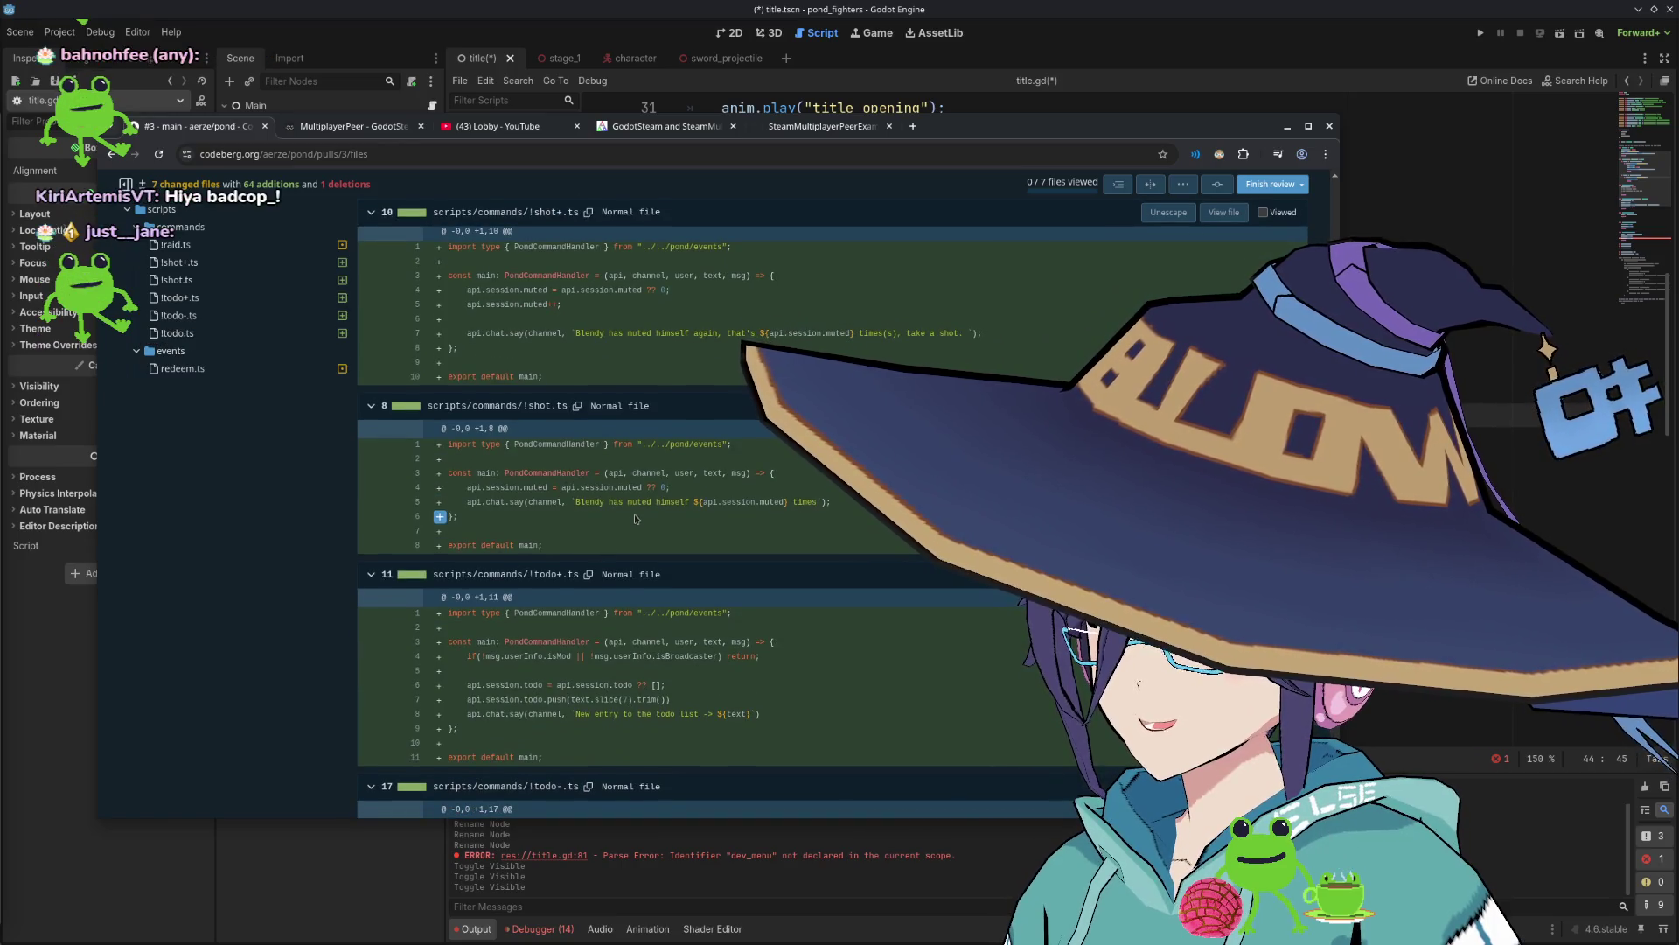
scroll(604, 508, "down", 2)
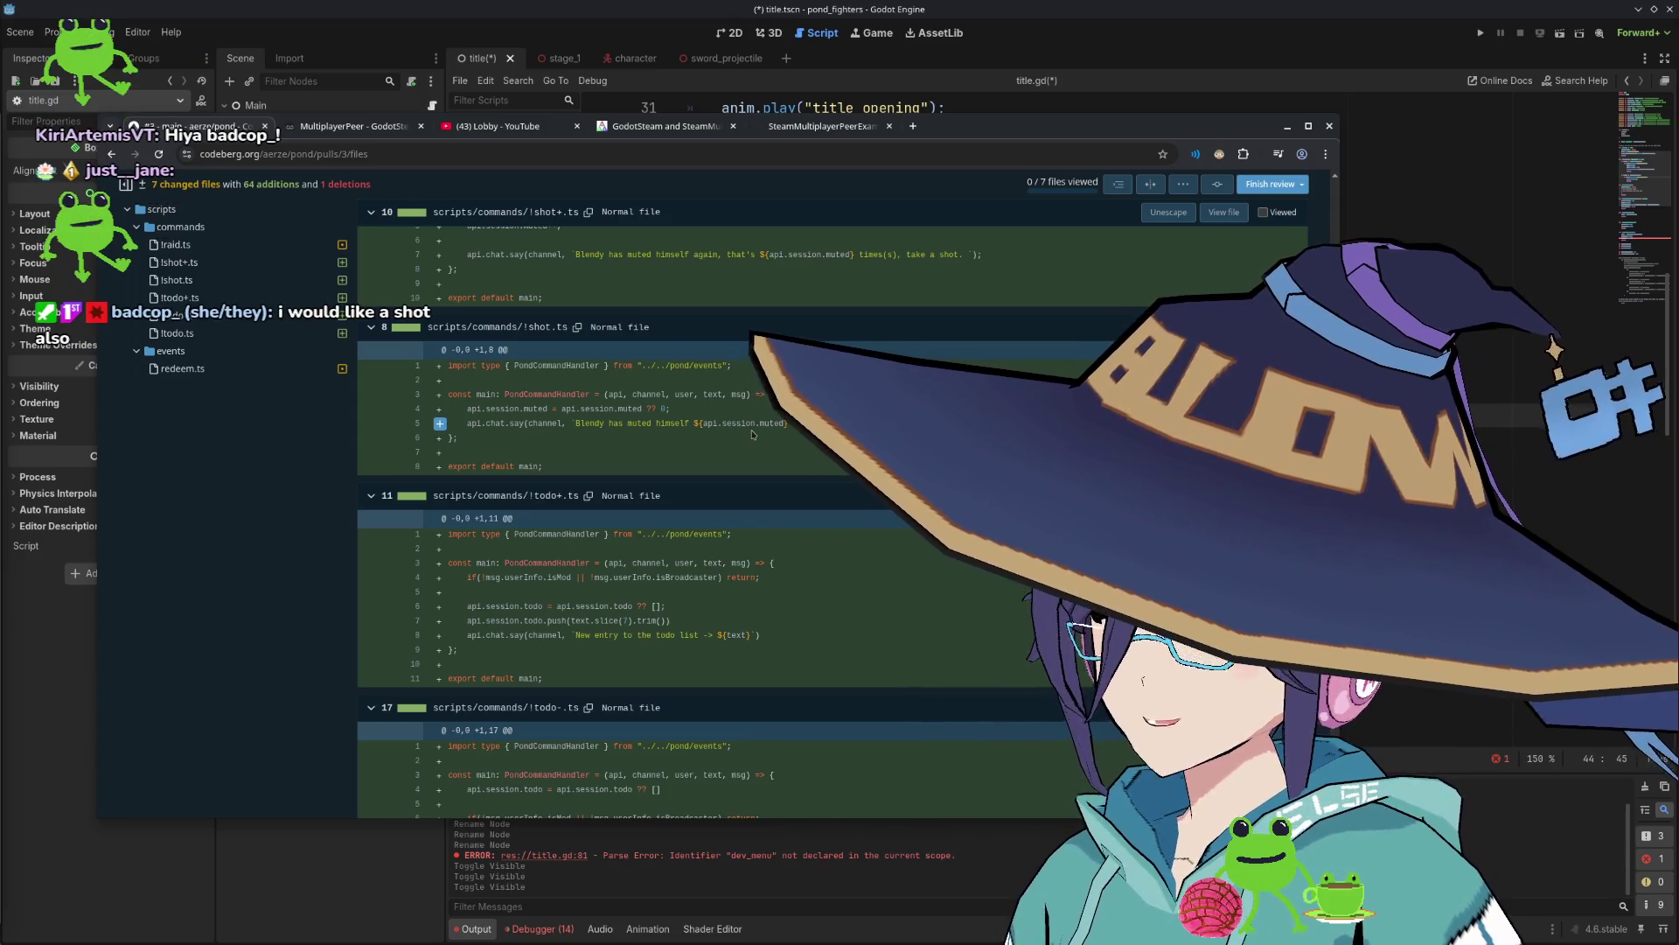
scroll(718, 432, "down", 1)
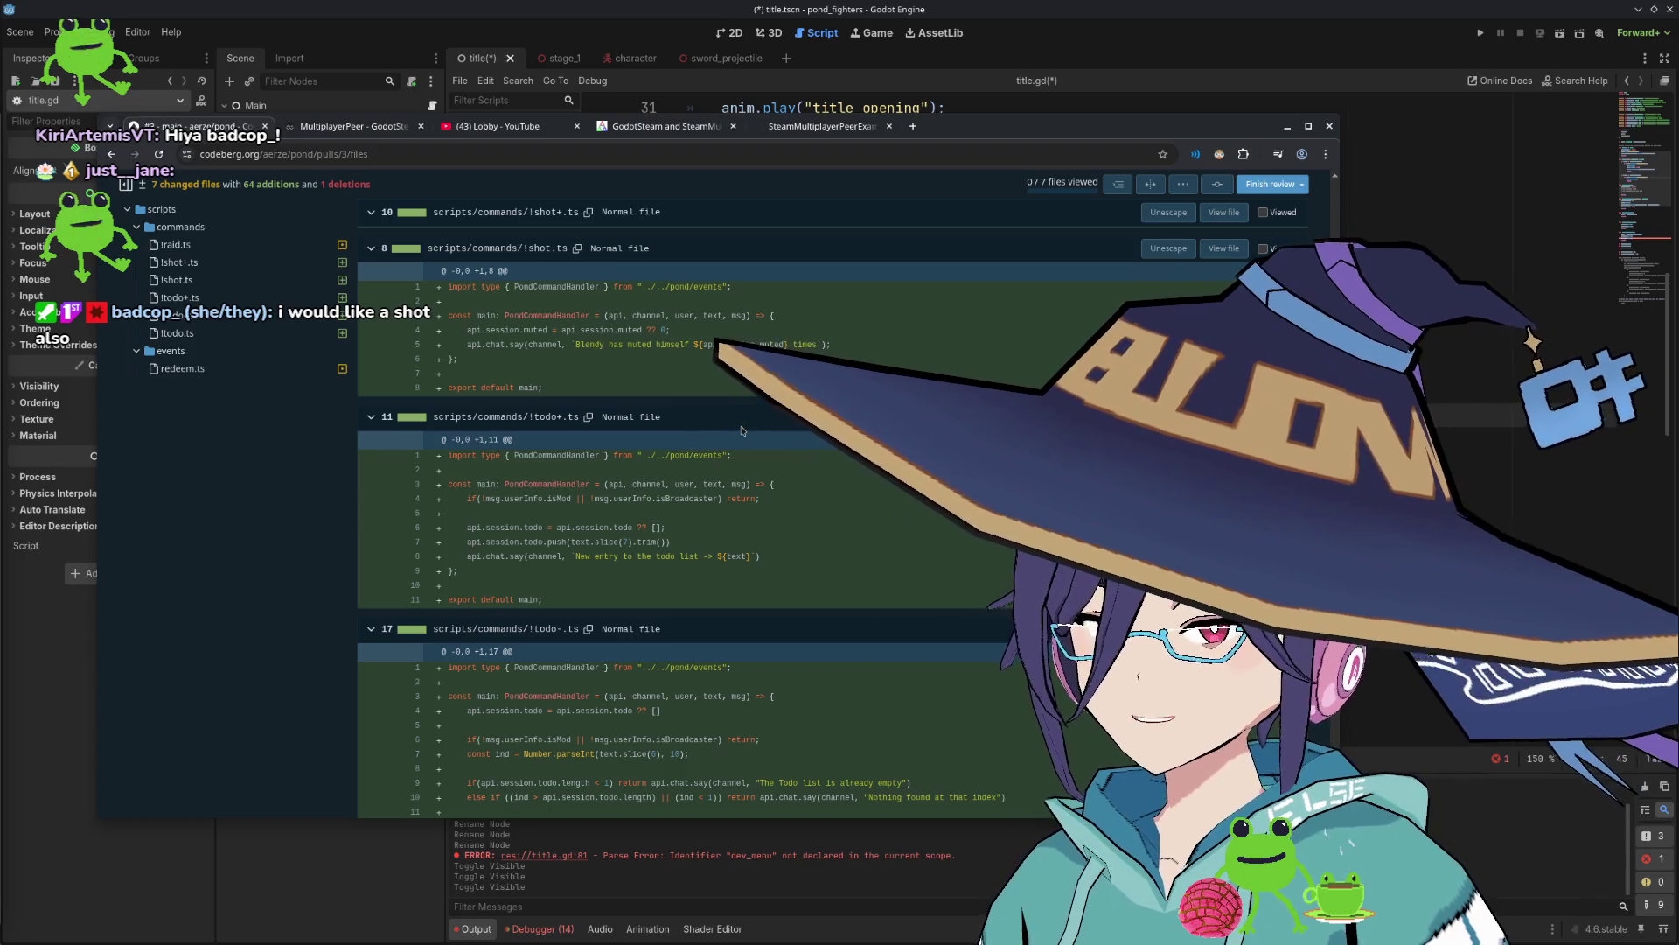
scroll(673, 446, "down", 1)
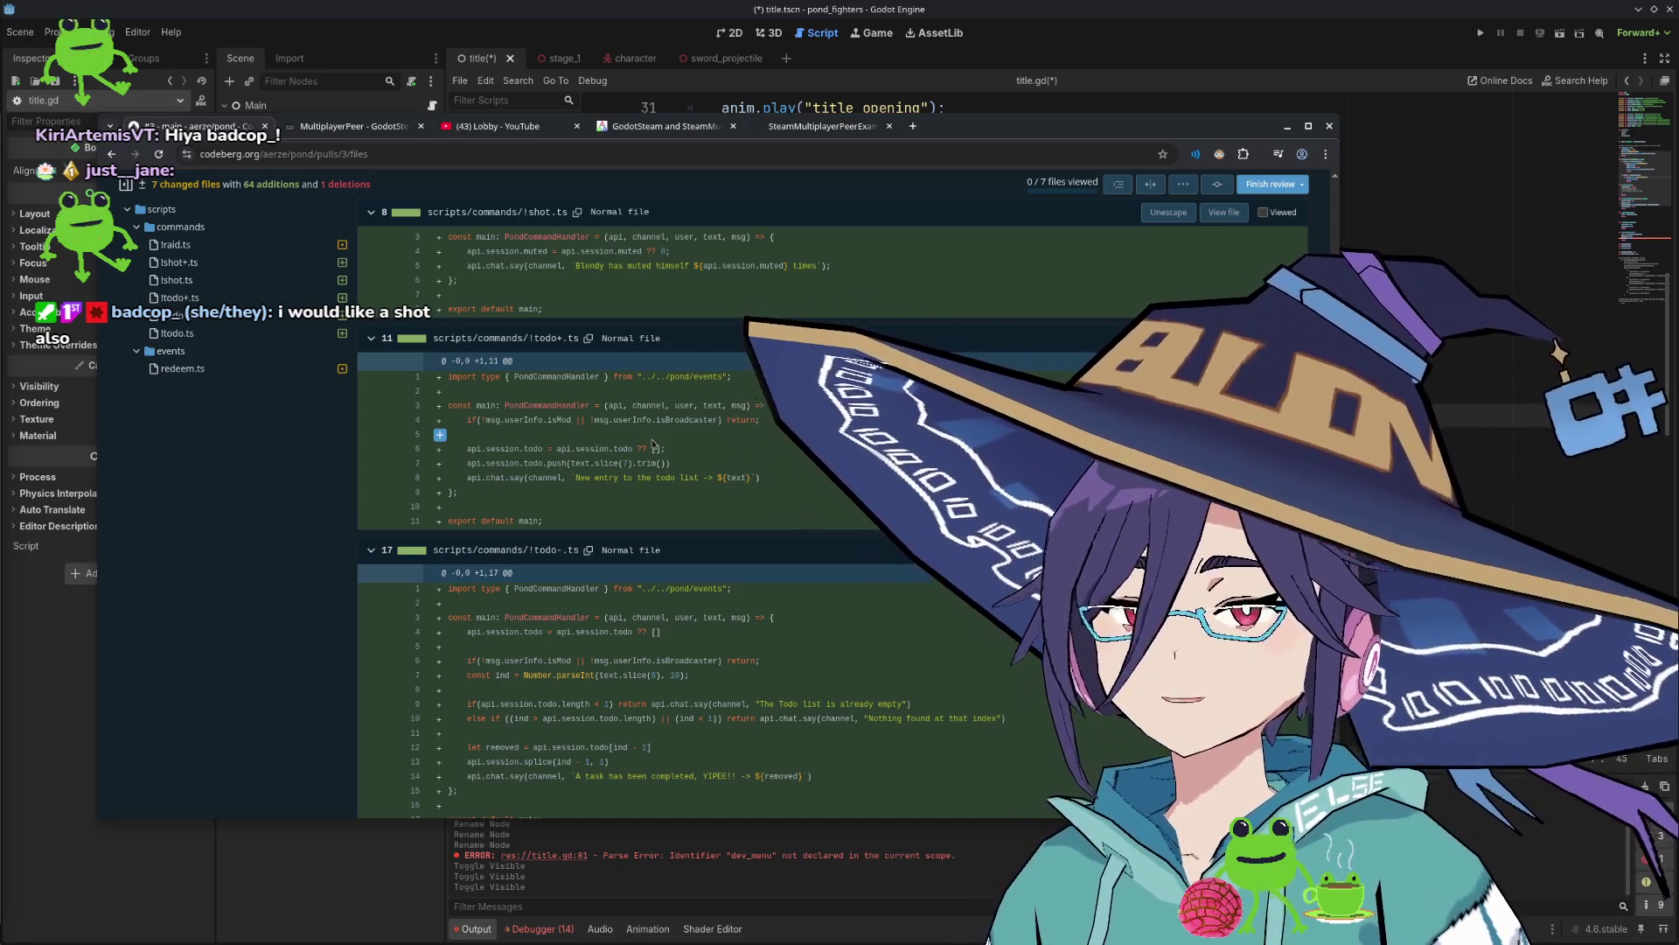
scroll(653, 443, "down", 1)
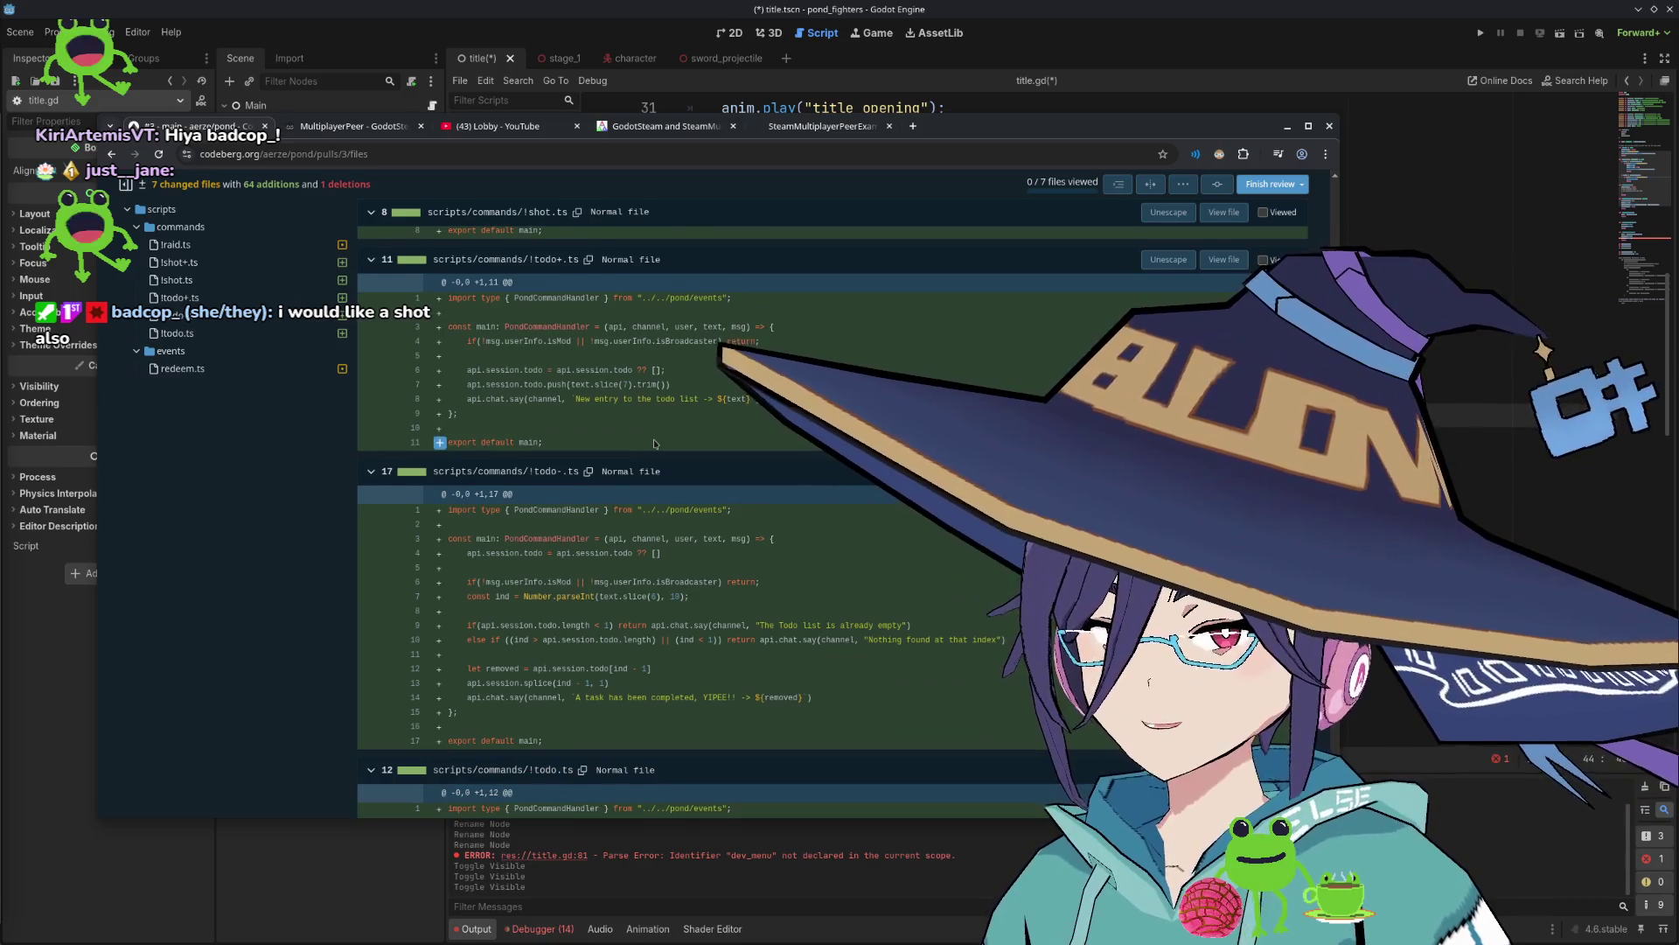
scroll(653, 443, "up", 1)
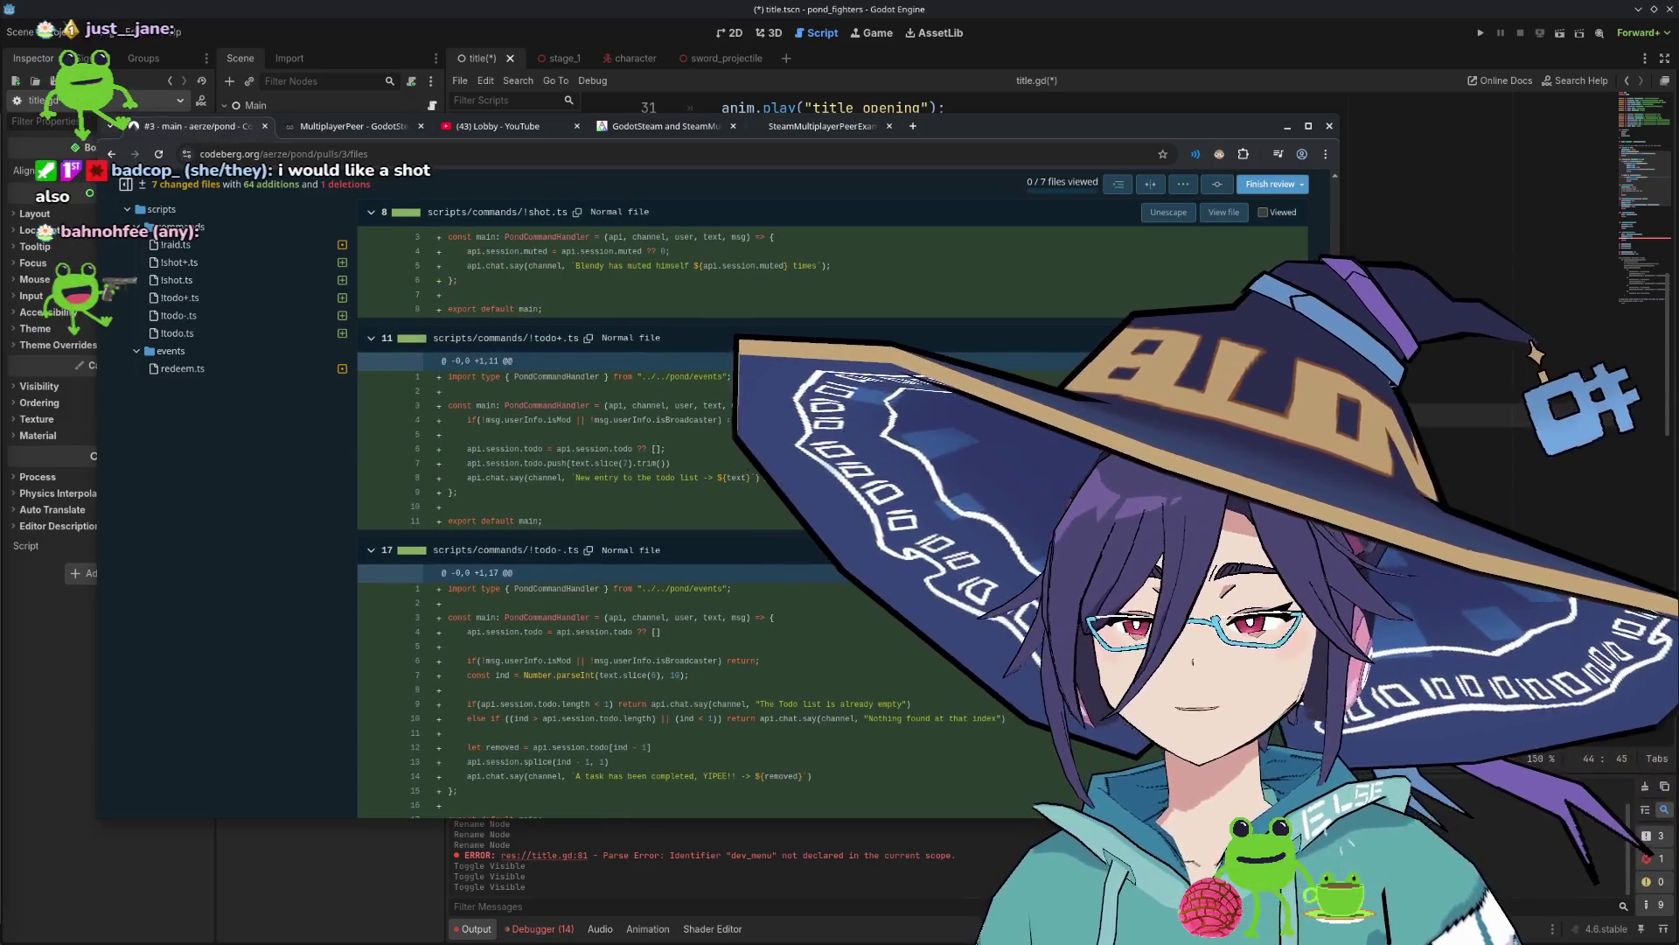
scroll(789, 515, "down", 2)
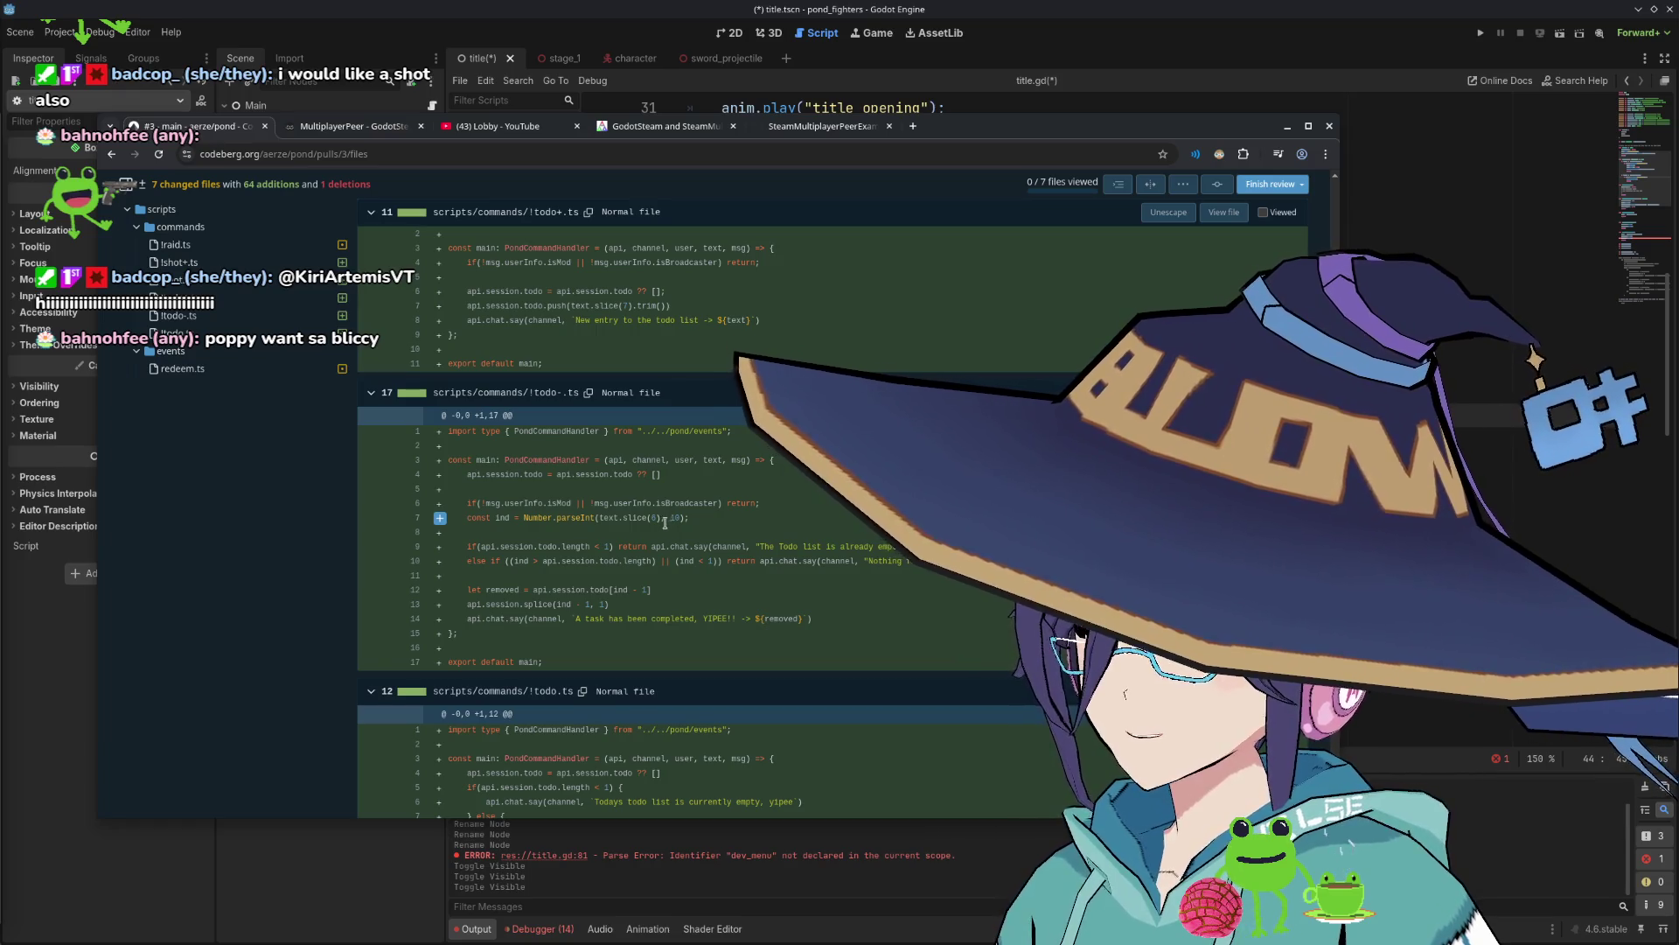
scroll(678, 527, "down", 1)
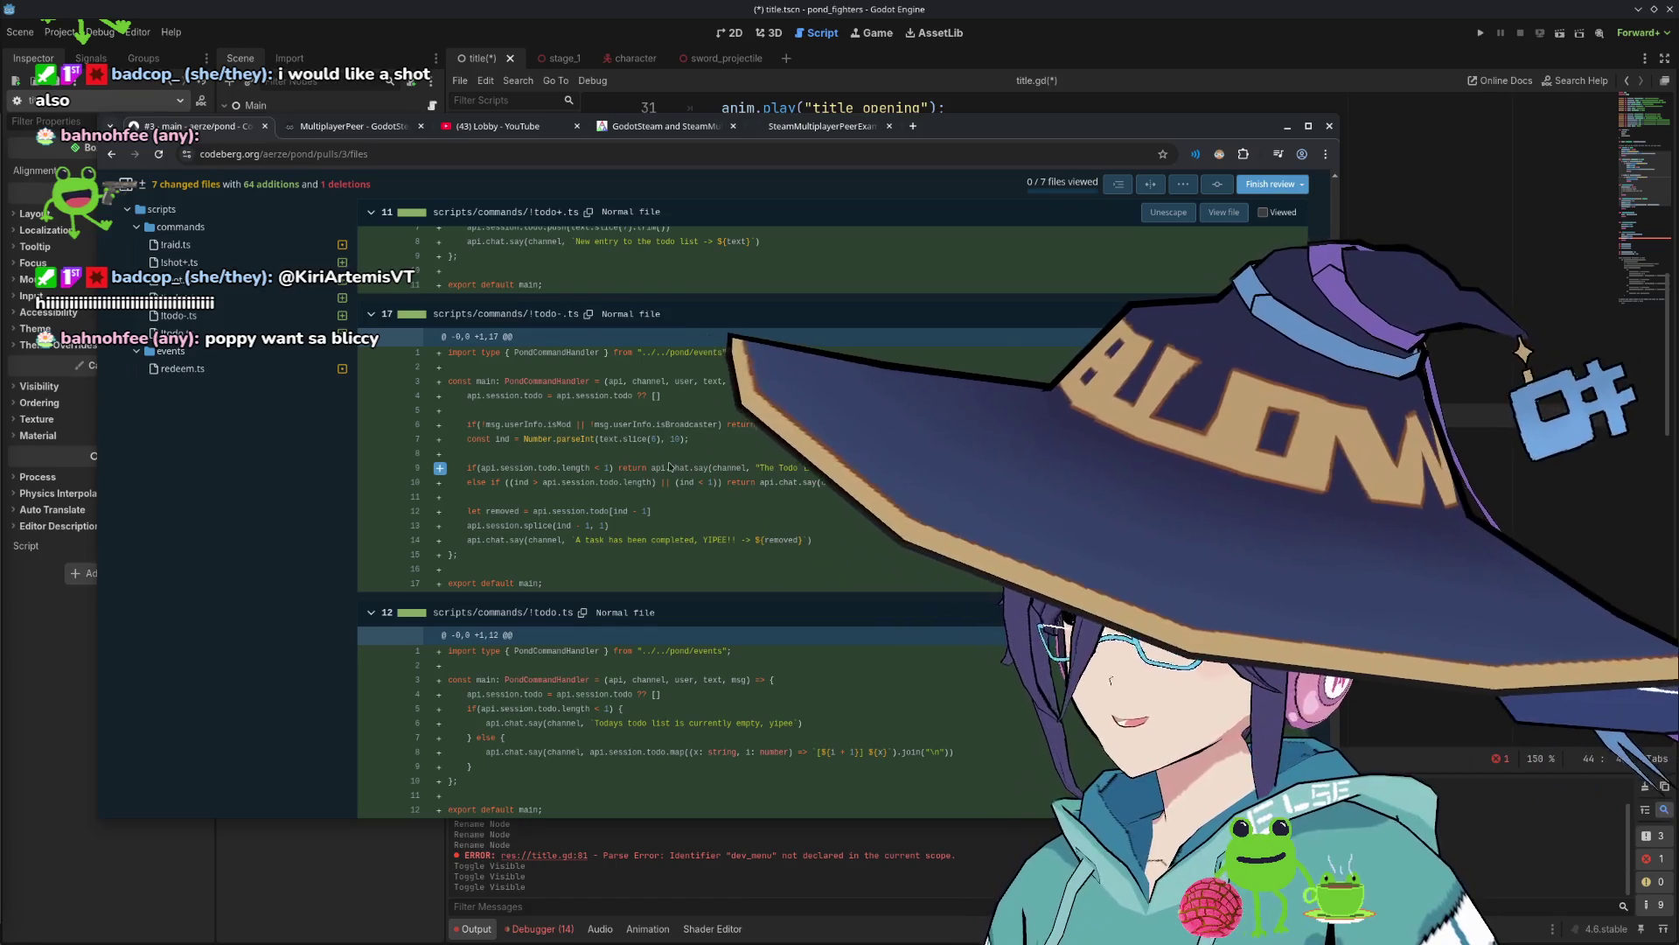
scroll(669, 463, "down", 1)
scroll(635, 466, "up", 1)
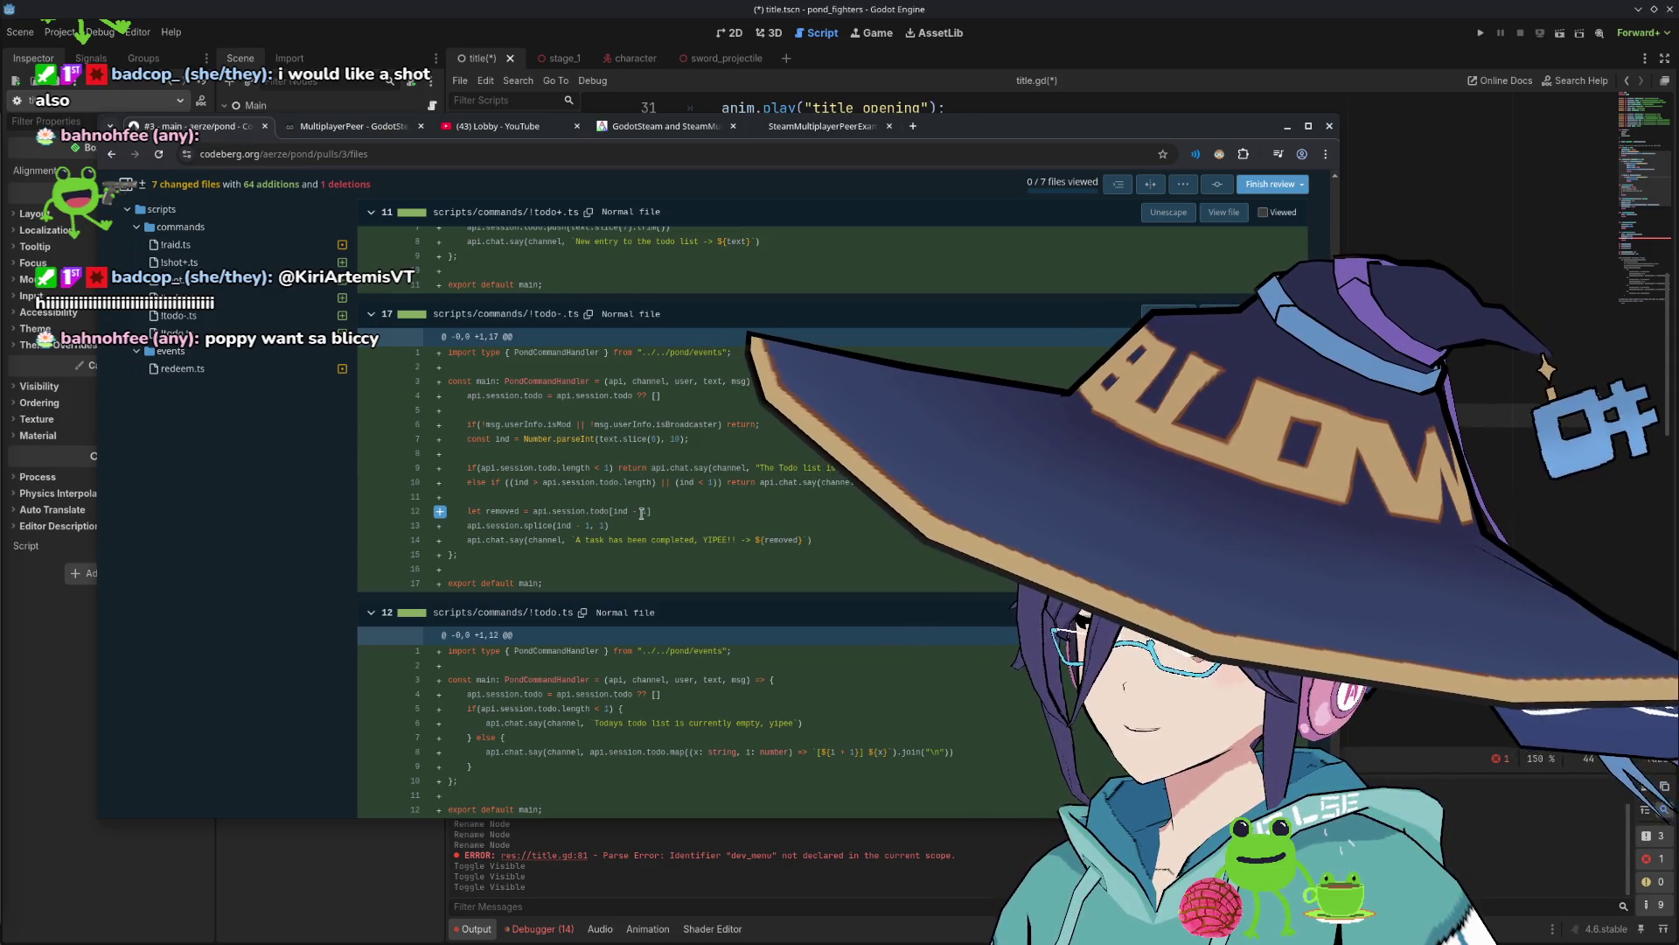
scroll(641, 514, "down", 2)
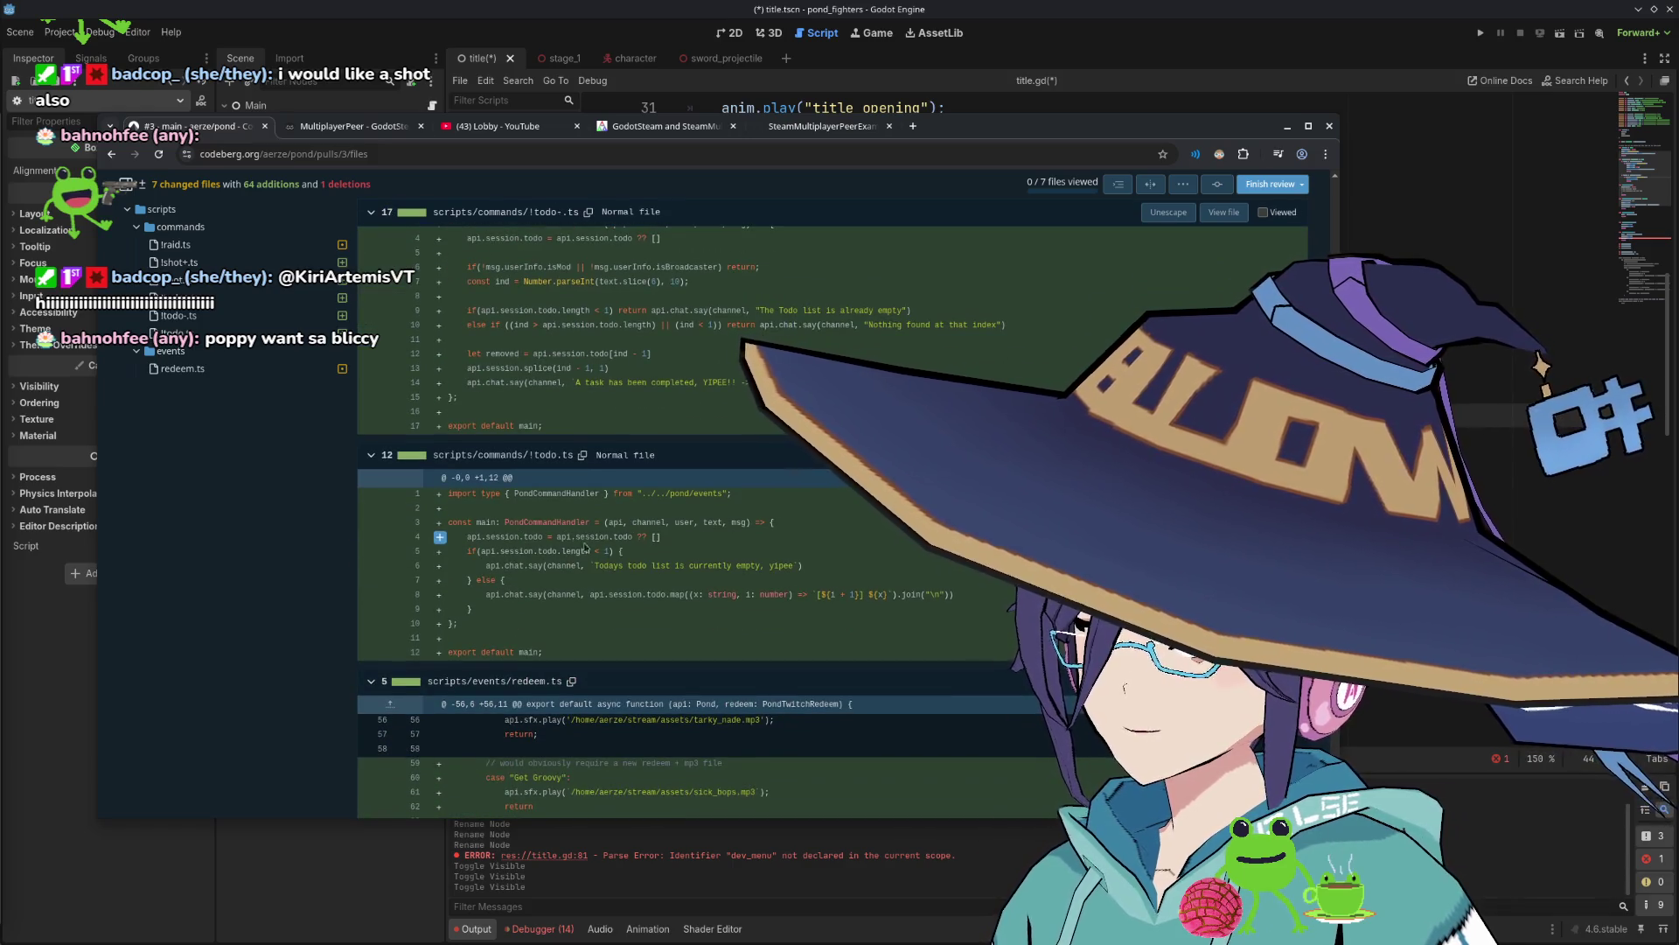
scroll(700, 578, "down", 1)
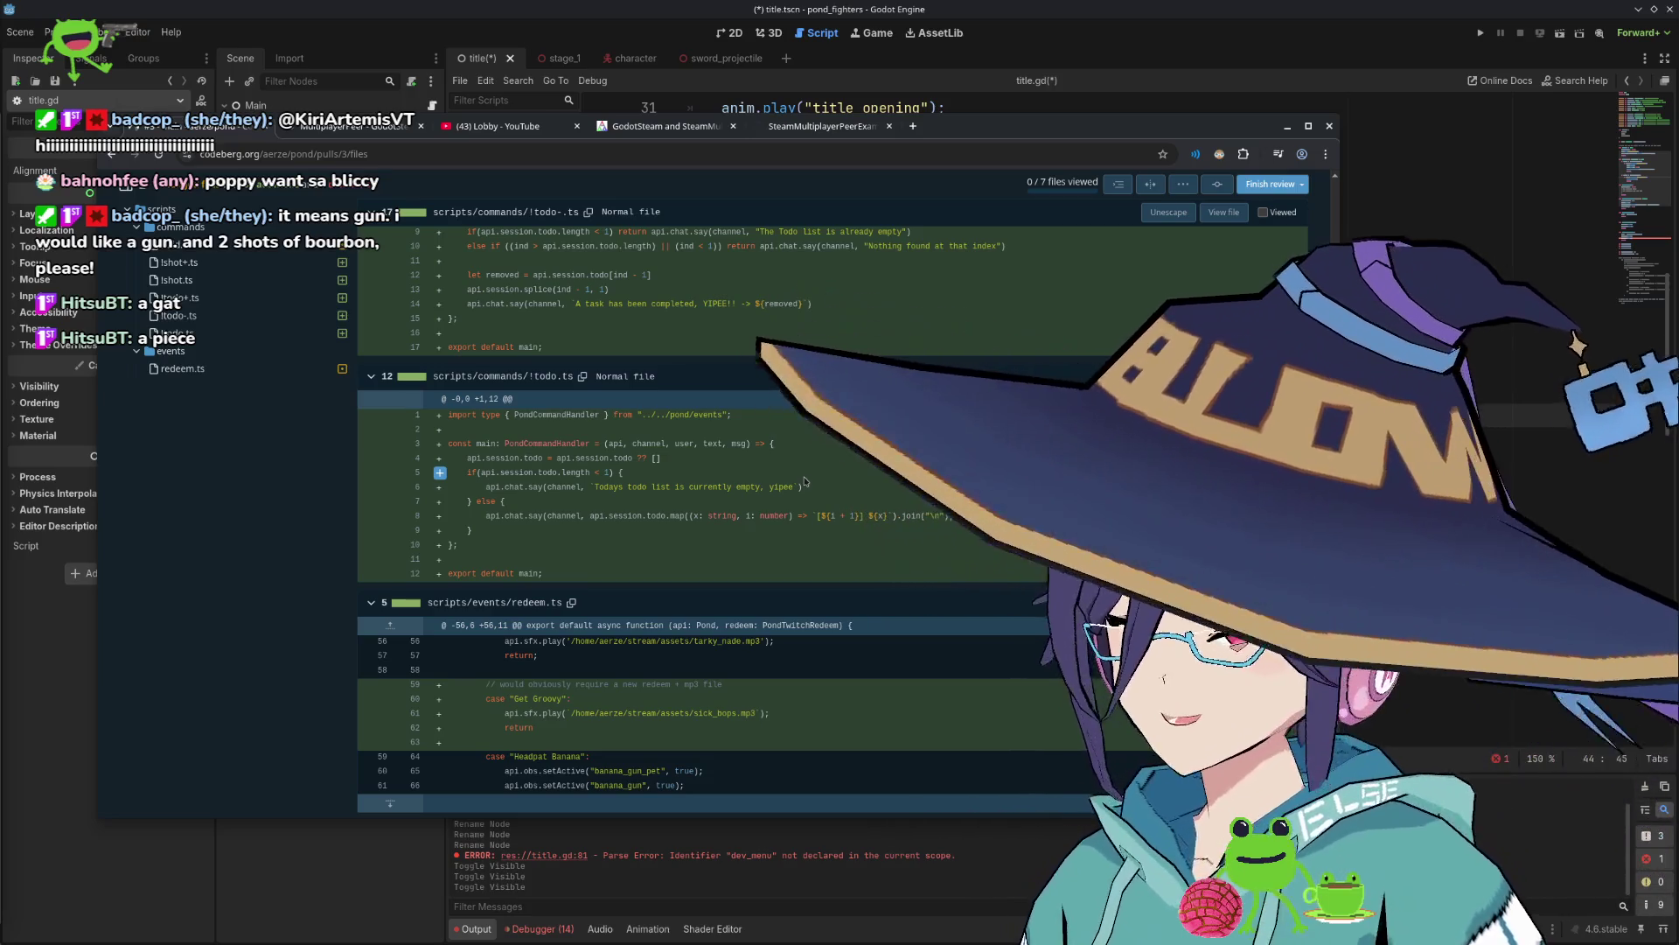
scroll(688, 427, "down", 5)
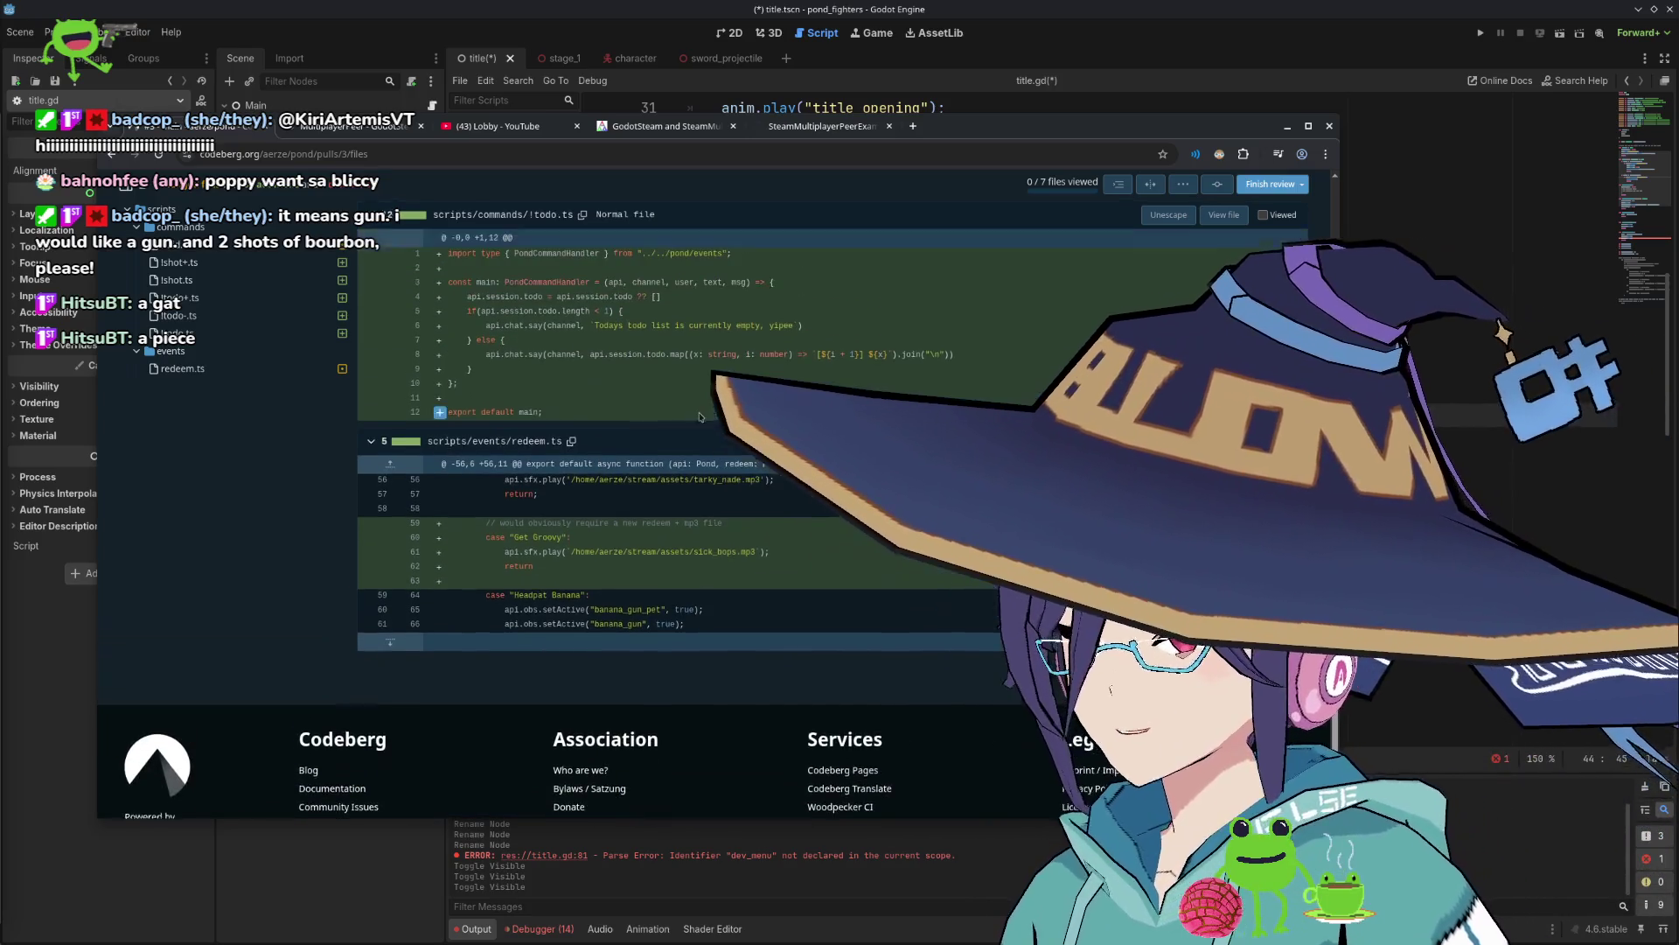
scroll(687, 427, "up", 2)
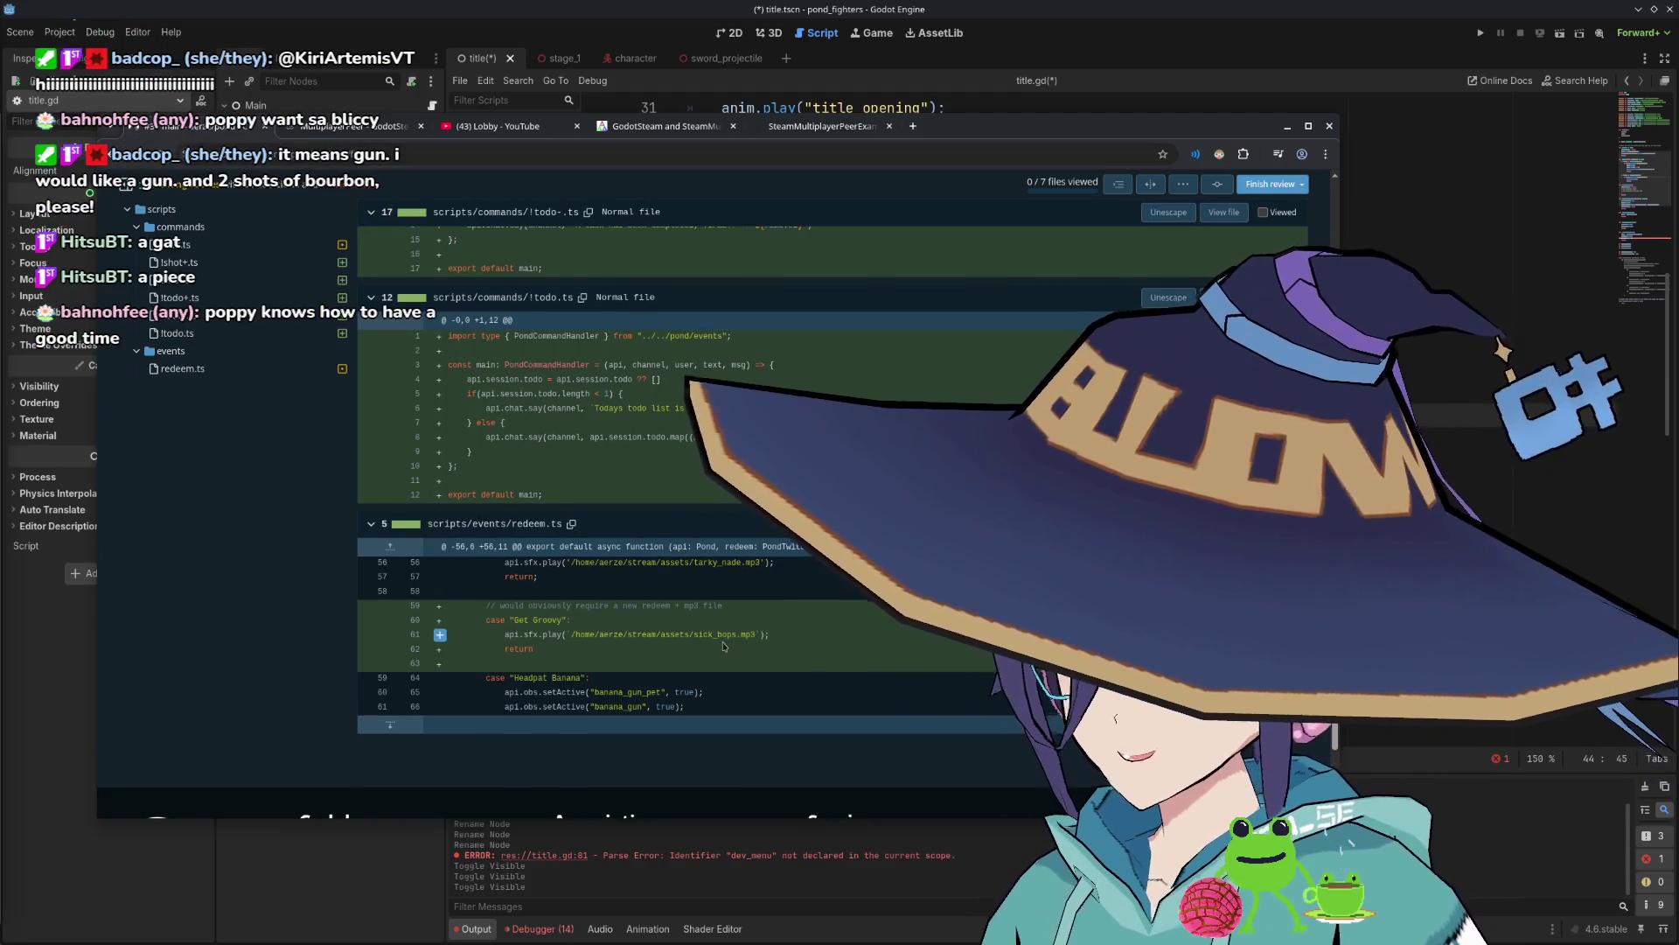
double_click(722, 636)
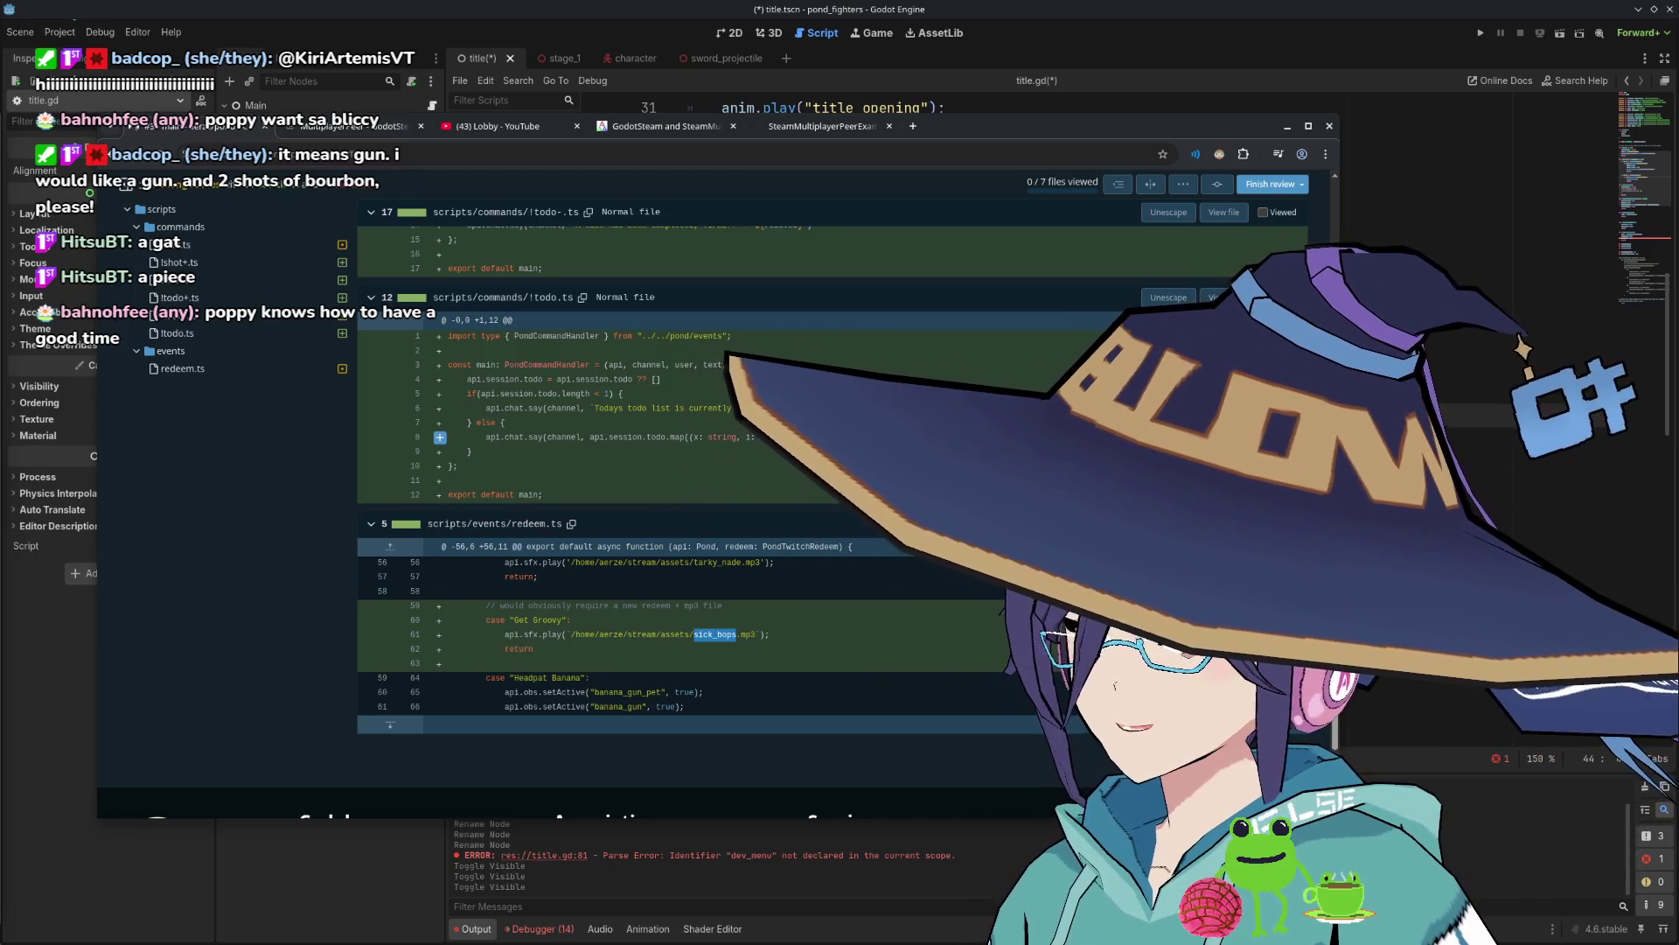
left_click(758, 426)
mouse_move(486, 436)
left_mouse_down()
mouse_move(672, 437)
mouse_move(512, 435)
mouse_move(528, 437)
left_mouse_up()
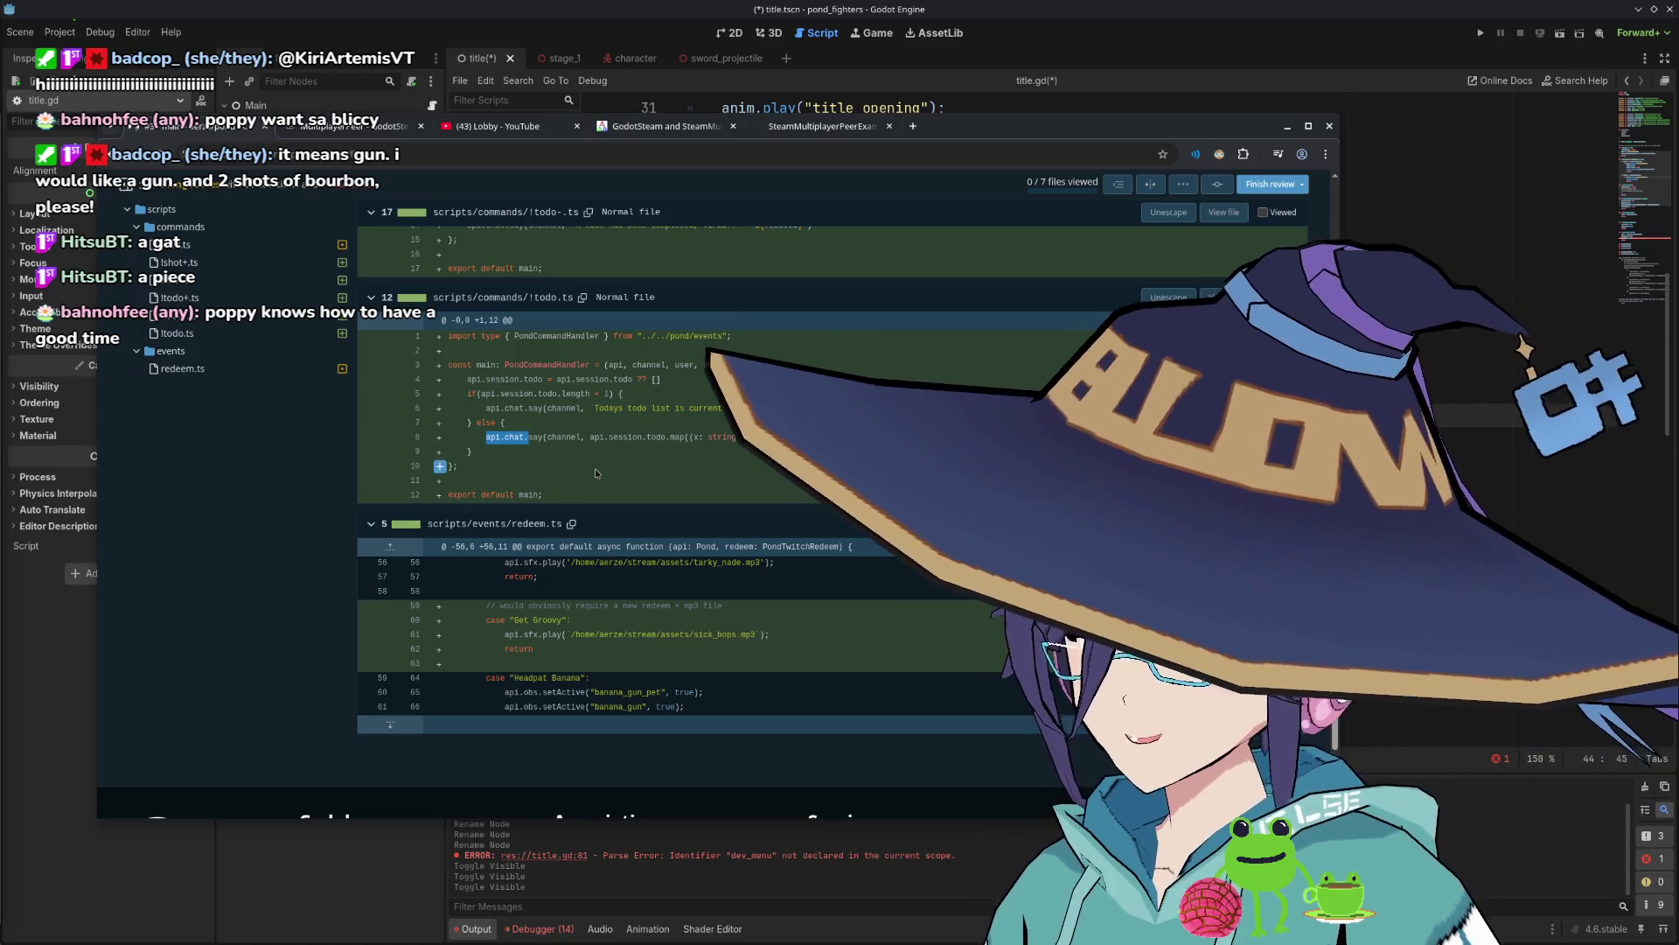
left_click(604, 477)
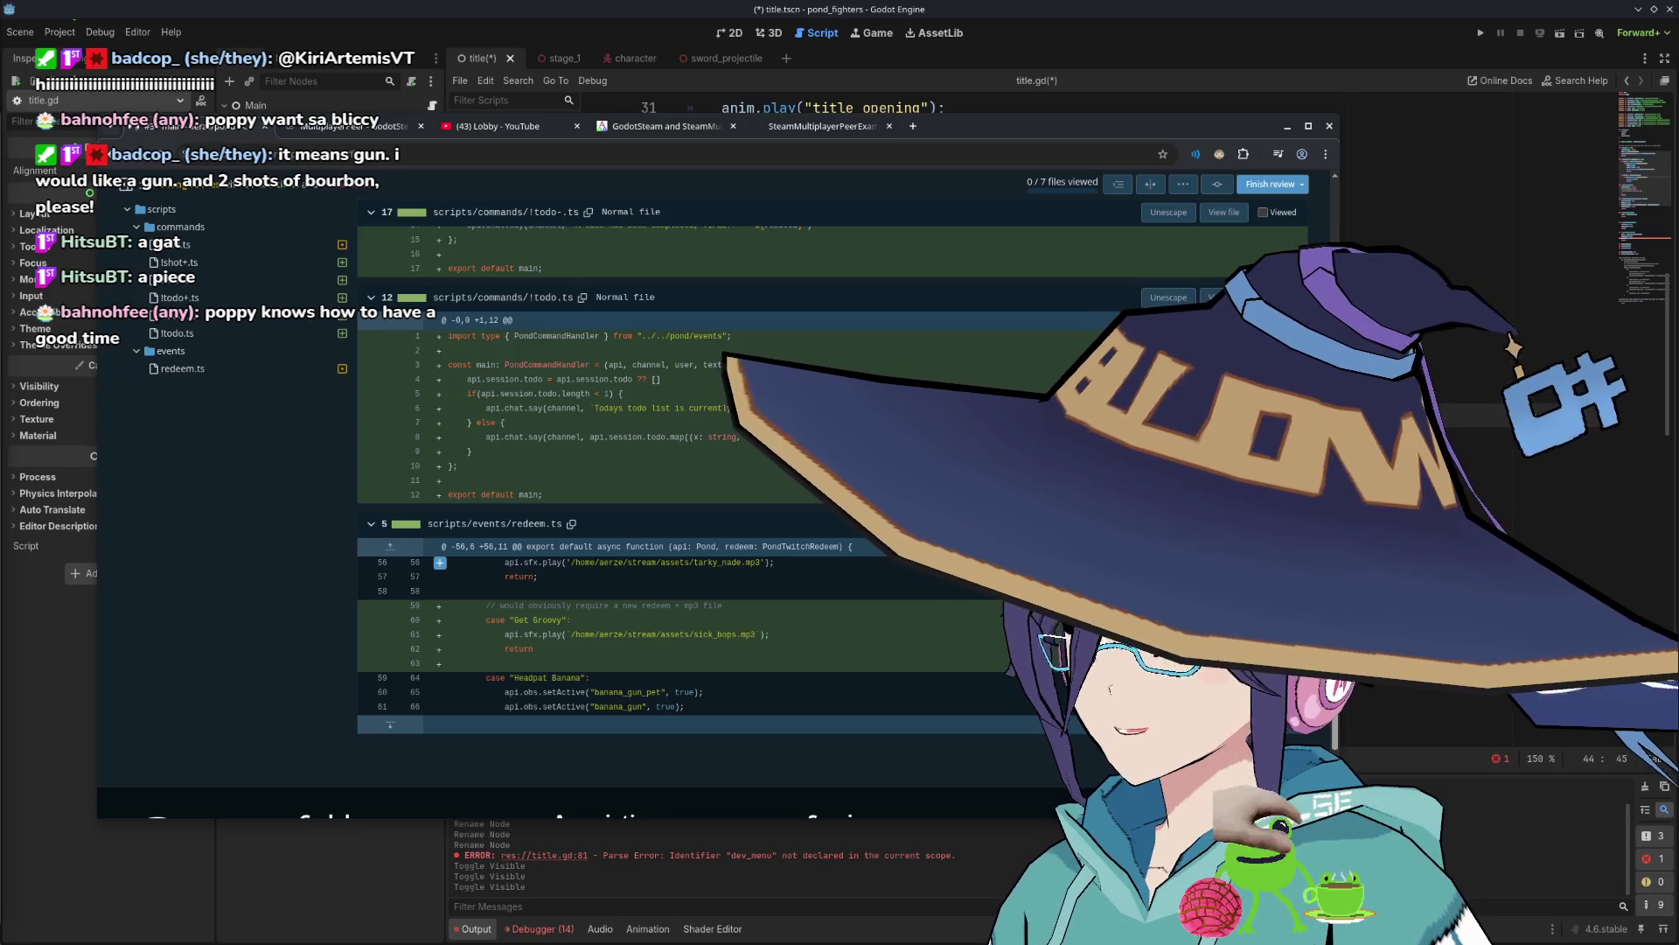
left_click(1262, 523)
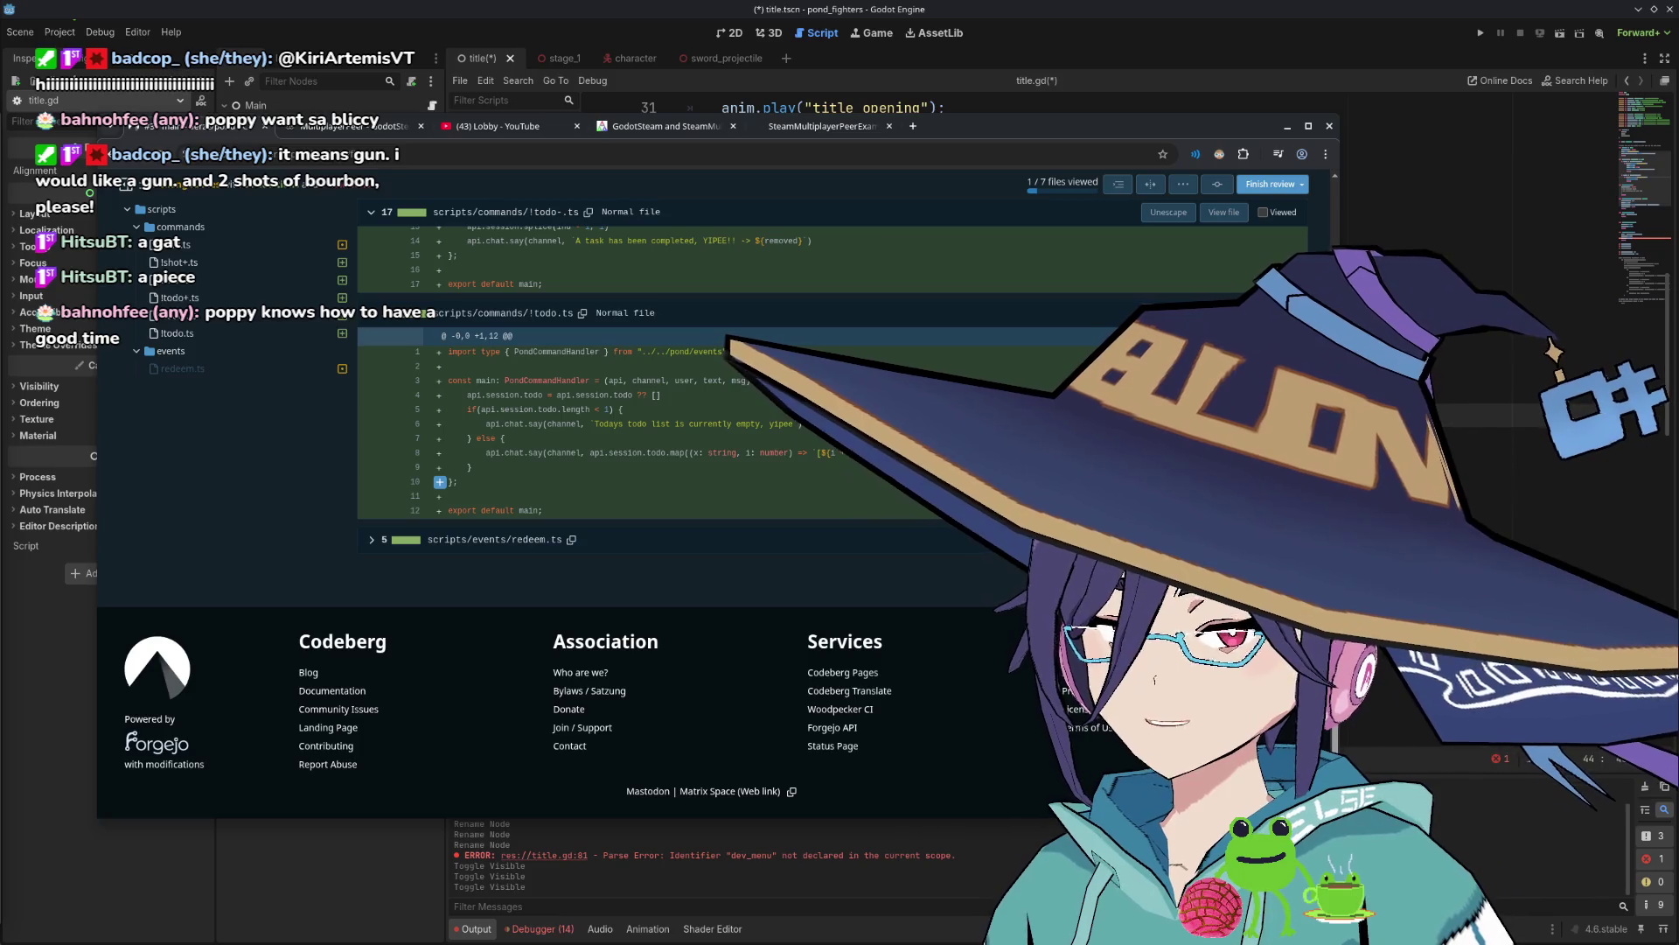
left_click(1262, 540)
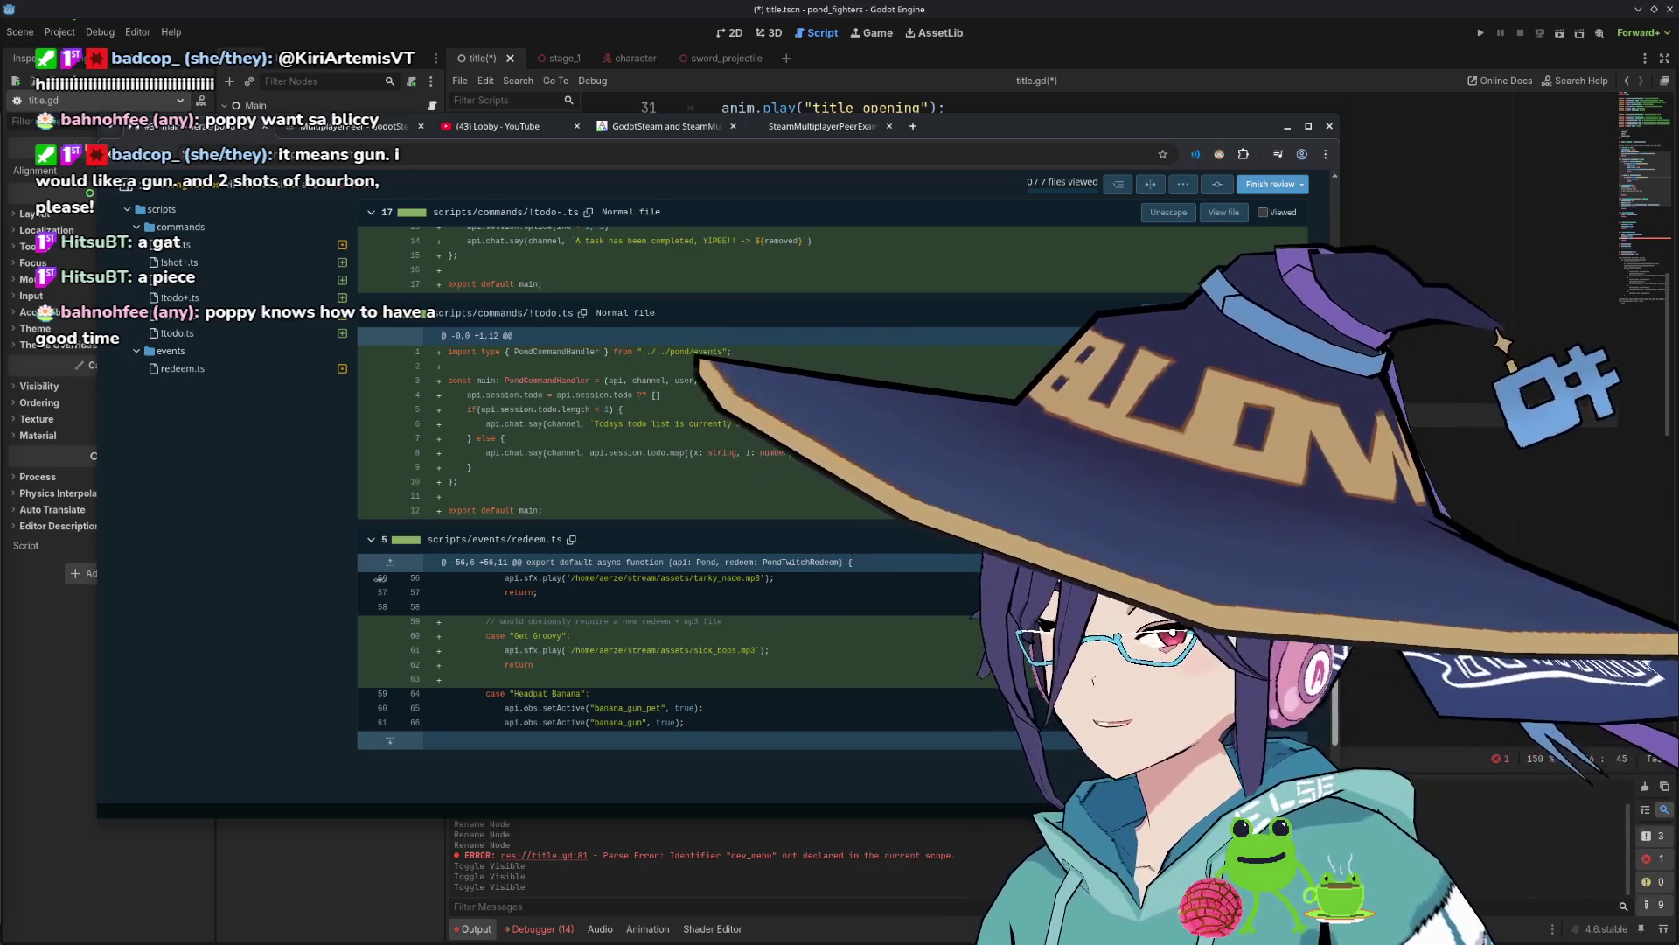
scroll(381, 578, "up", 1)
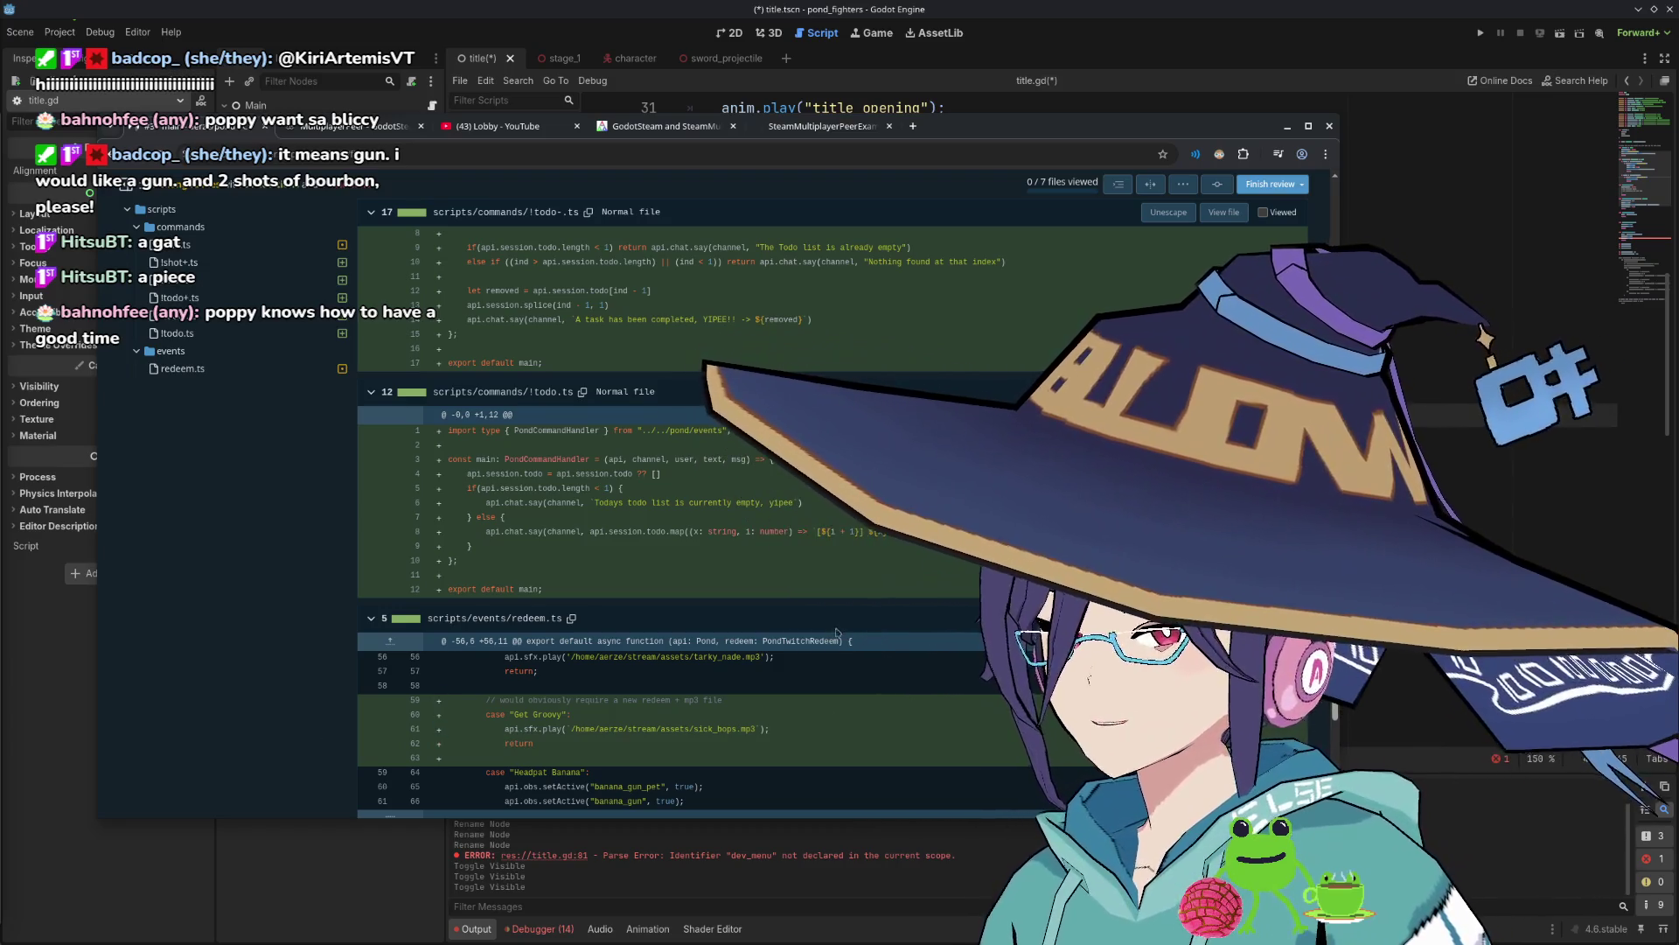
scroll(833, 641, "up", 1)
scroll(832, 641, "down", 3)
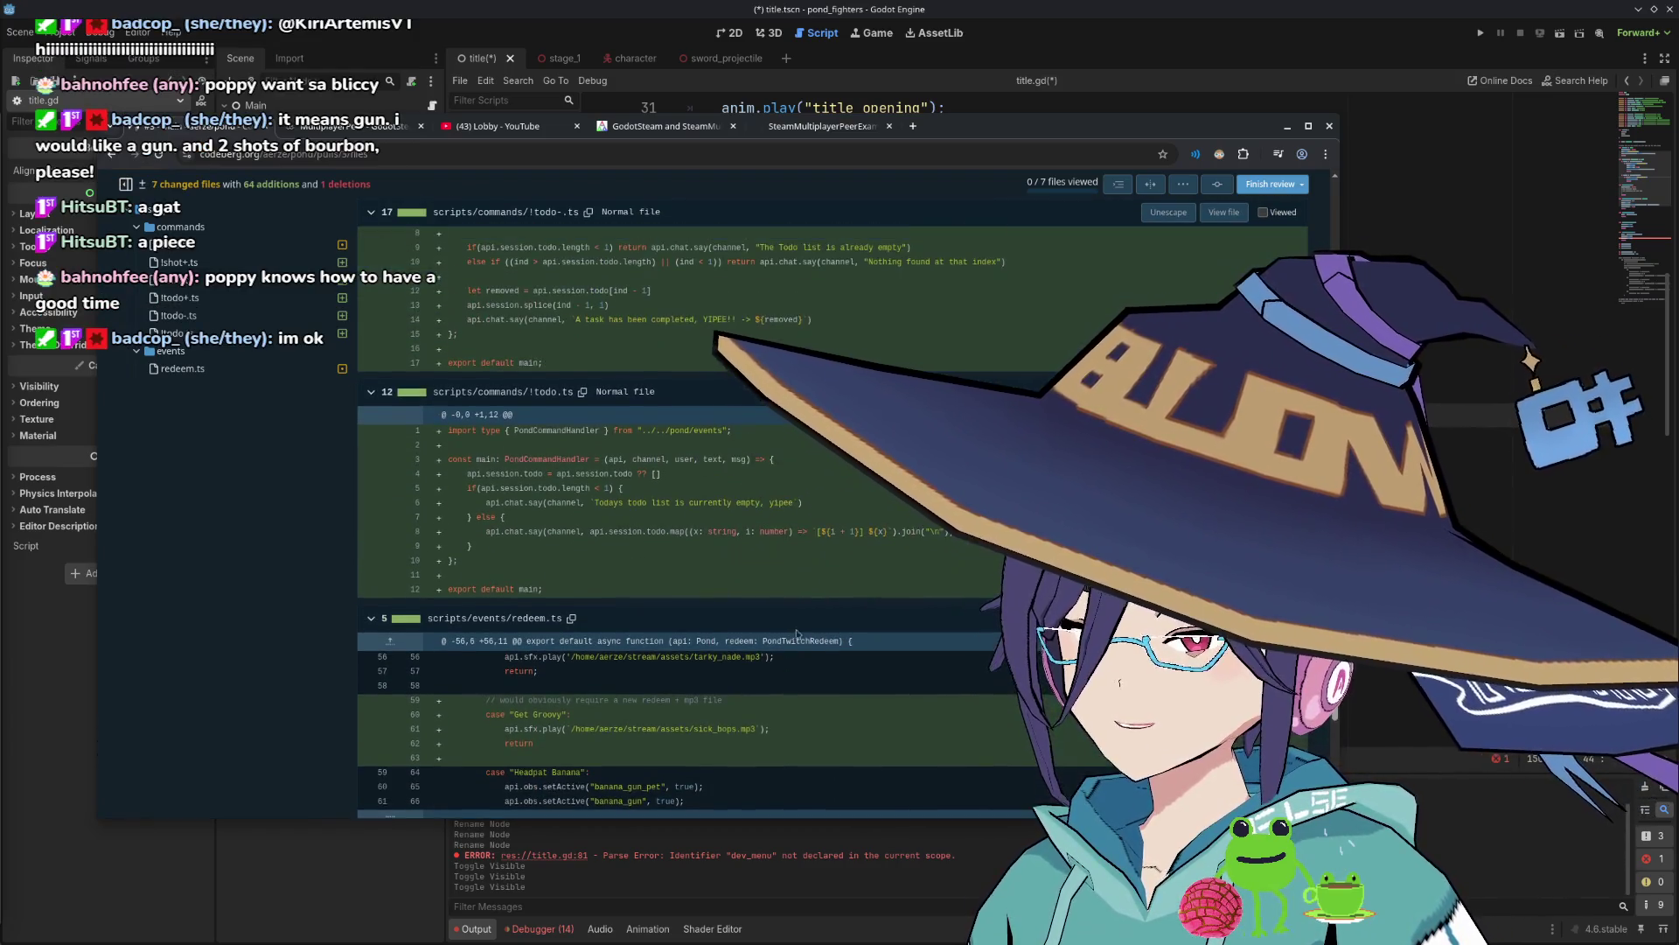
scroll(811, 633, "up", 1)
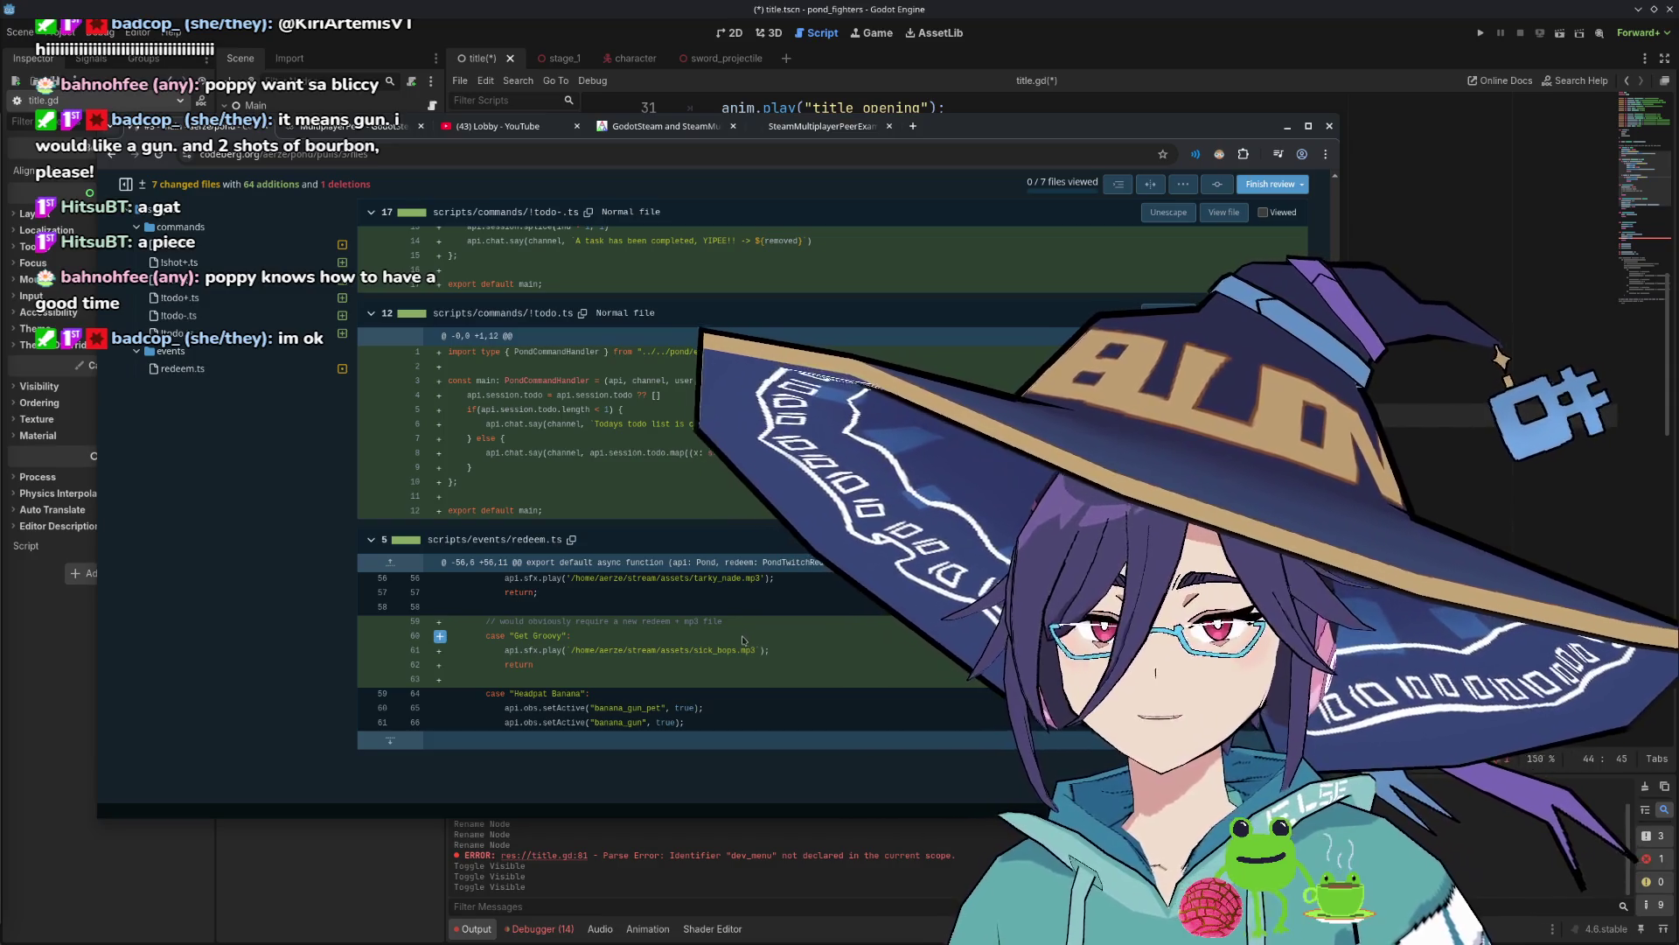
scroll(745, 639, "down", 1)
scroll(745, 644, "up", 3)
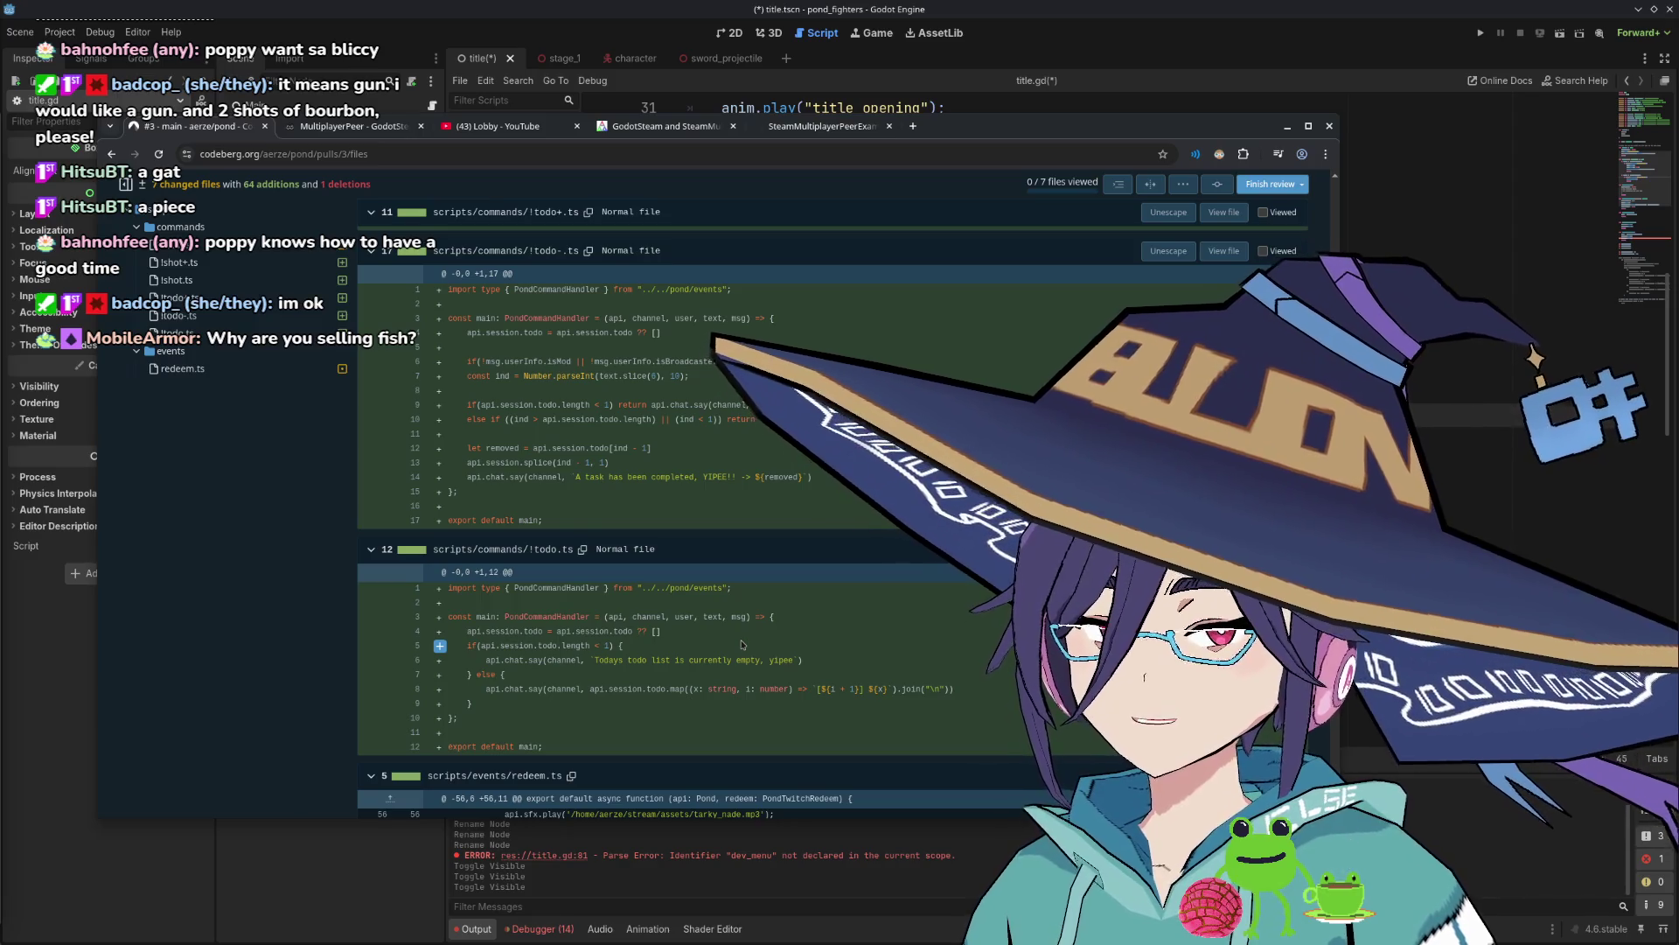
scroll(840, 634, "down", 1)
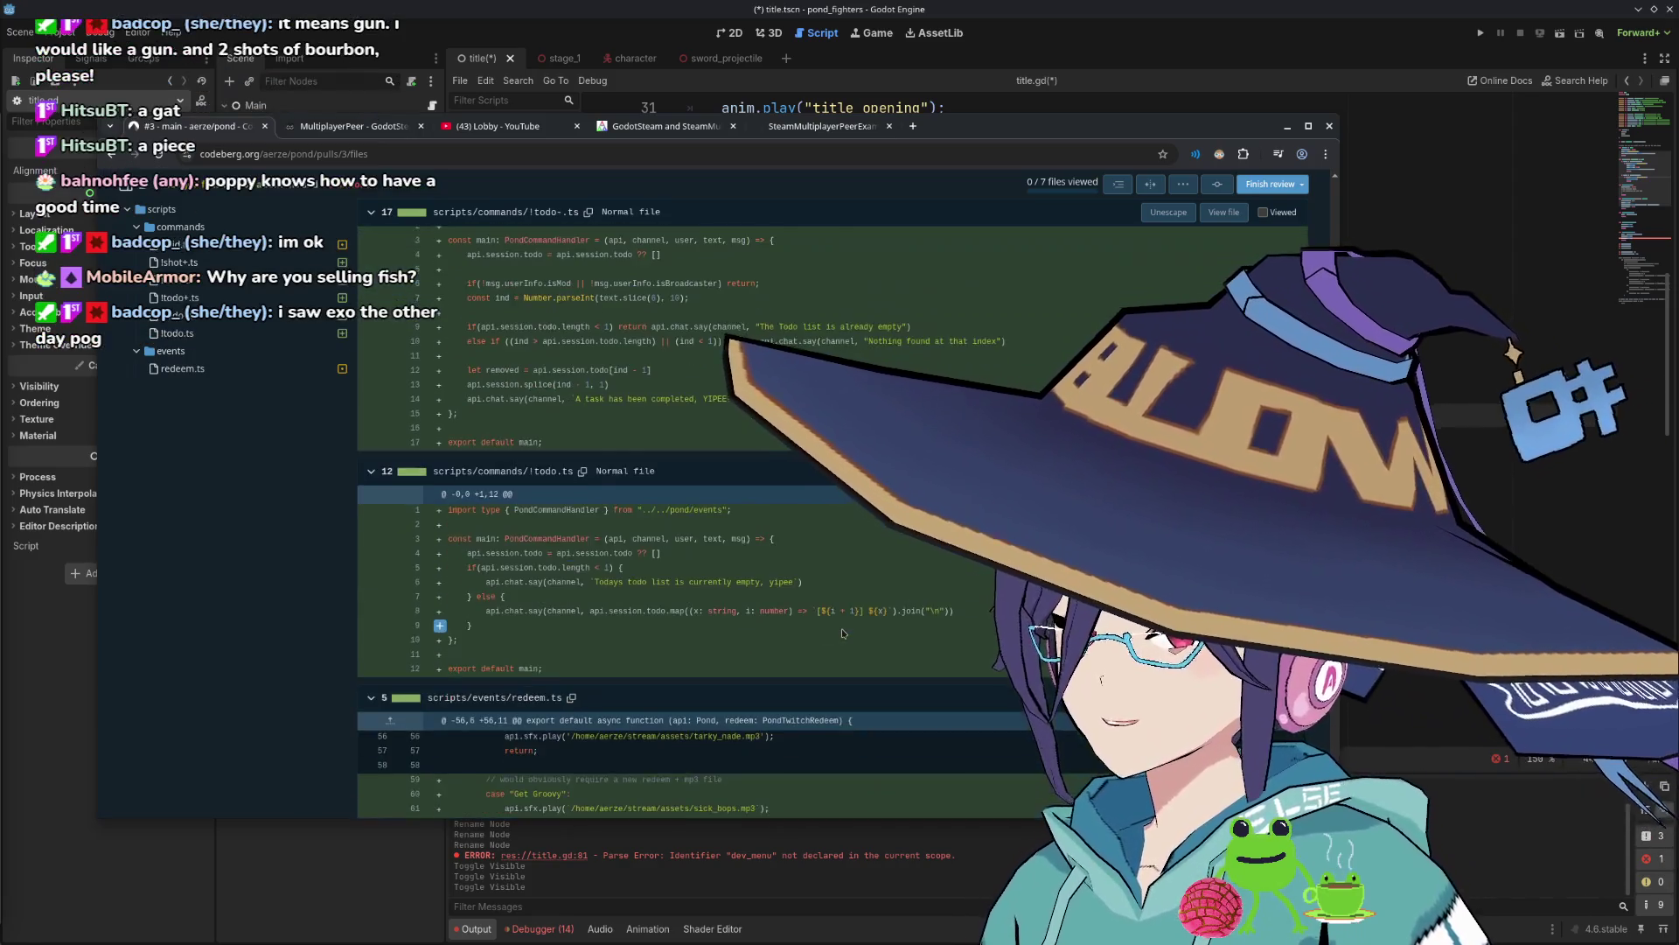
scroll(843, 632, "up", 1)
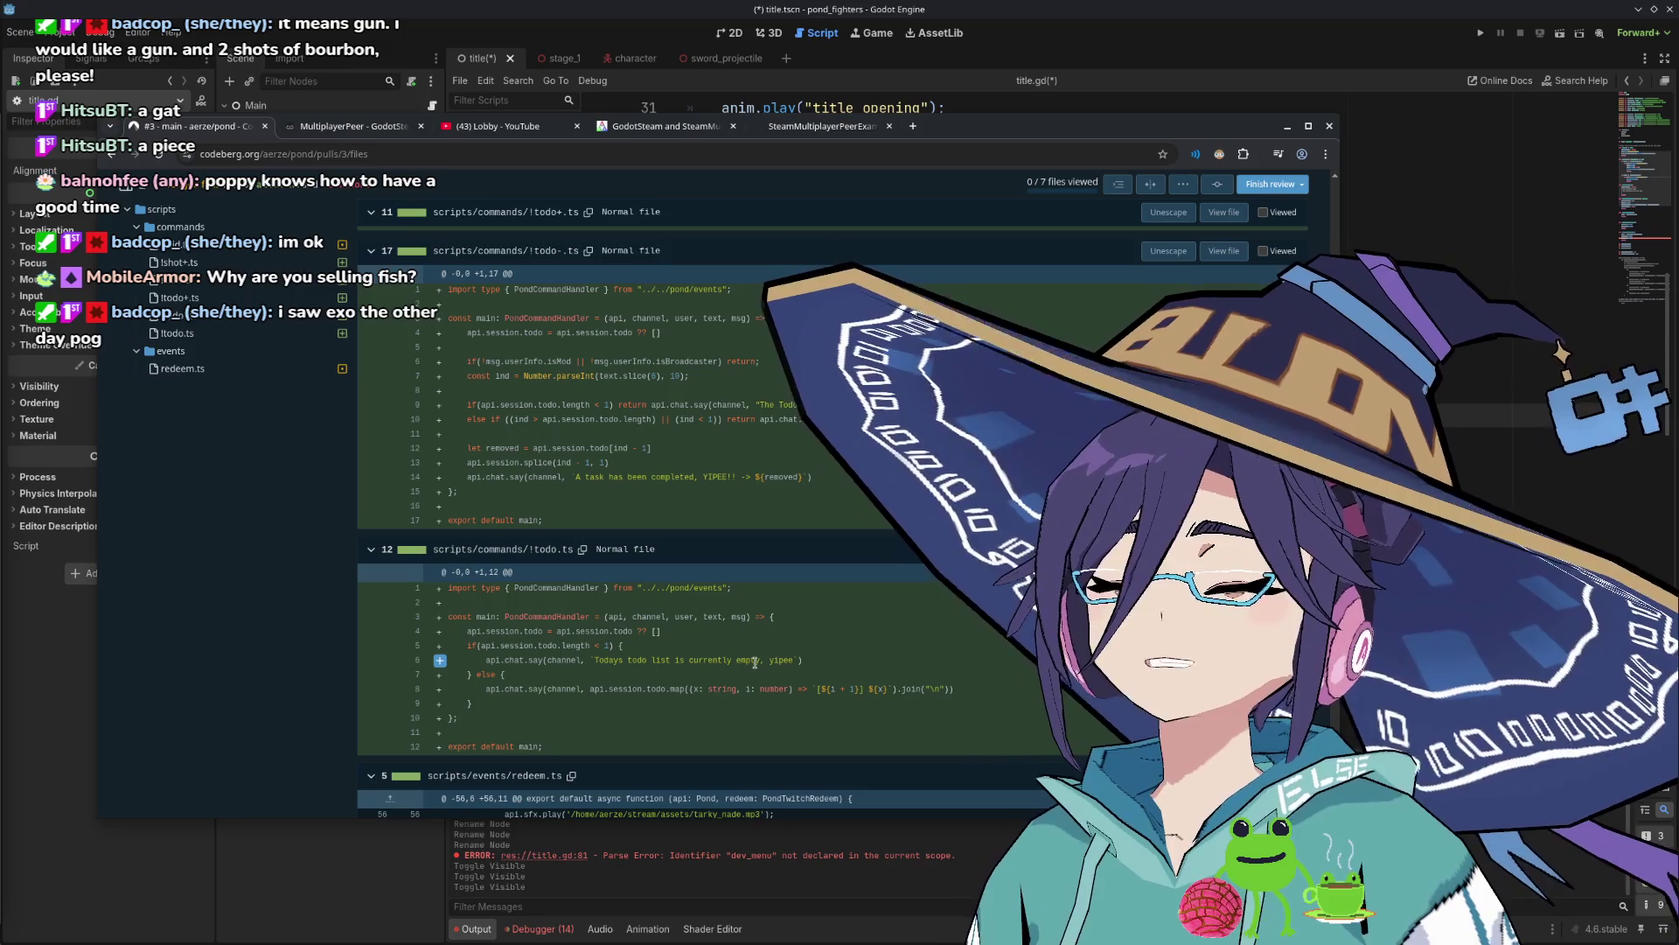
scroll(755, 662, "down", 2)
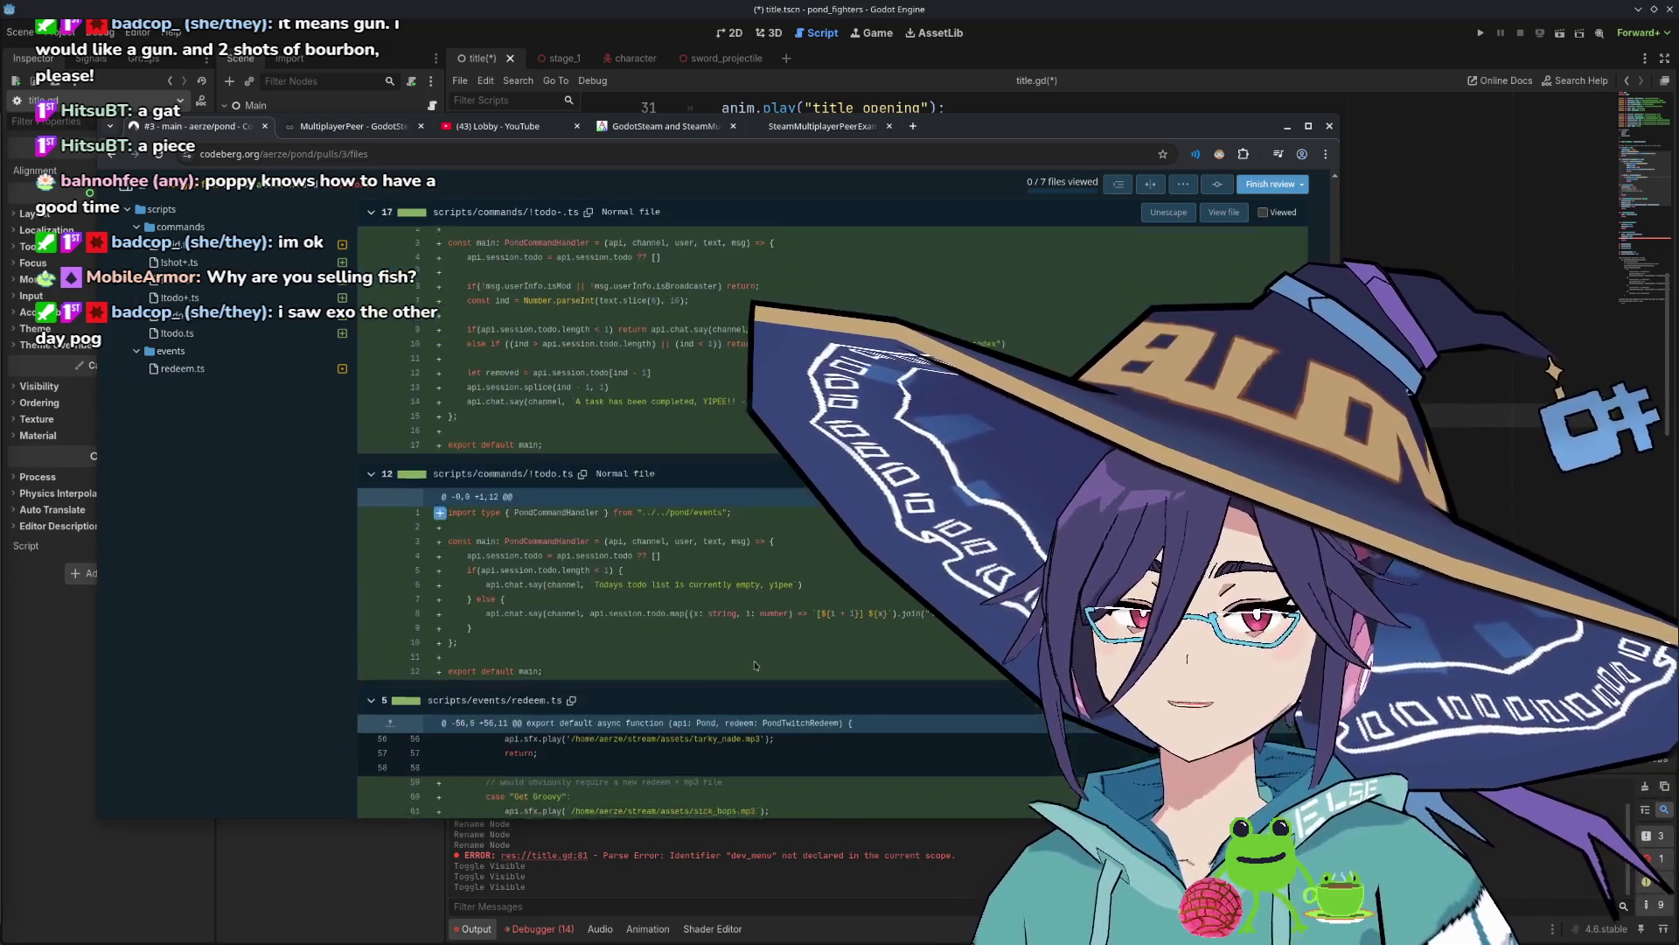
scroll(719, 656, "up", 2)
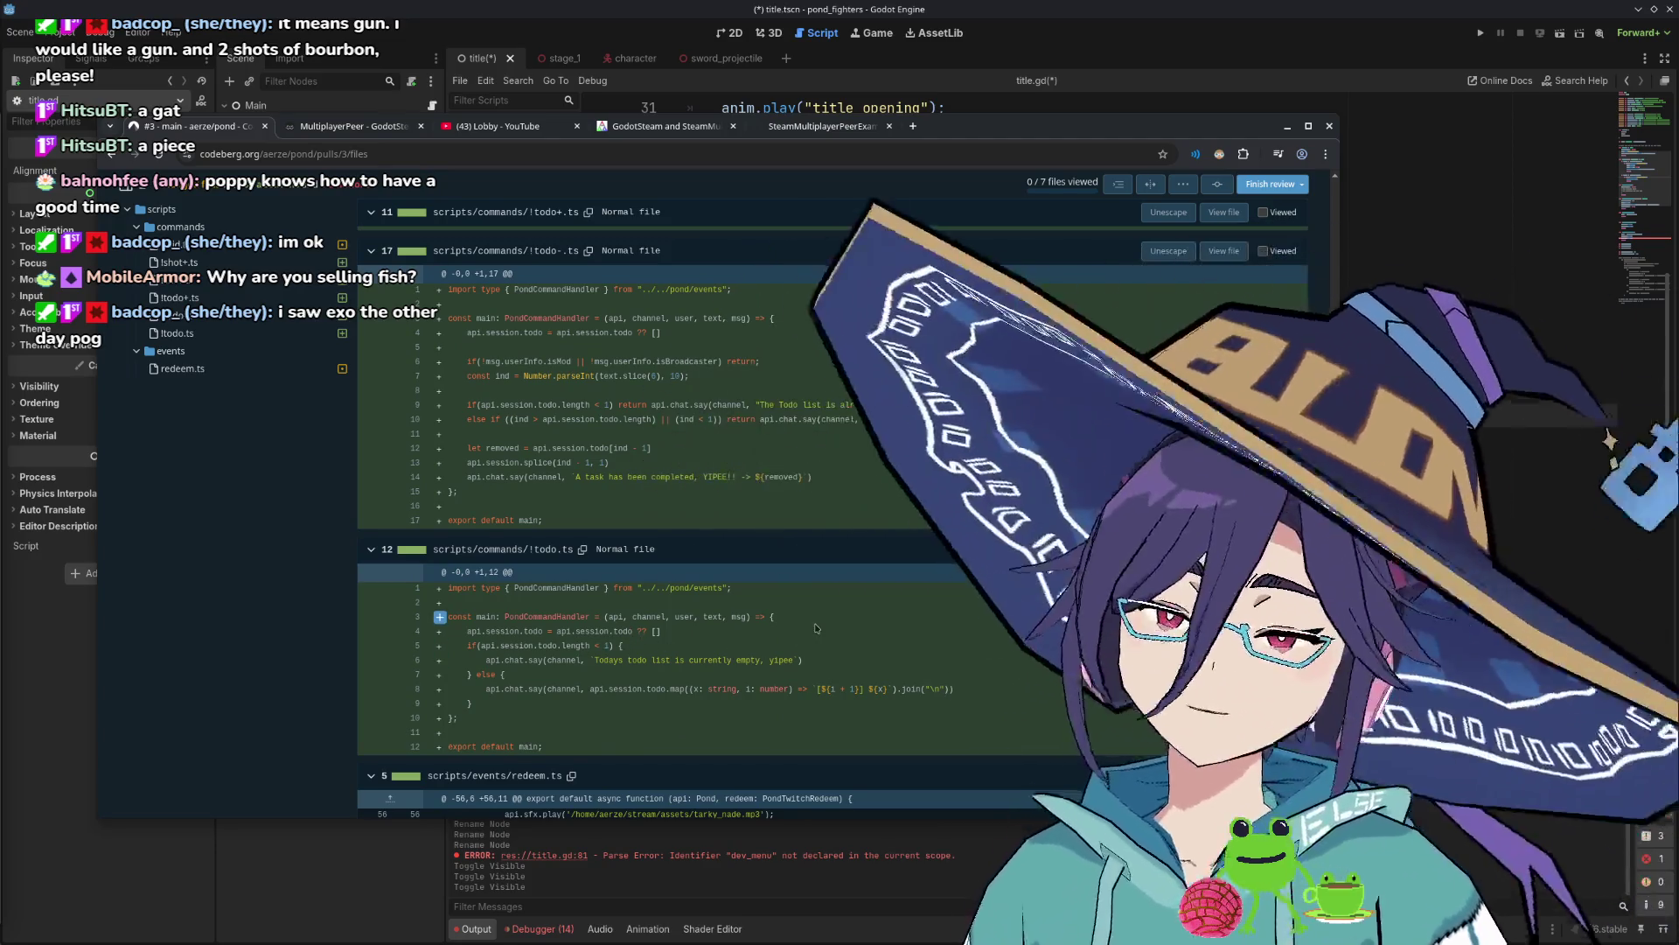
scroll(785, 606, "up", 2)
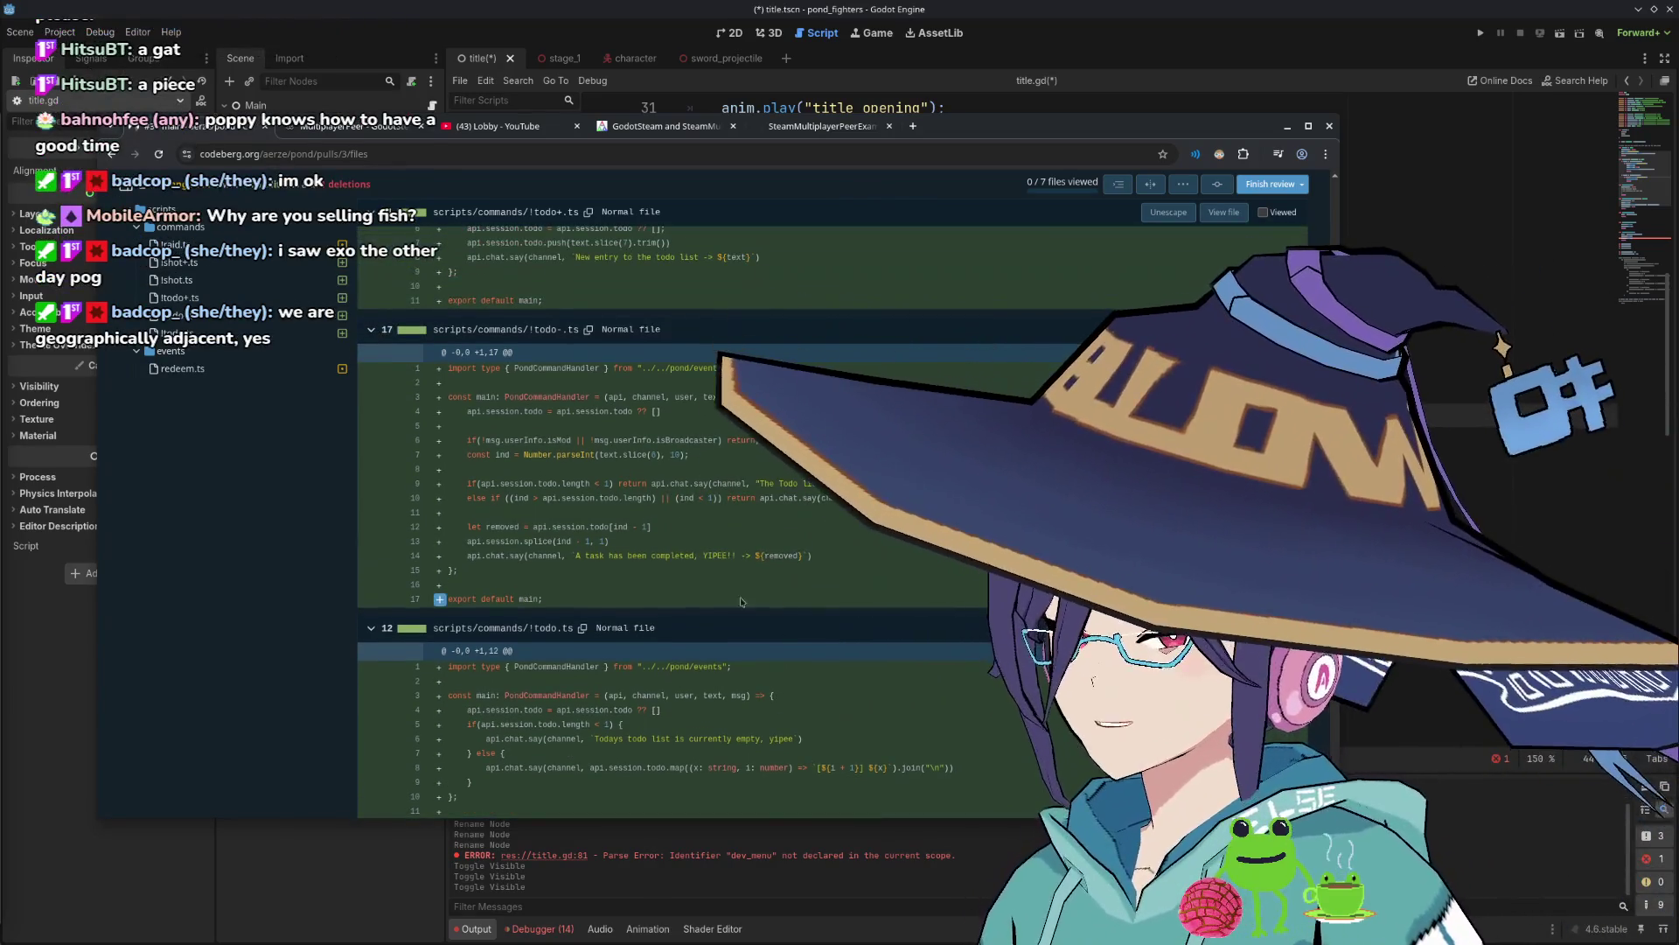
scroll(665, 604, "up", 2)
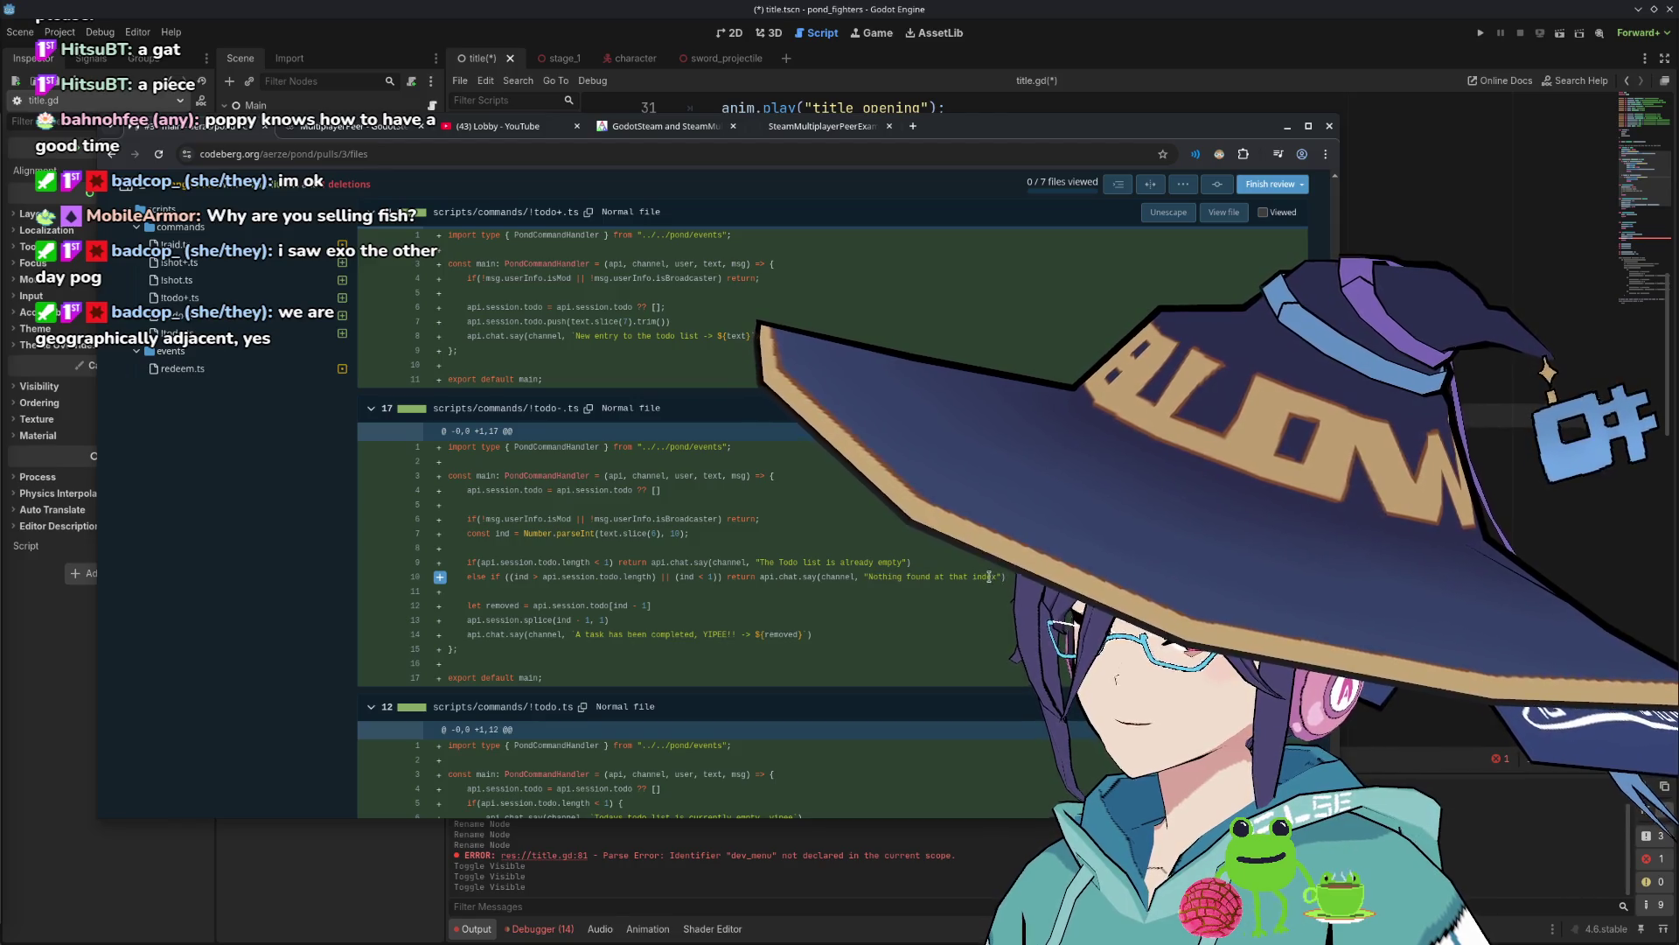
triple_click(879, 577)
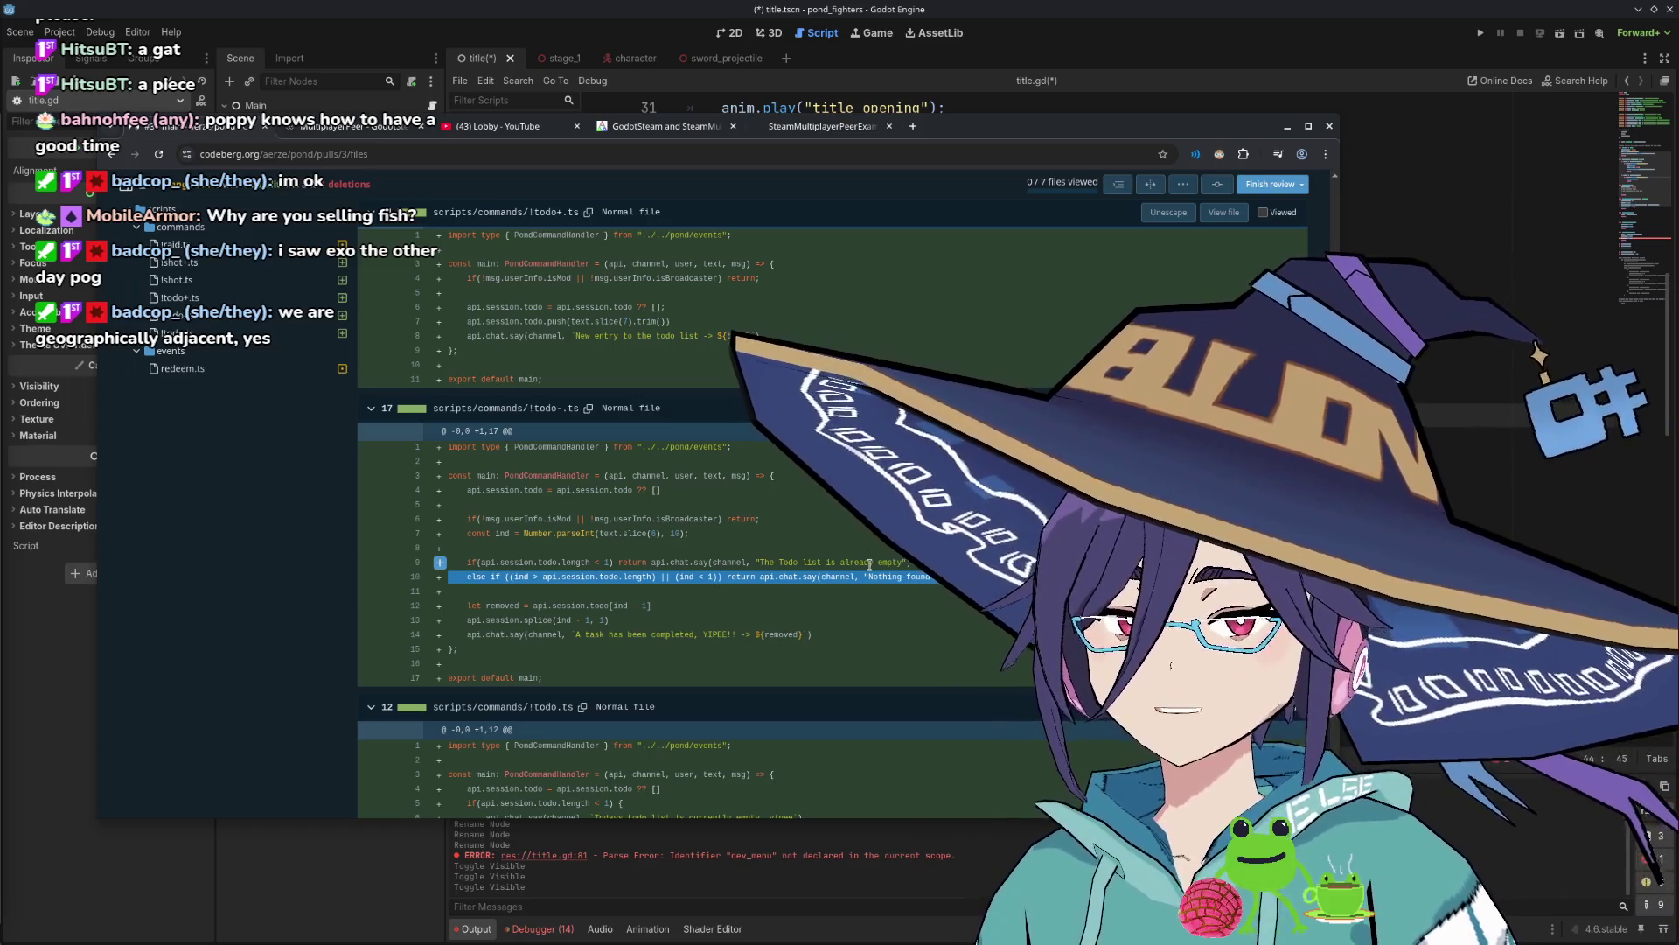
left_click(870, 563, "shift")
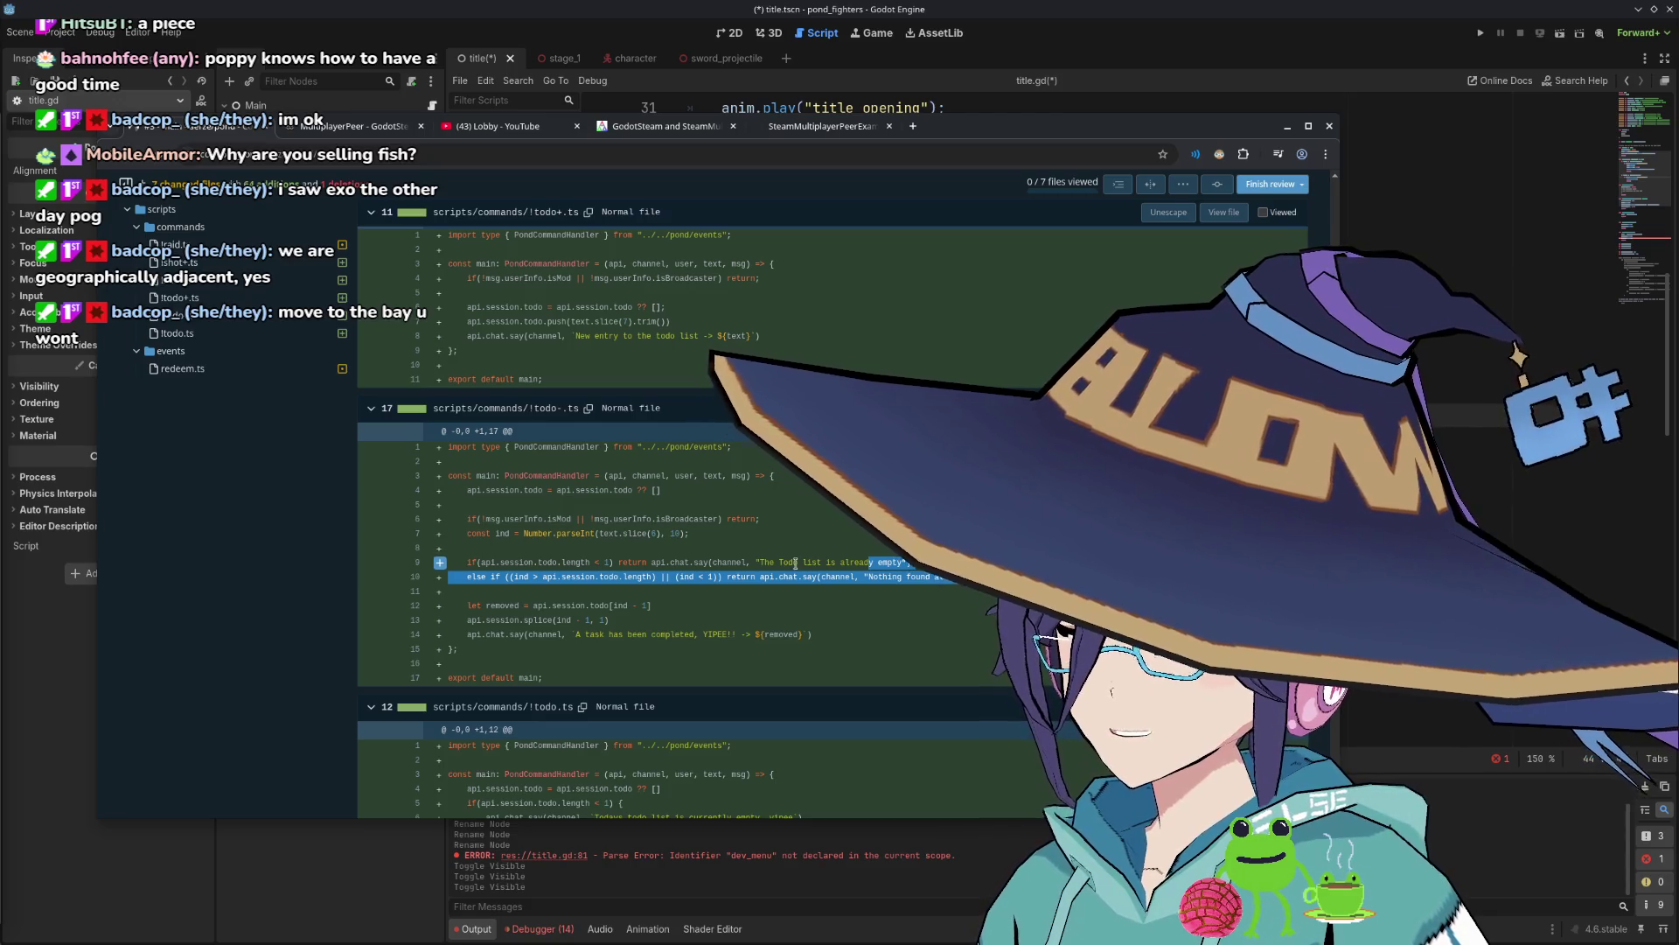
left_click_drag(763, 562, 903, 563)
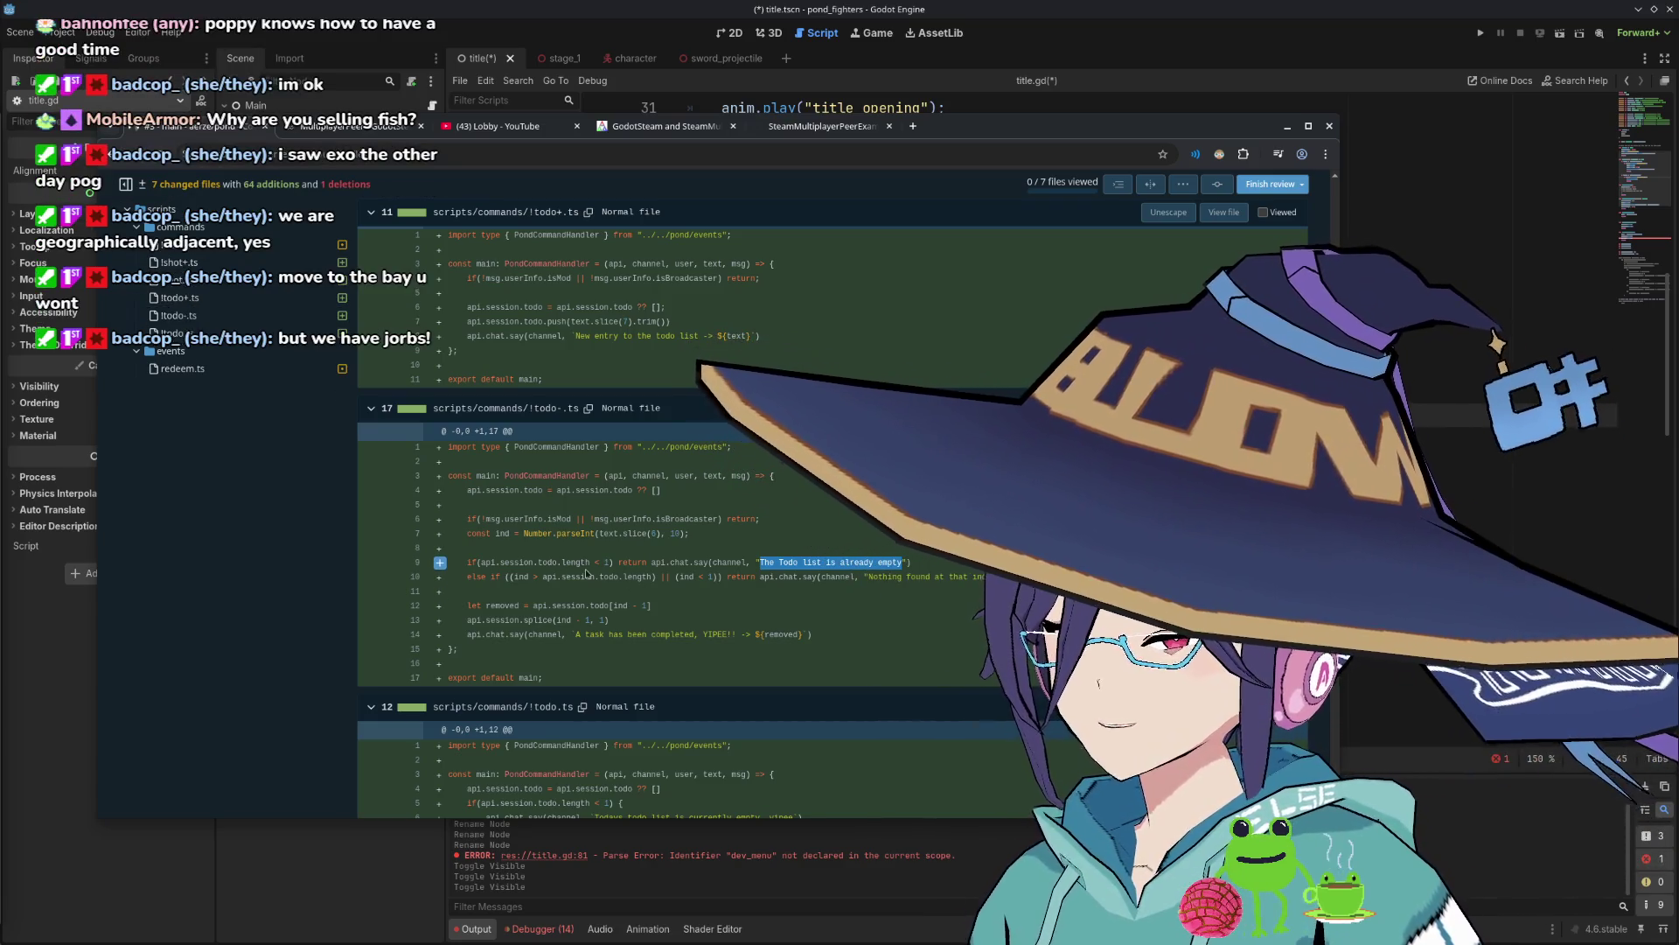
double_click(638, 576)
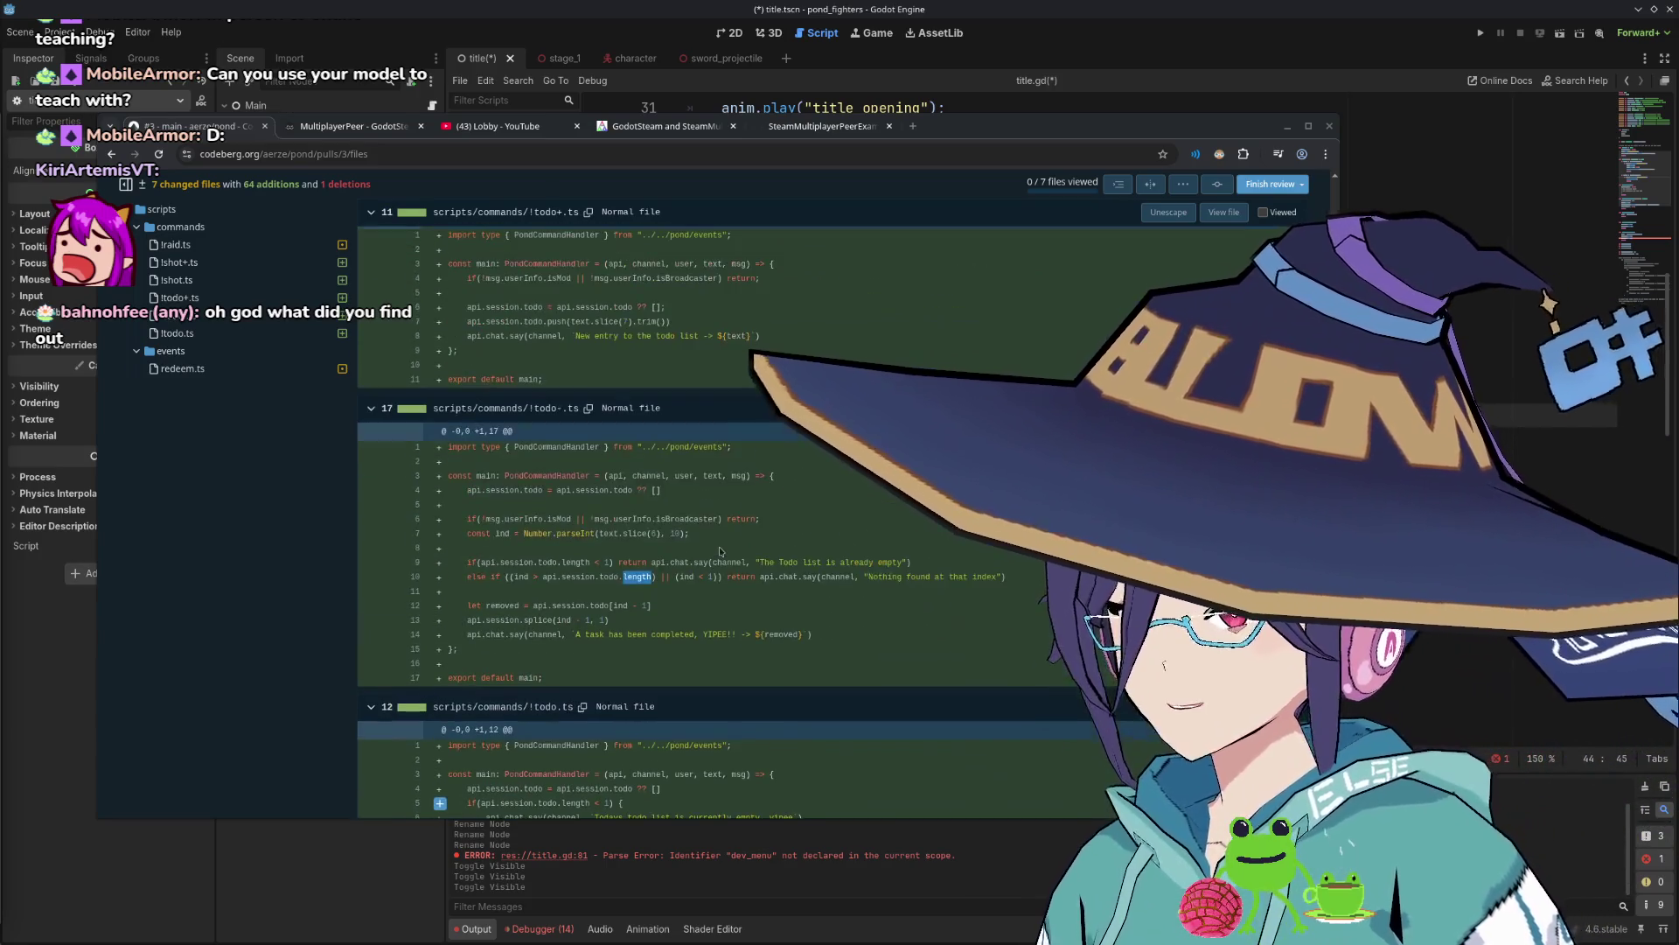
Submit an approving 'lgtm' review on pull request #3 and return to the Drawpile sketch.
scroll(720, 551, "up", 10)
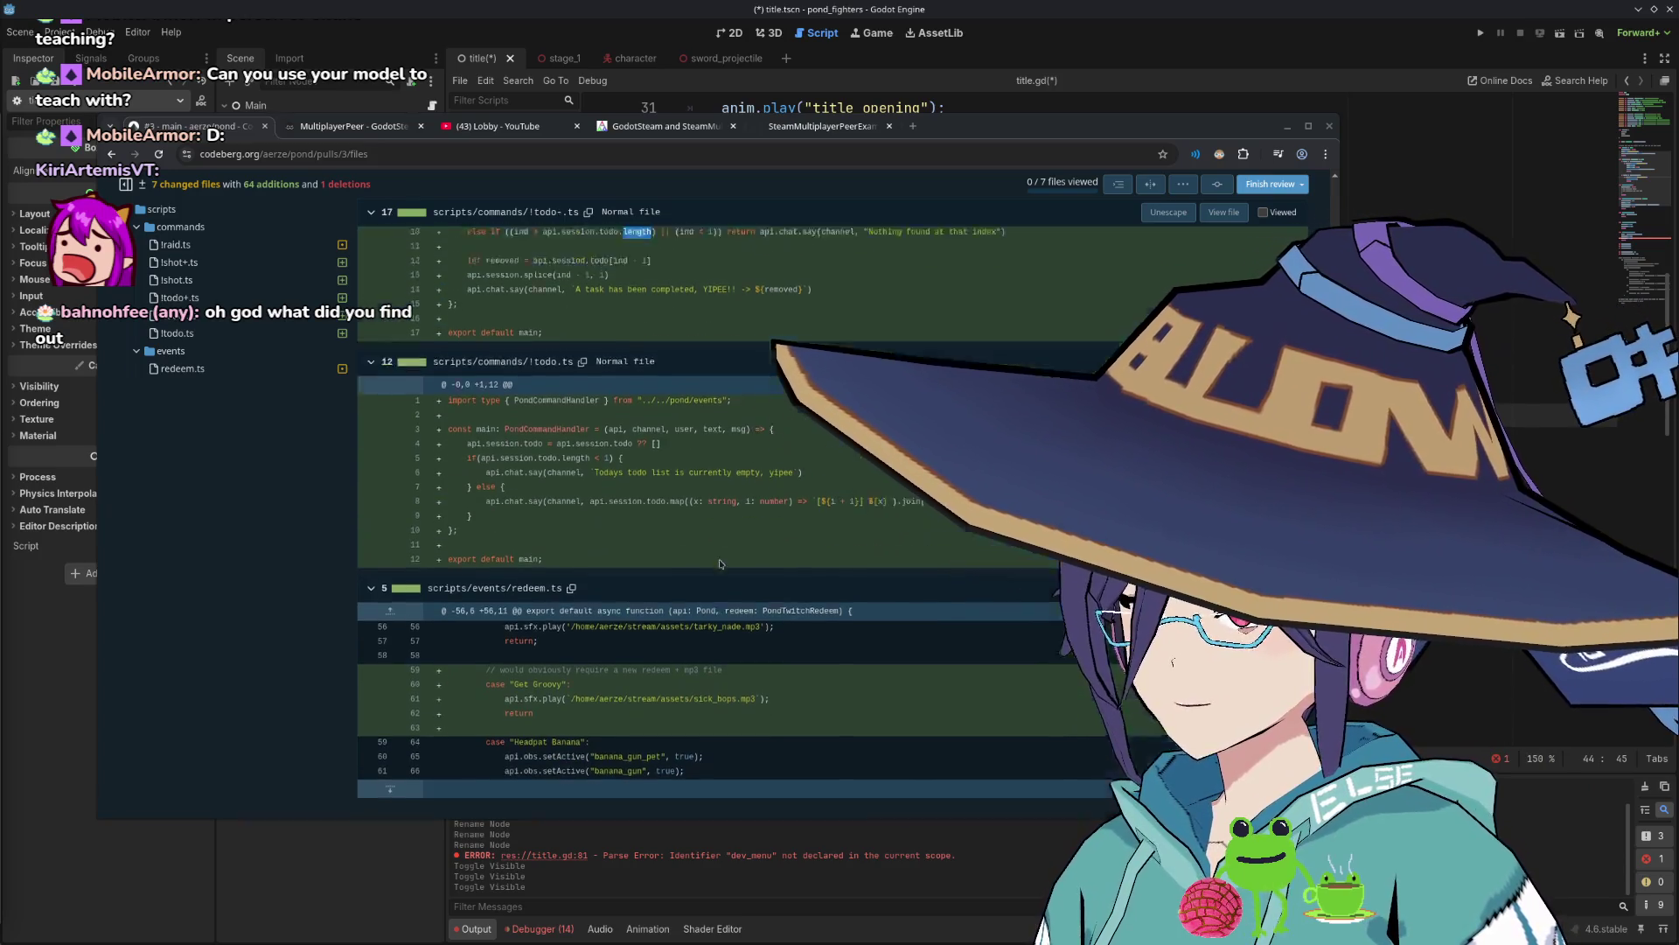
left_click(1270, 244)
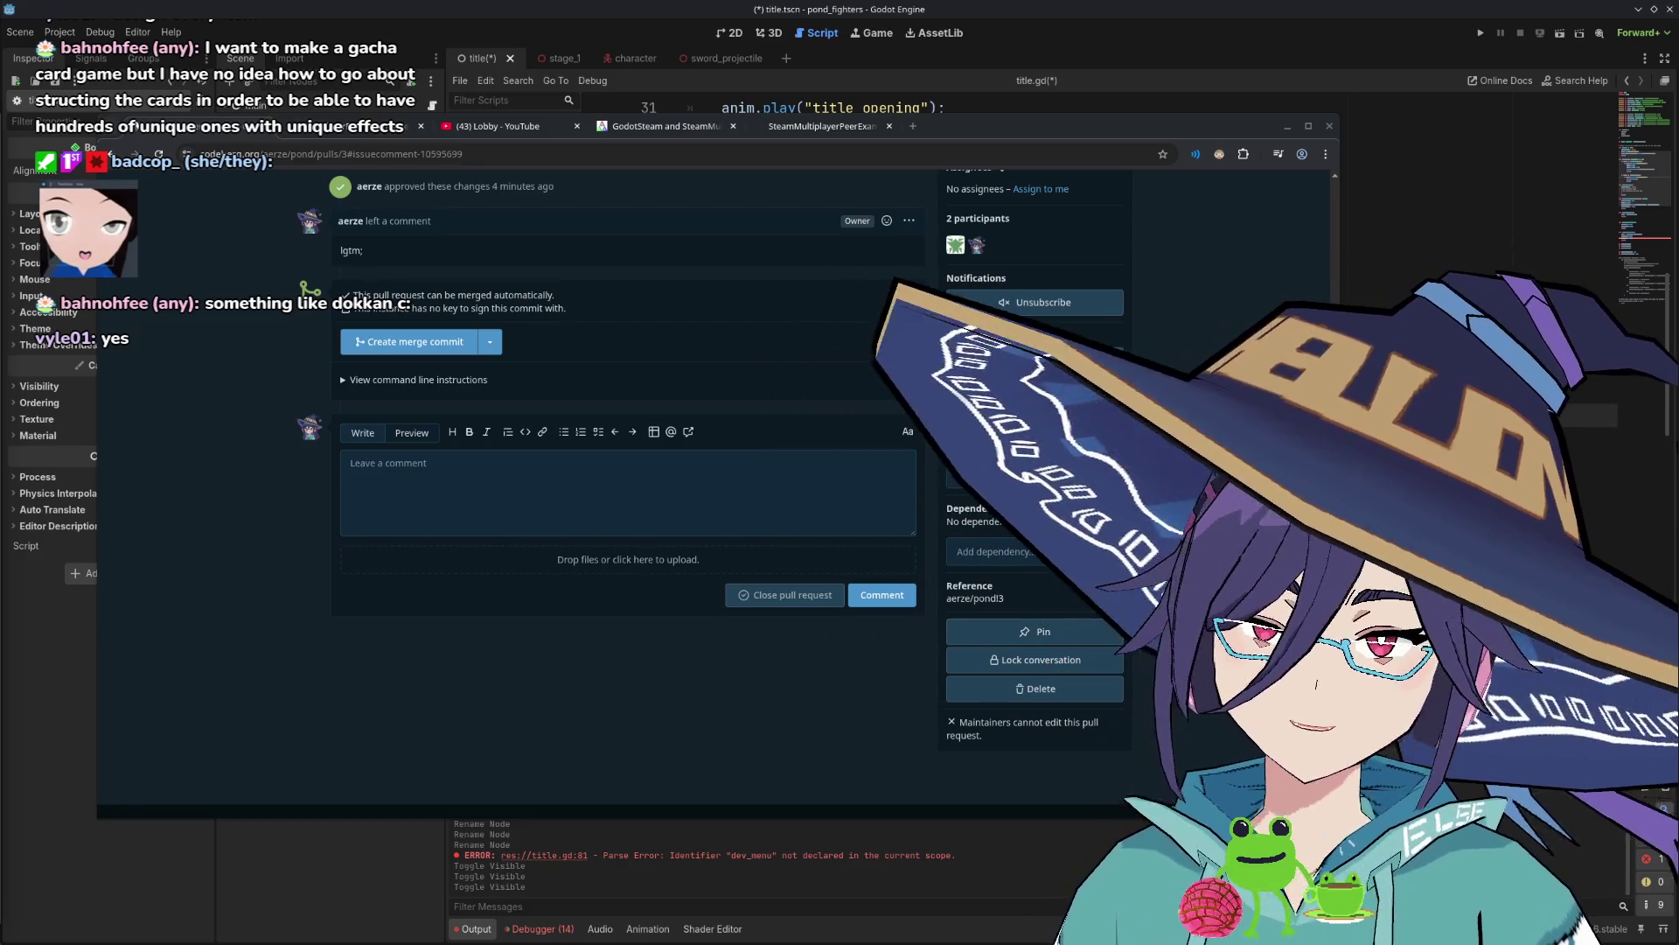
key("alt+Tab")
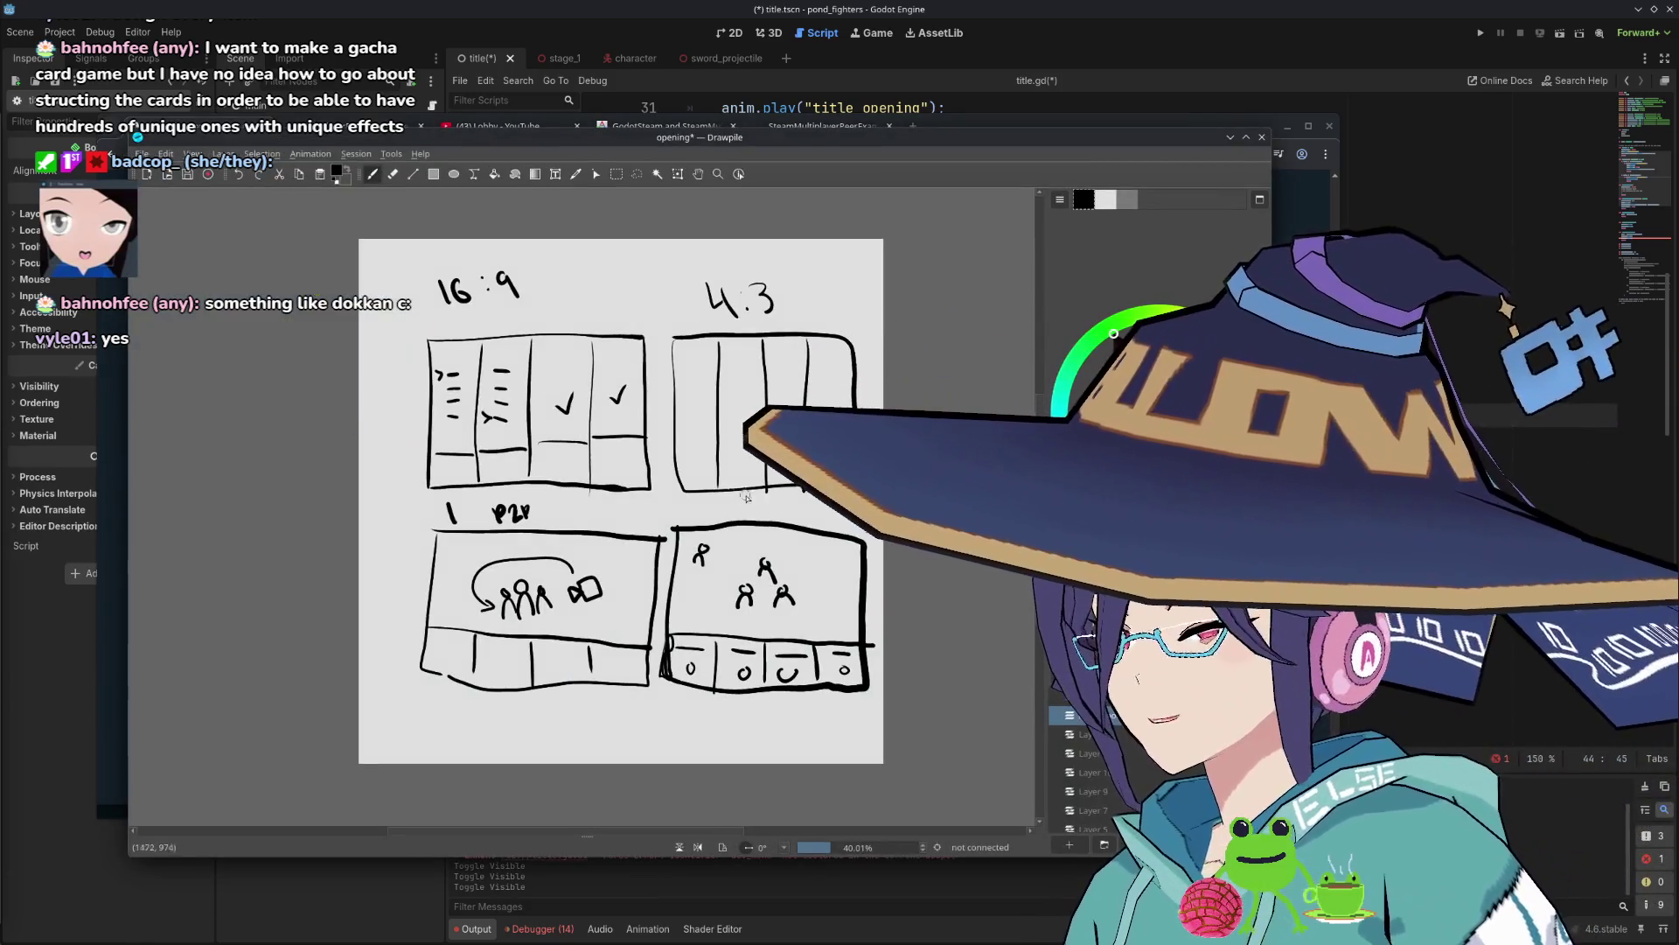
Hide the card-layout sketch layer and add a fresh blank layer.
left_click(1137, 715)
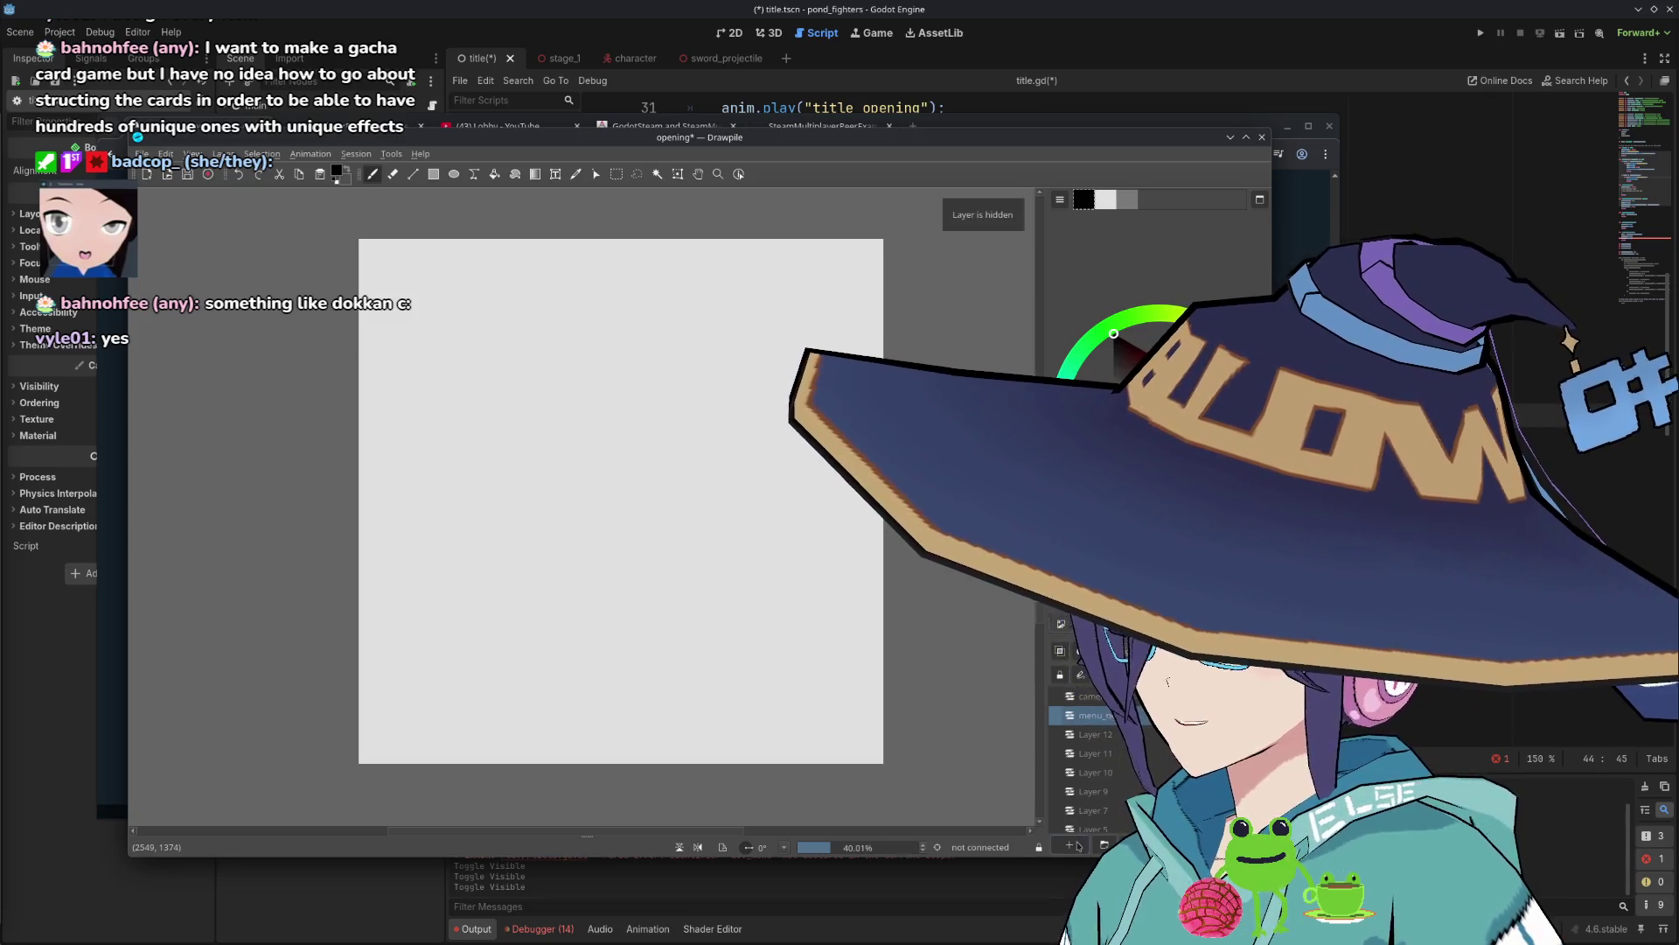
key("ctrl+shift+n")
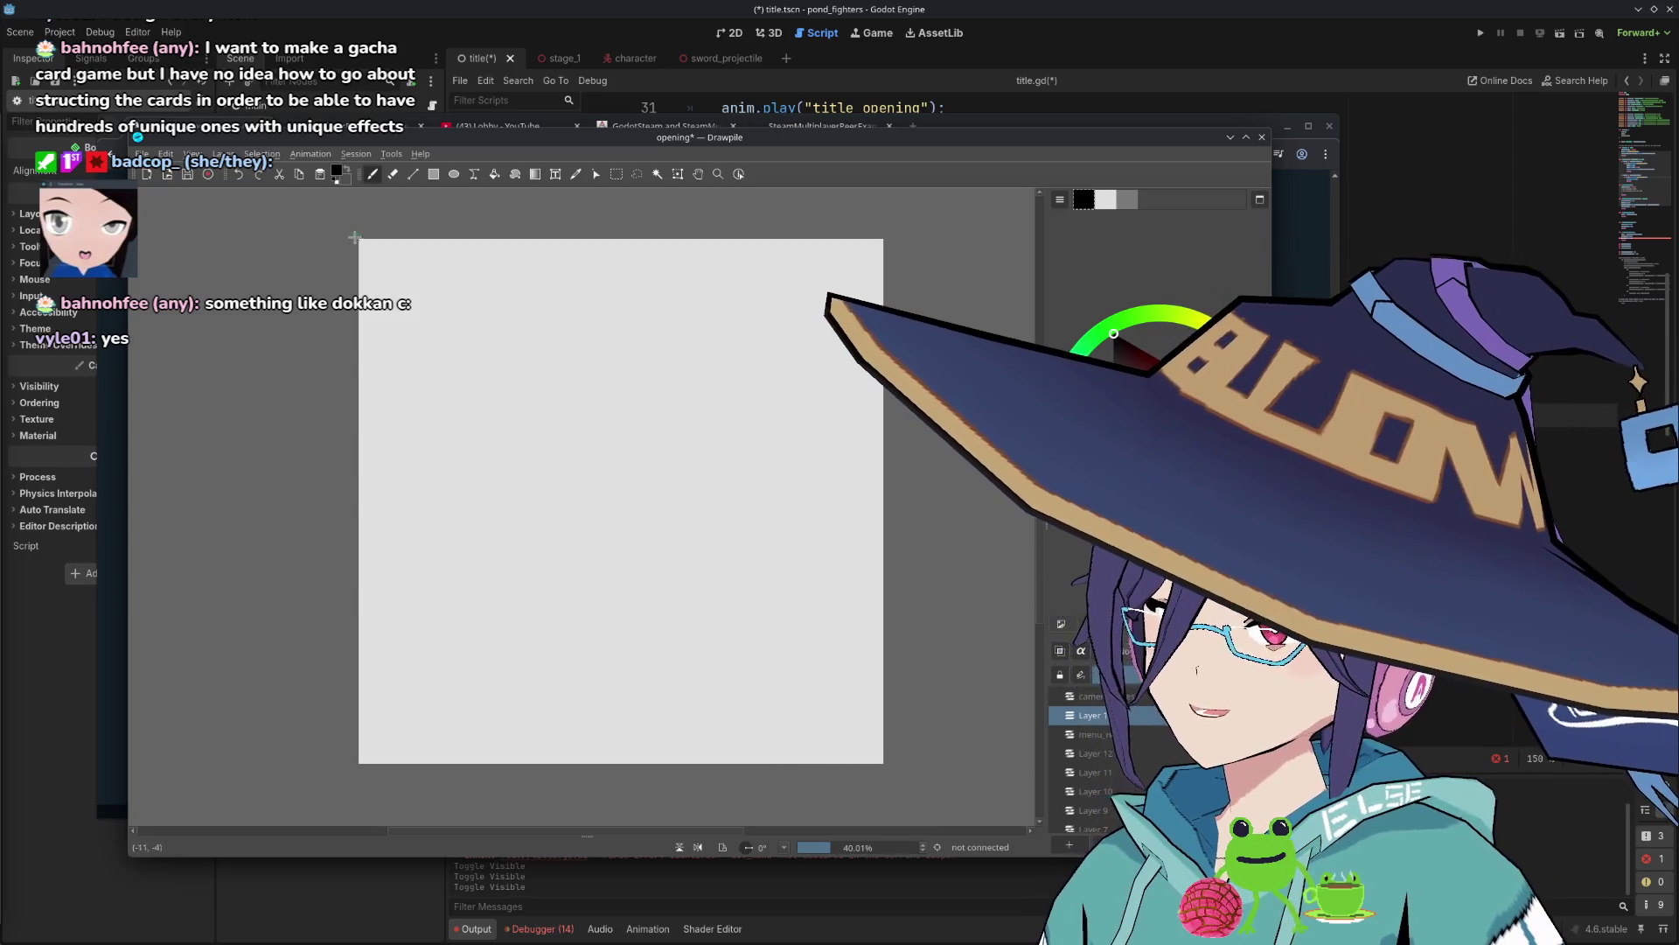
mouse_move(393, 289)
left_mouse_down()
mouse_move(402, 257)
mouse_move(423, 289)
mouse_move(410, 264)
mouse_move(459, 285)
mouse_move(442, 265)
mouse_move(490, 267)
left_mouse_up()
key("ctrl+z")
key("ctrl+z")
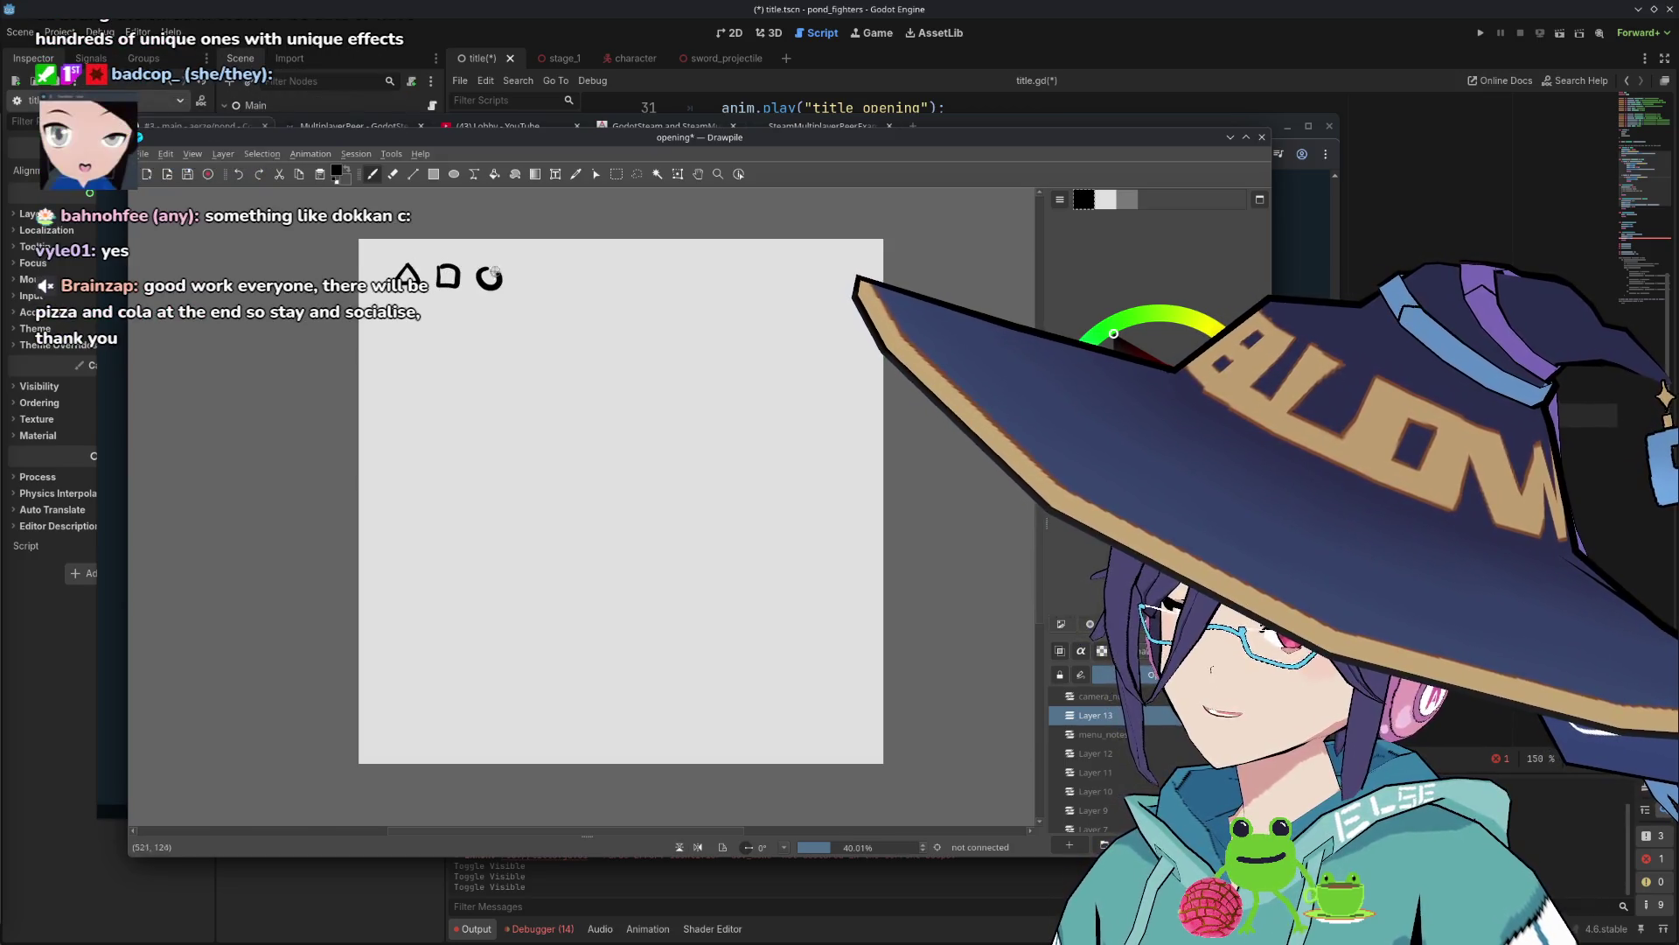
Sketch a four-slot array, a lower bracketed box, and an arrow between them.
mouse_move(611, 287)
left_mouse_down()
mouse_move(622, 338)
mouse_move(758, 352)
mouse_move(665, 289)
mouse_move(758, 351)
left_mouse_up()
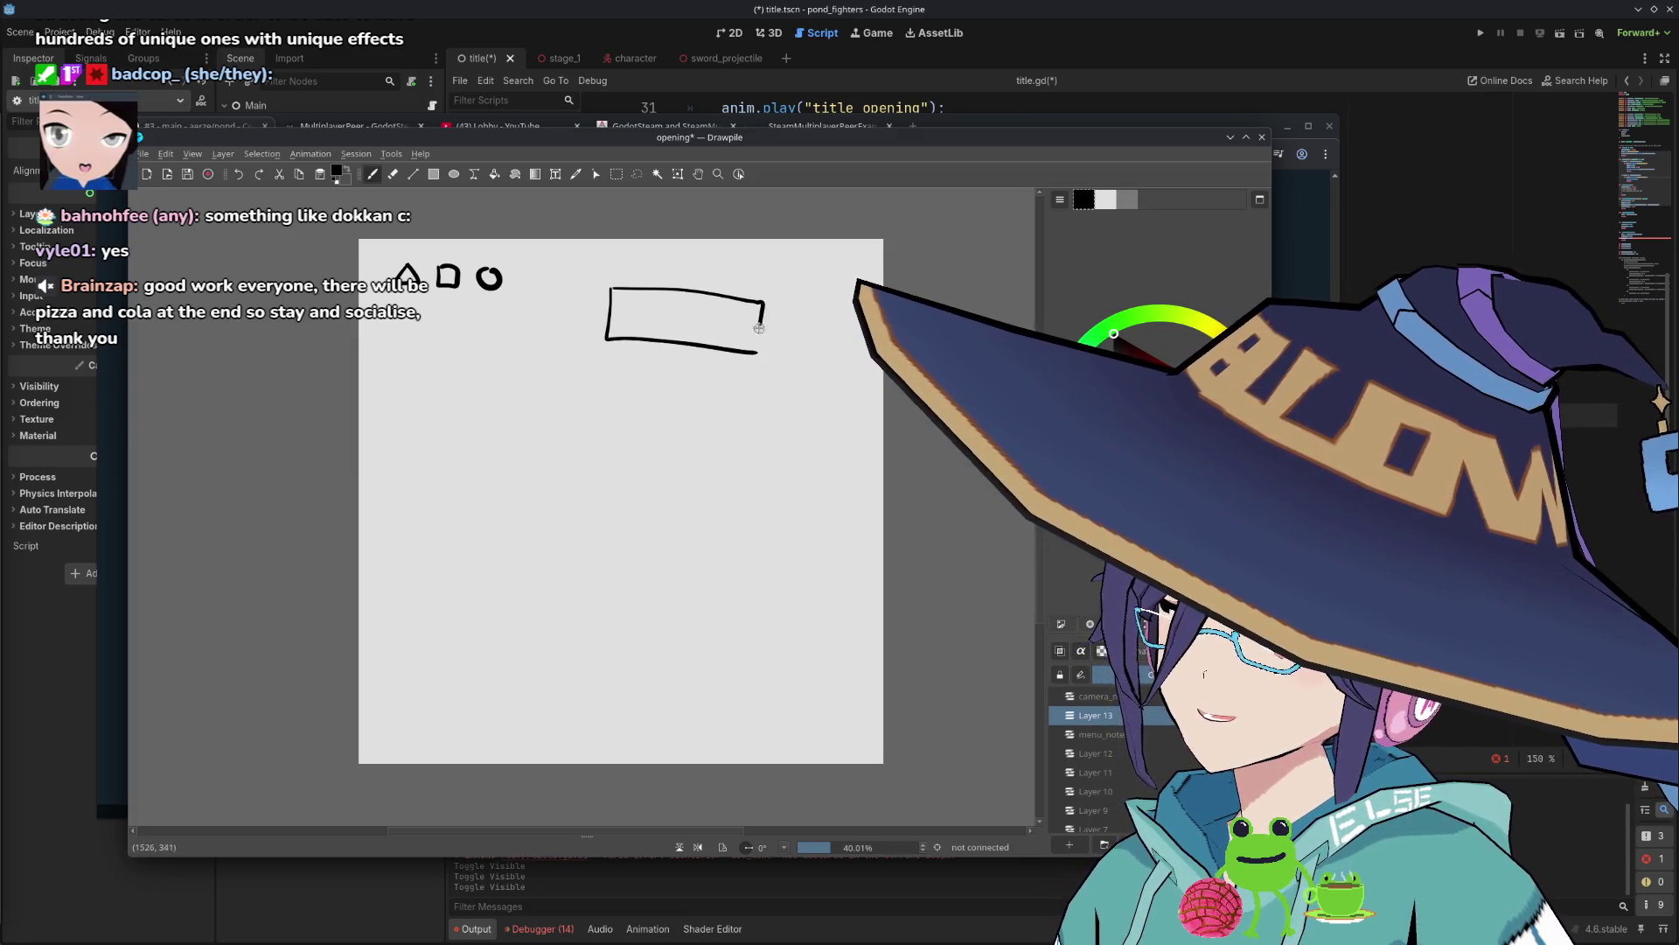
mouse_move(719, 296)
left_mouse_down()
mouse_move(714, 337)
mouse_move(648, 334)
left_mouse_up()
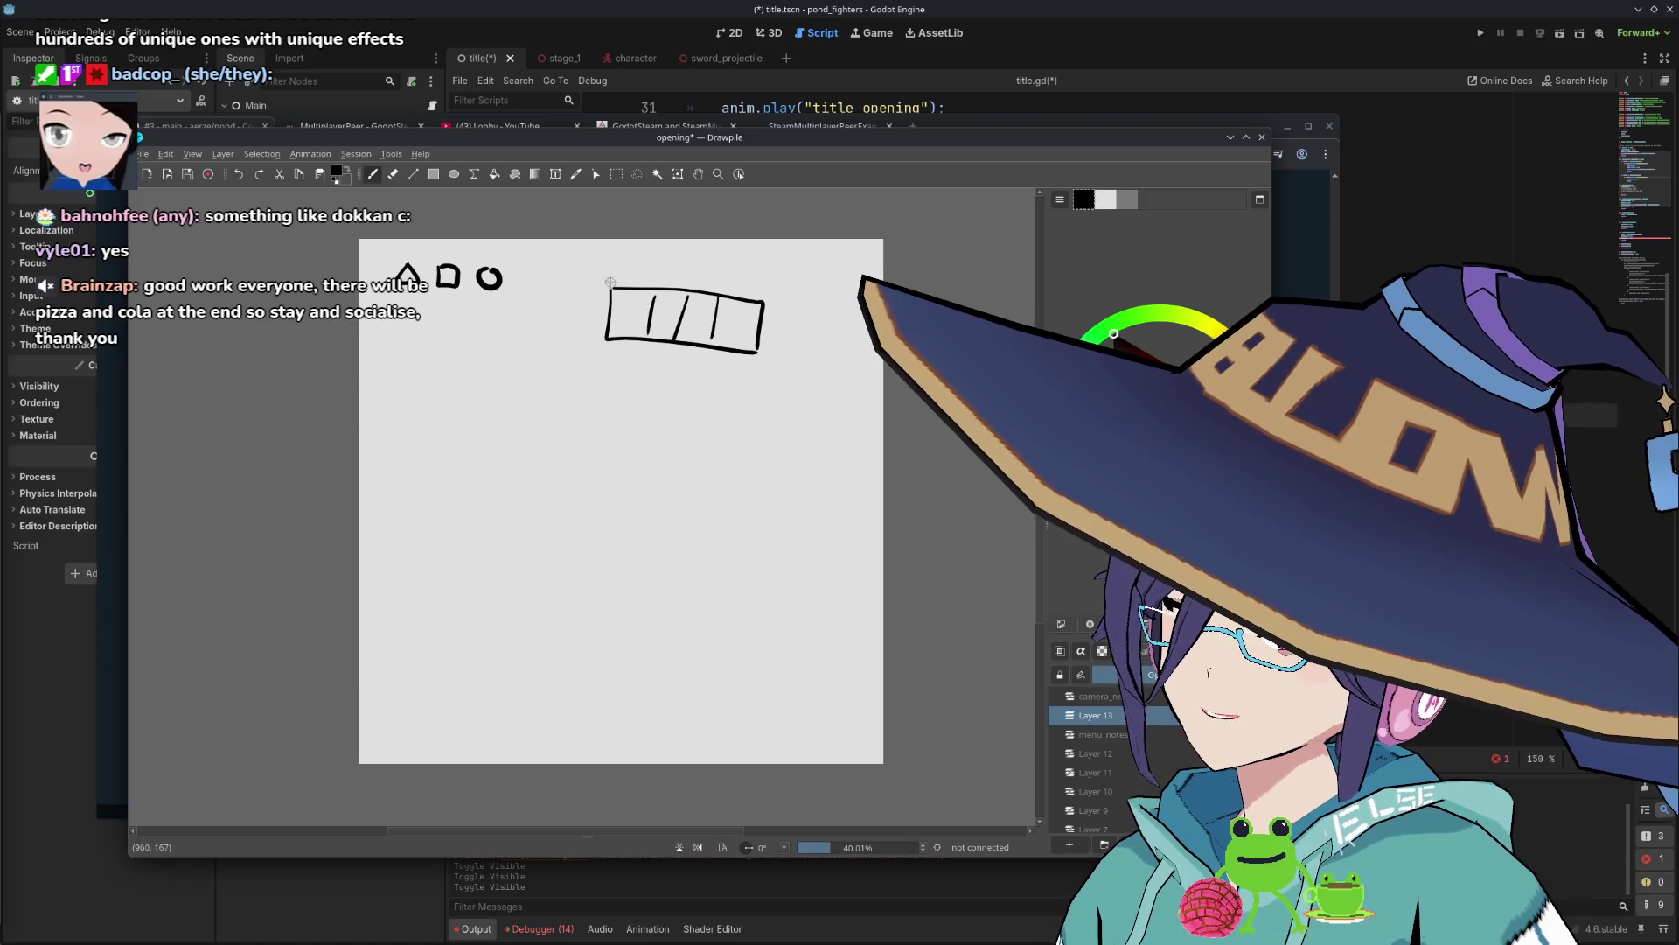
left_click_drag(427, 305, 493, 325)
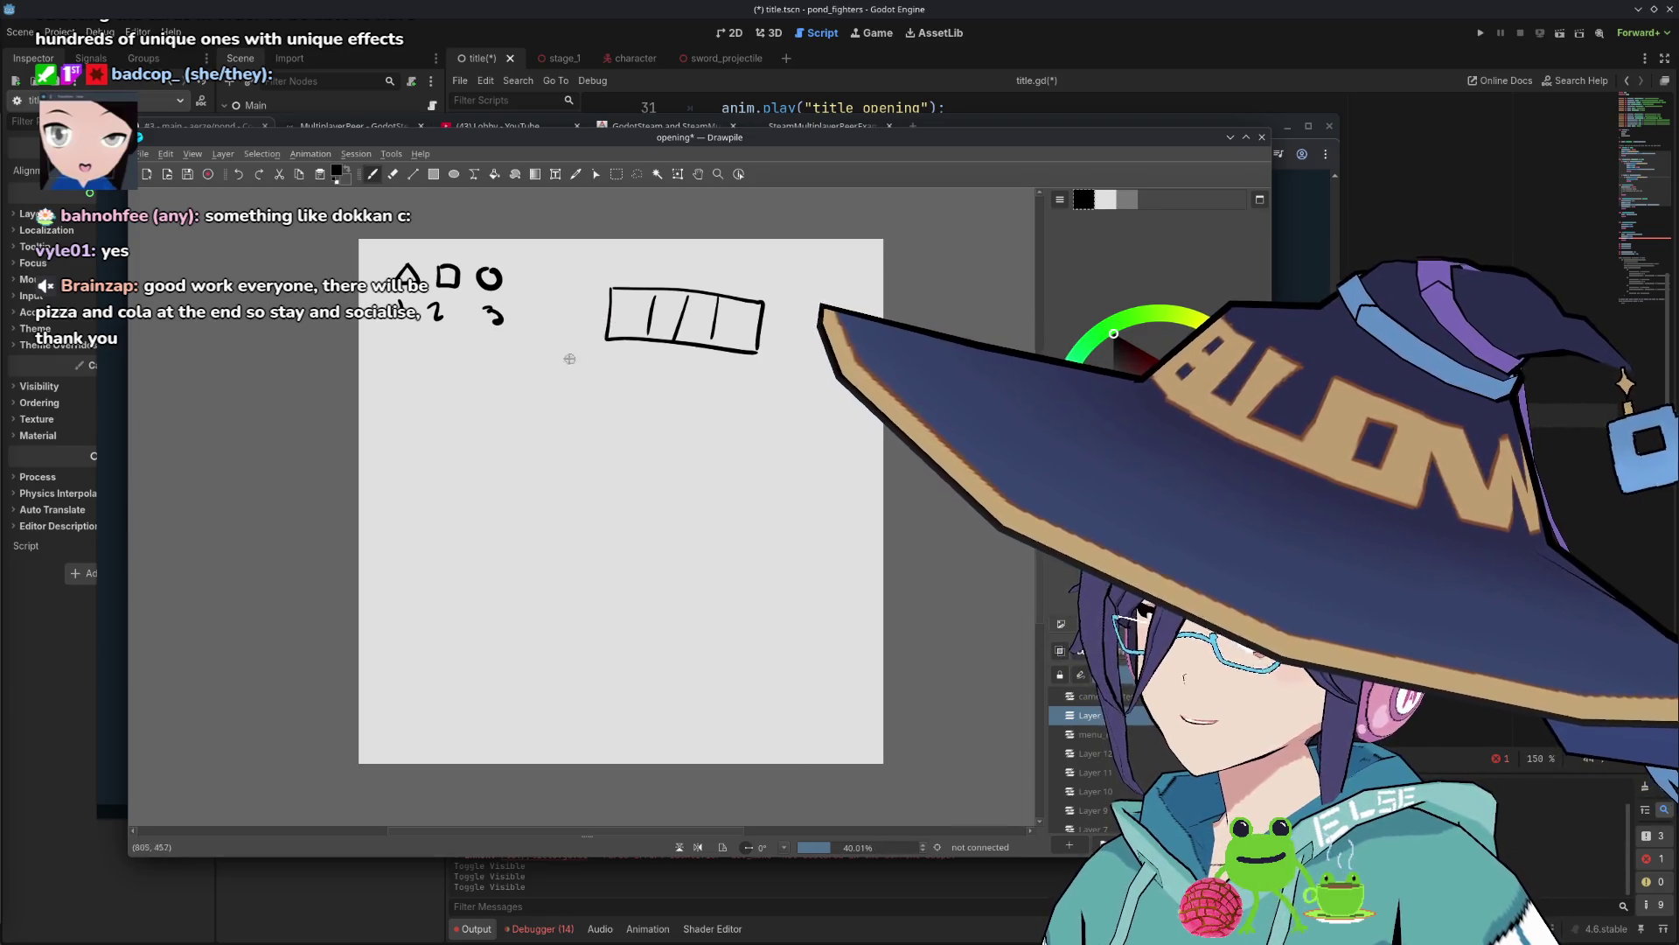
mouse_move(487, 441)
left_mouse_down()
mouse_move(456, 440)
mouse_move(453, 540)
mouse_move(574, 453)
mouse_move(464, 540)
left_mouse_up()
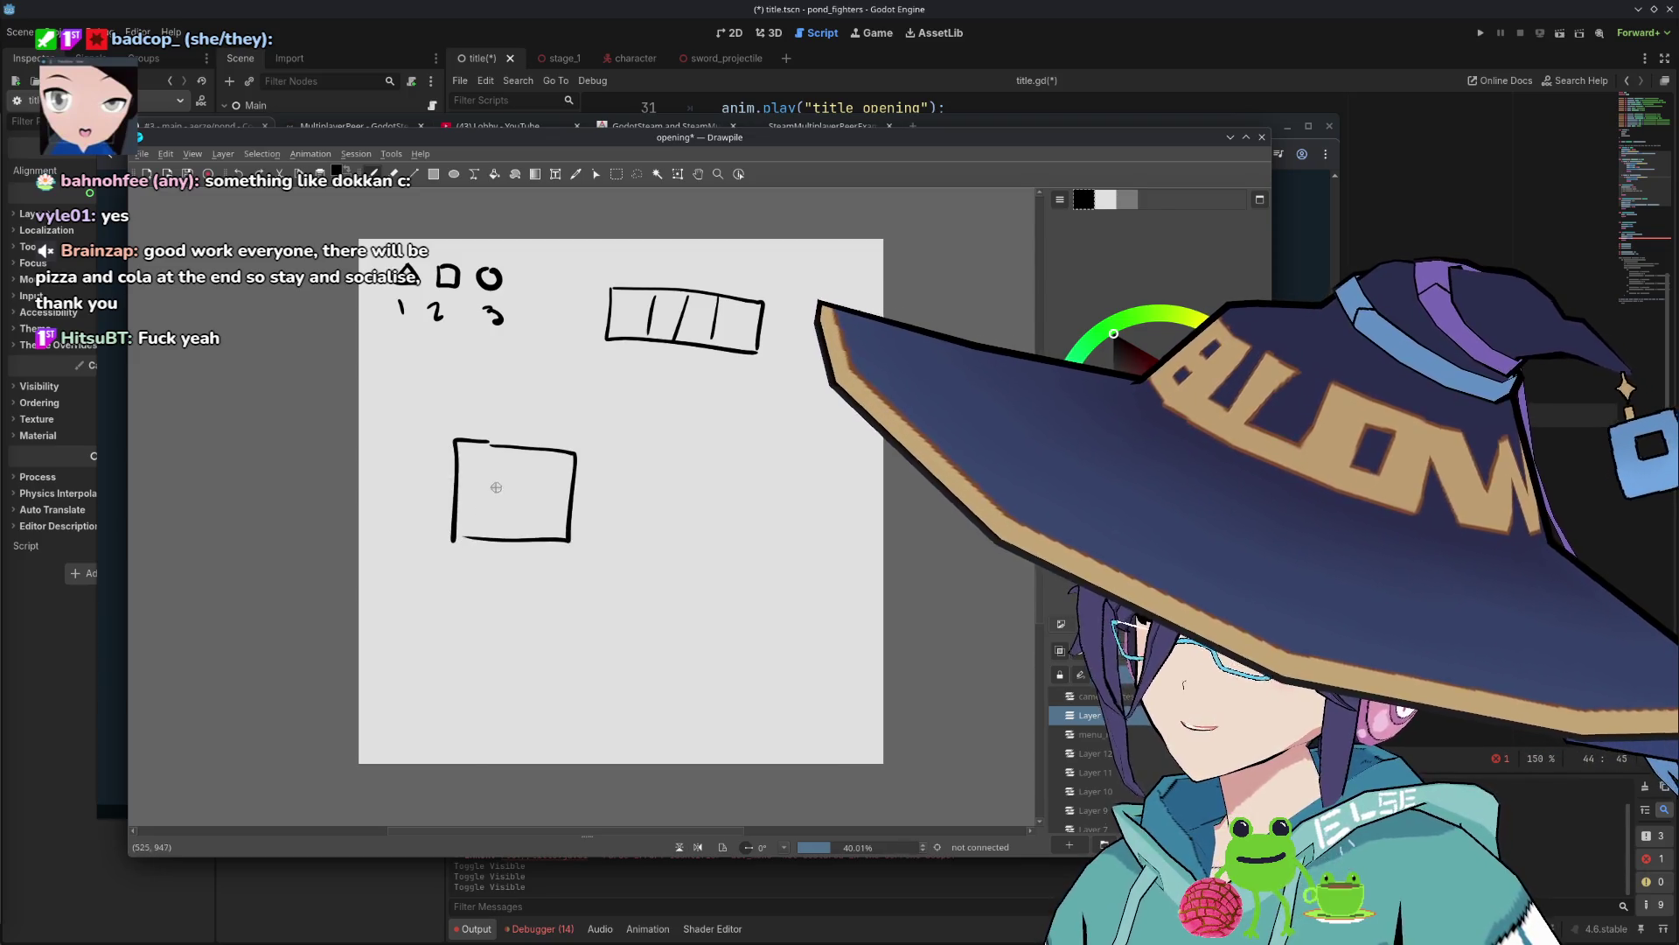
left_click_drag(481, 455, 480, 479)
mouse_move(542, 461)
left_mouse_down()
mouse_move(557, 479)
mouse_move(489, 478)
mouse_move(509, 481)
left_mouse_up()
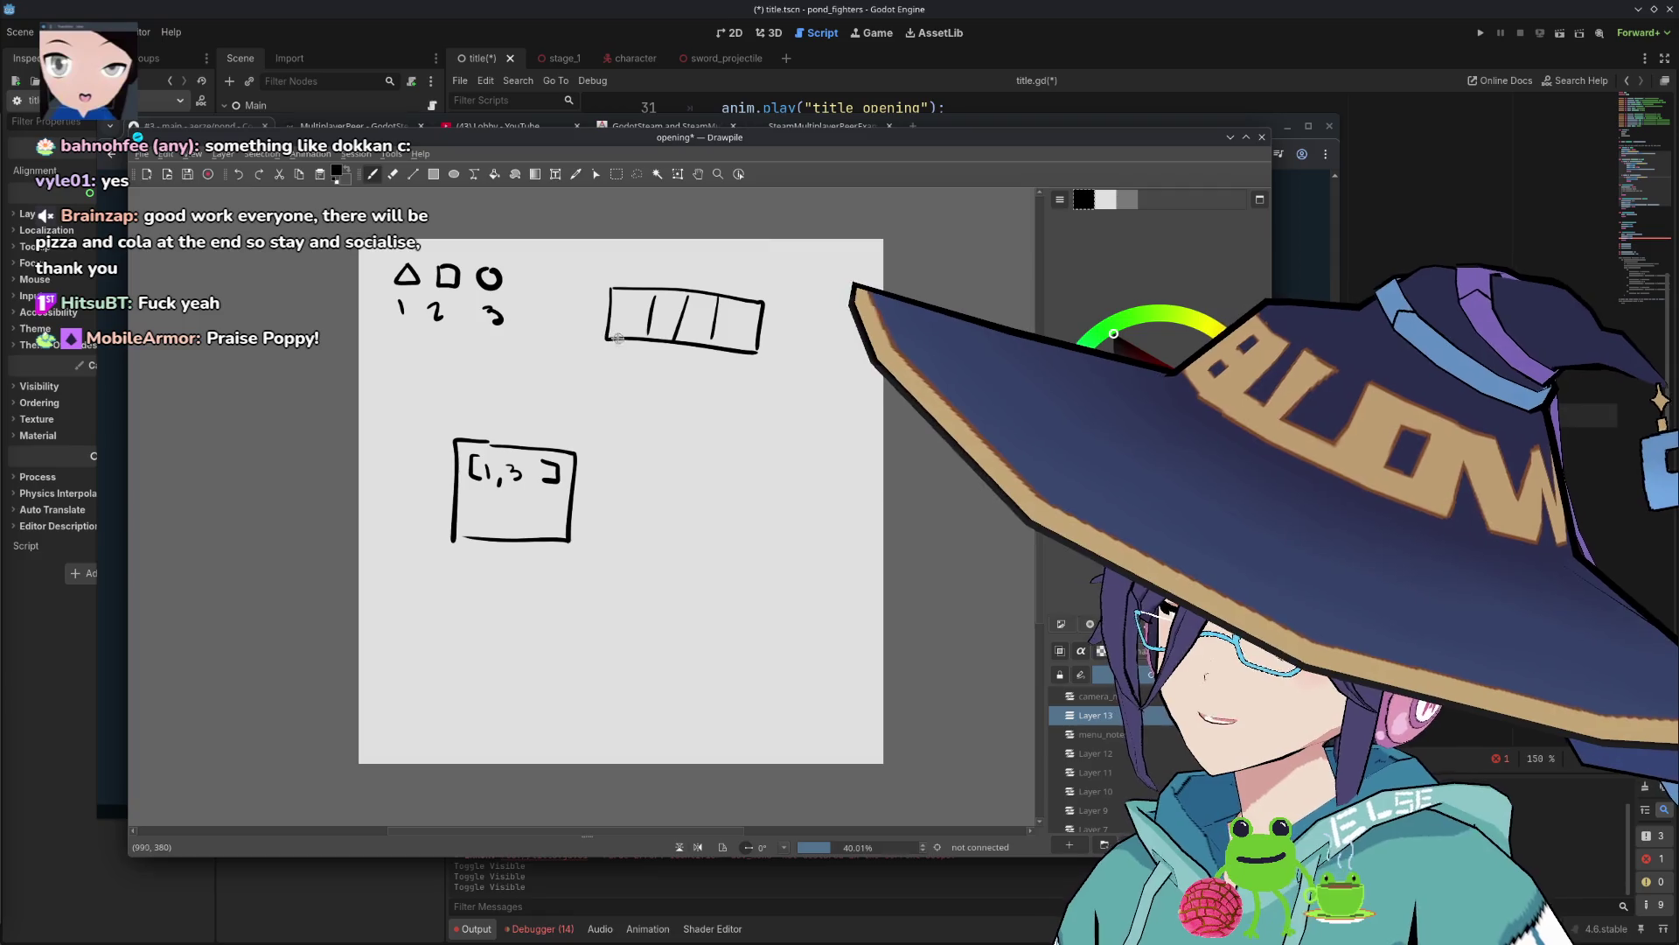
mouse_move(619, 355)
left_mouse_down()
mouse_move(565, 425)
mouse_move(581, 416)
left_mouse_up()
Write the array values, the API MOVE 0-2 label, and cell indices 0–3.
left_click_drag(630, 307, 632, 333)
mouse_move(660, 309)
left_mouse_down()
mouse_move(665, 336)
mouse_move(704, 302)
left_mouse_up()
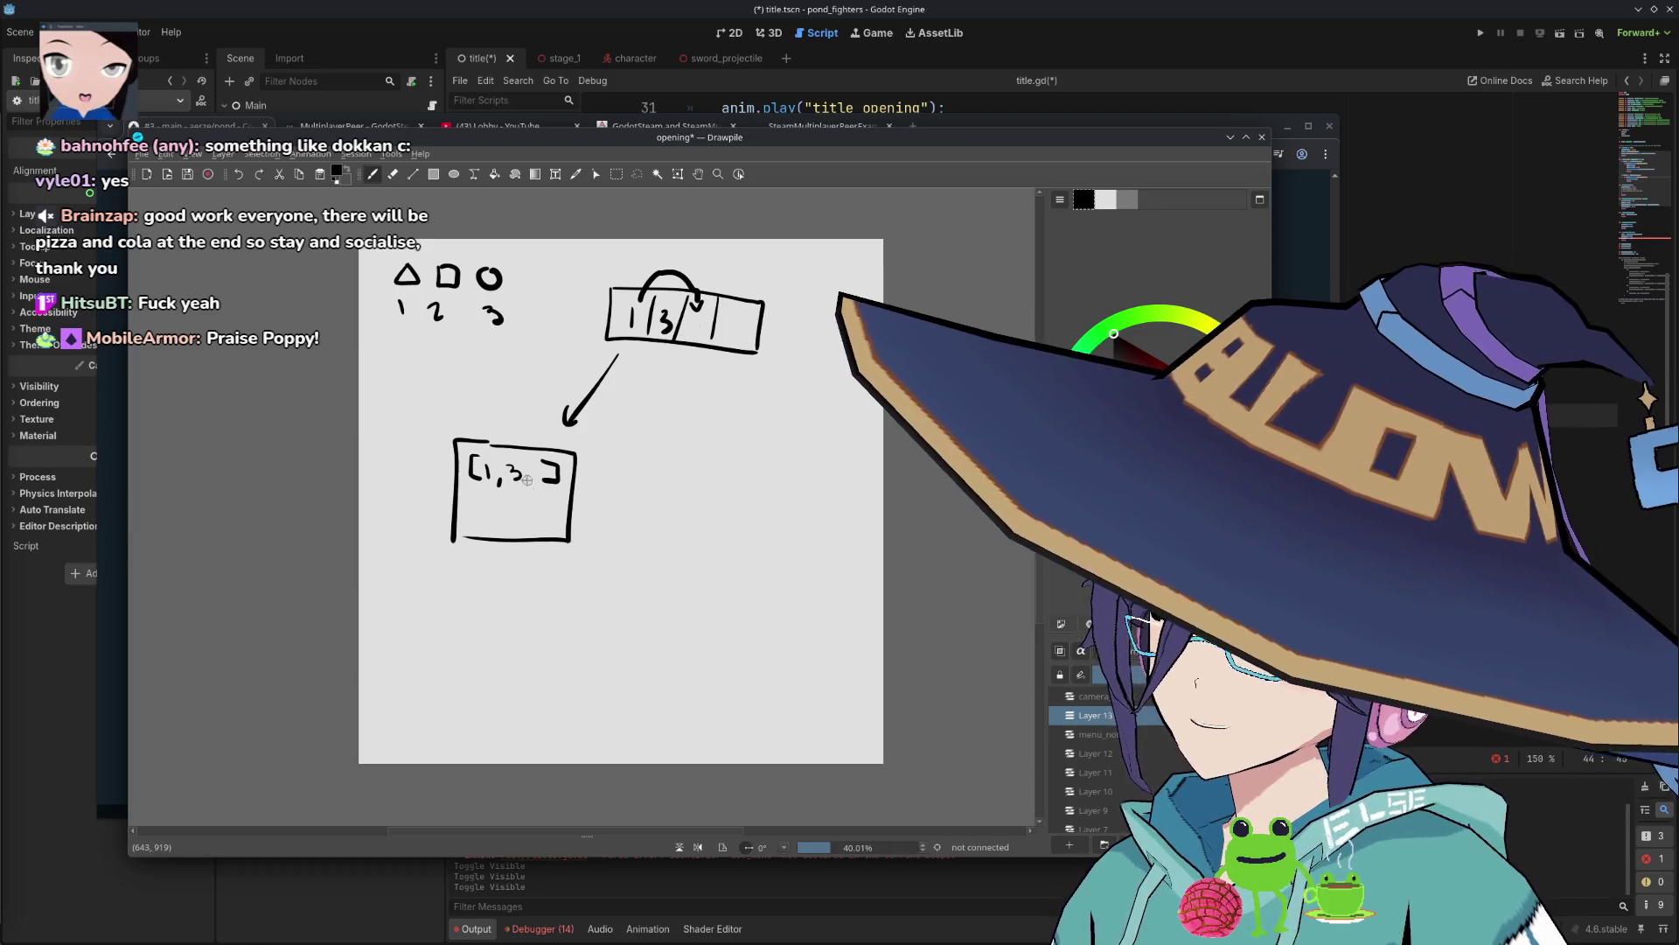
left_click_drag(535, 472, 569, 486)
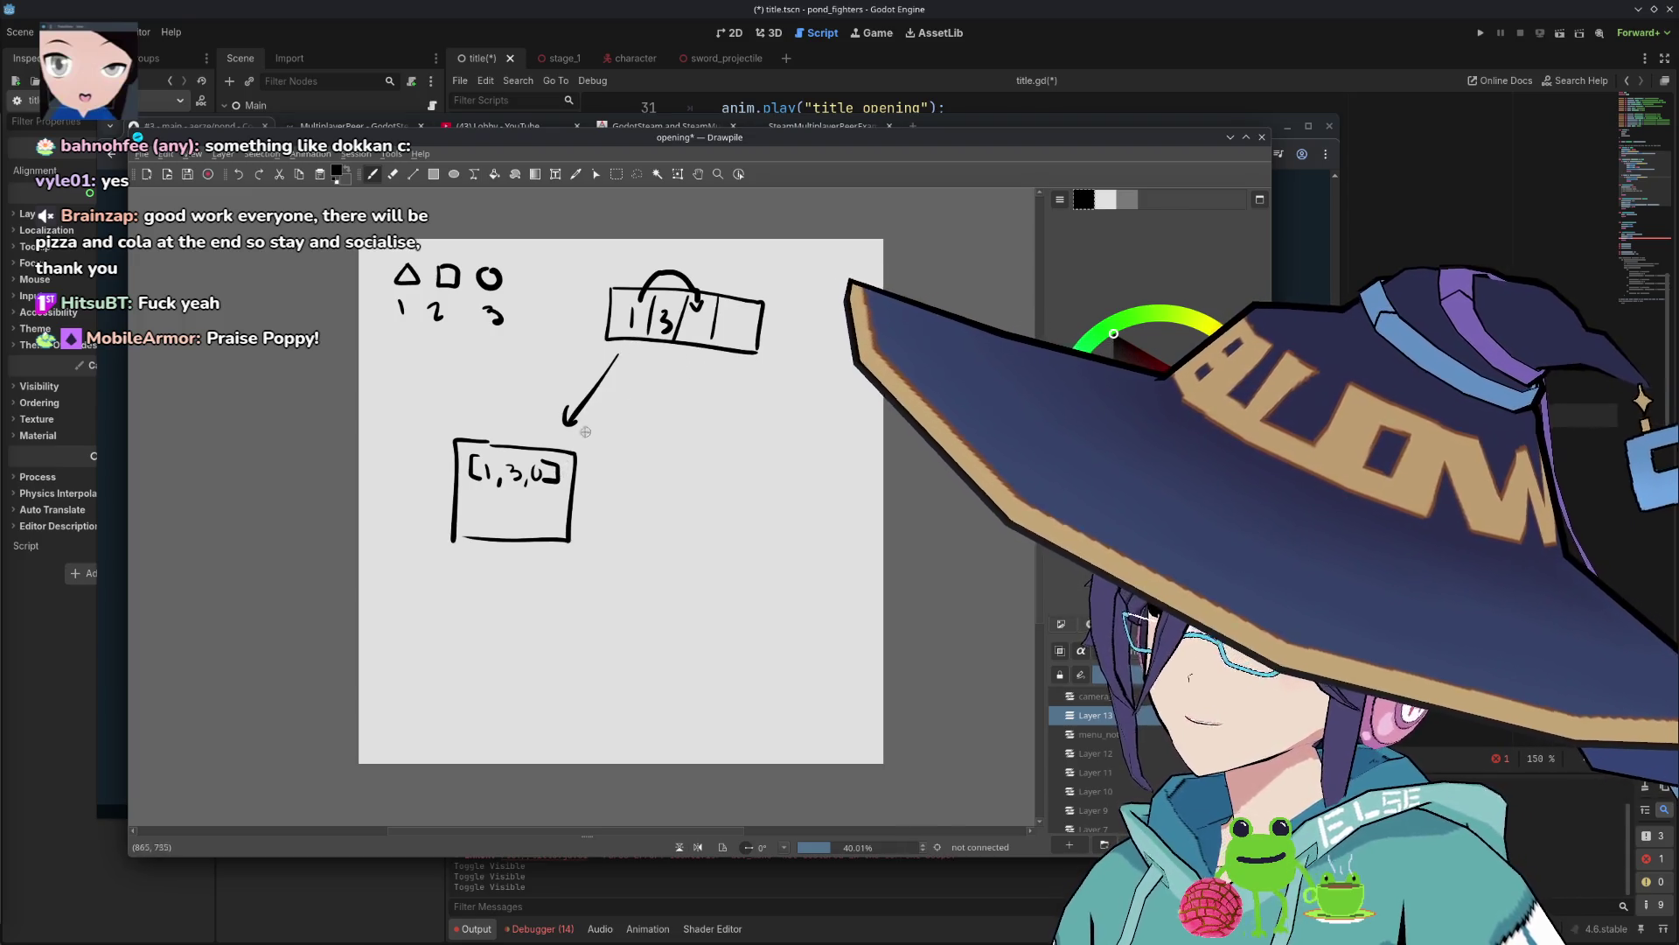
mouse_move(604, 446)
left_mouse_down()
mouse_move(618, 441)
mouse_move(612, 471)
mouse_move(676, 460)
left_mouse_up()
key("ctrl+z")
key("ctrl+z")
left_click_drag(688, 454, 698, 448)
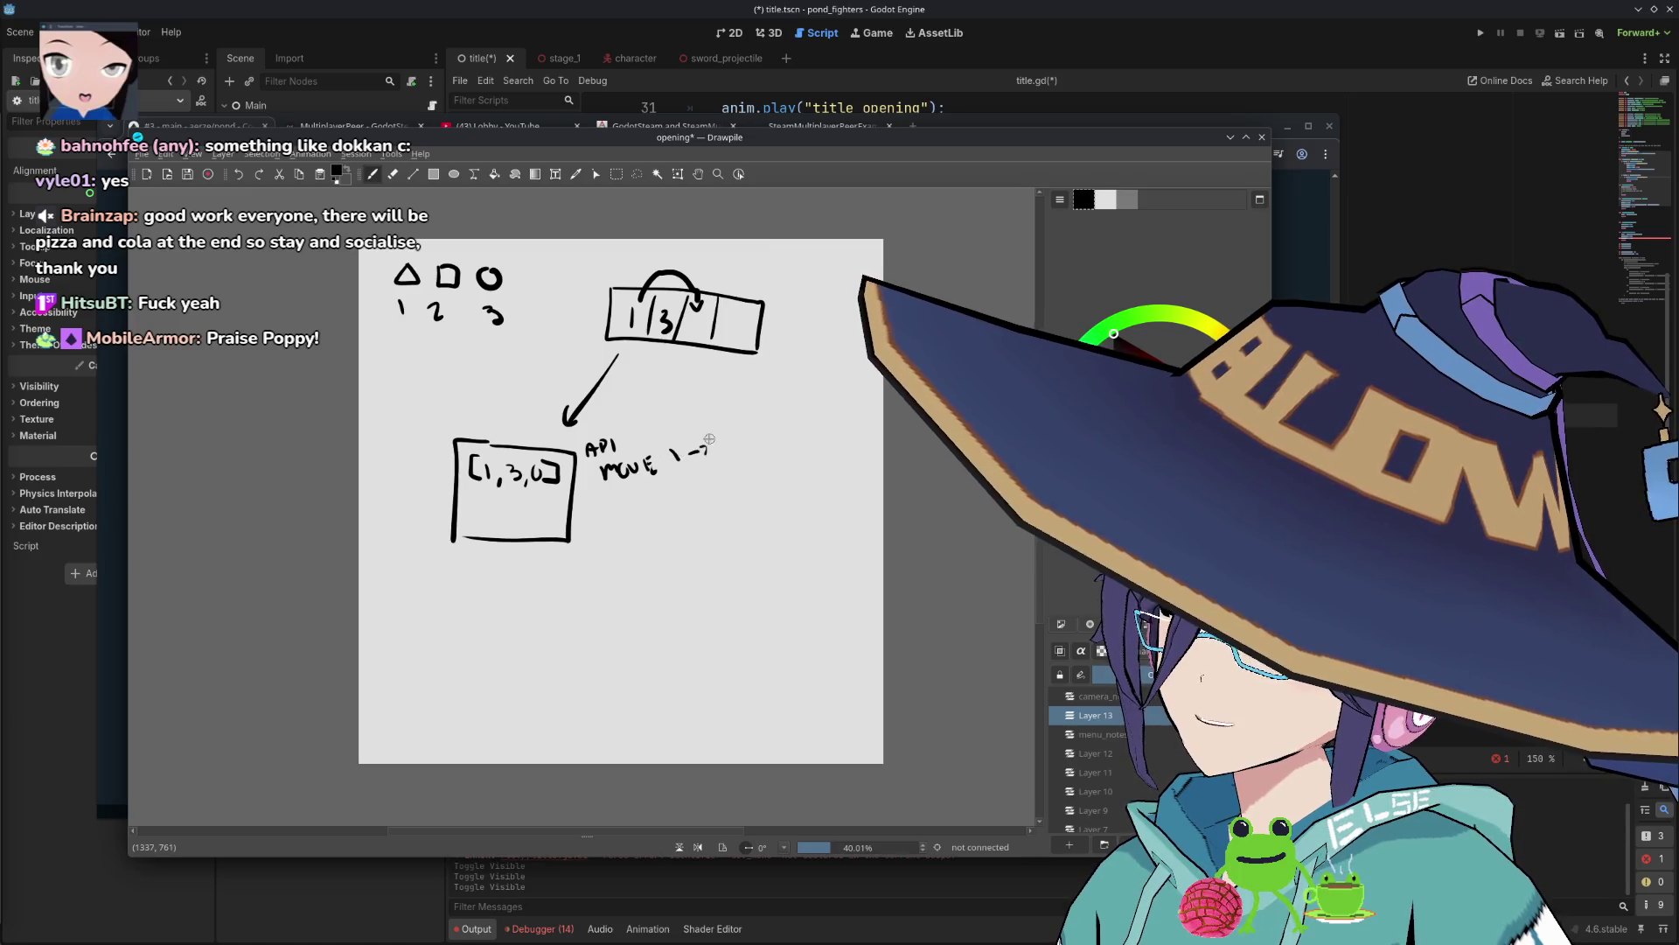
left_click_drag(673, 451, 672, 453)
left_click_drag(686, 454, 716, 456)
left_click_drag(632, 265, 715, 278)
left_click_drag(735, 271, 740, 290)
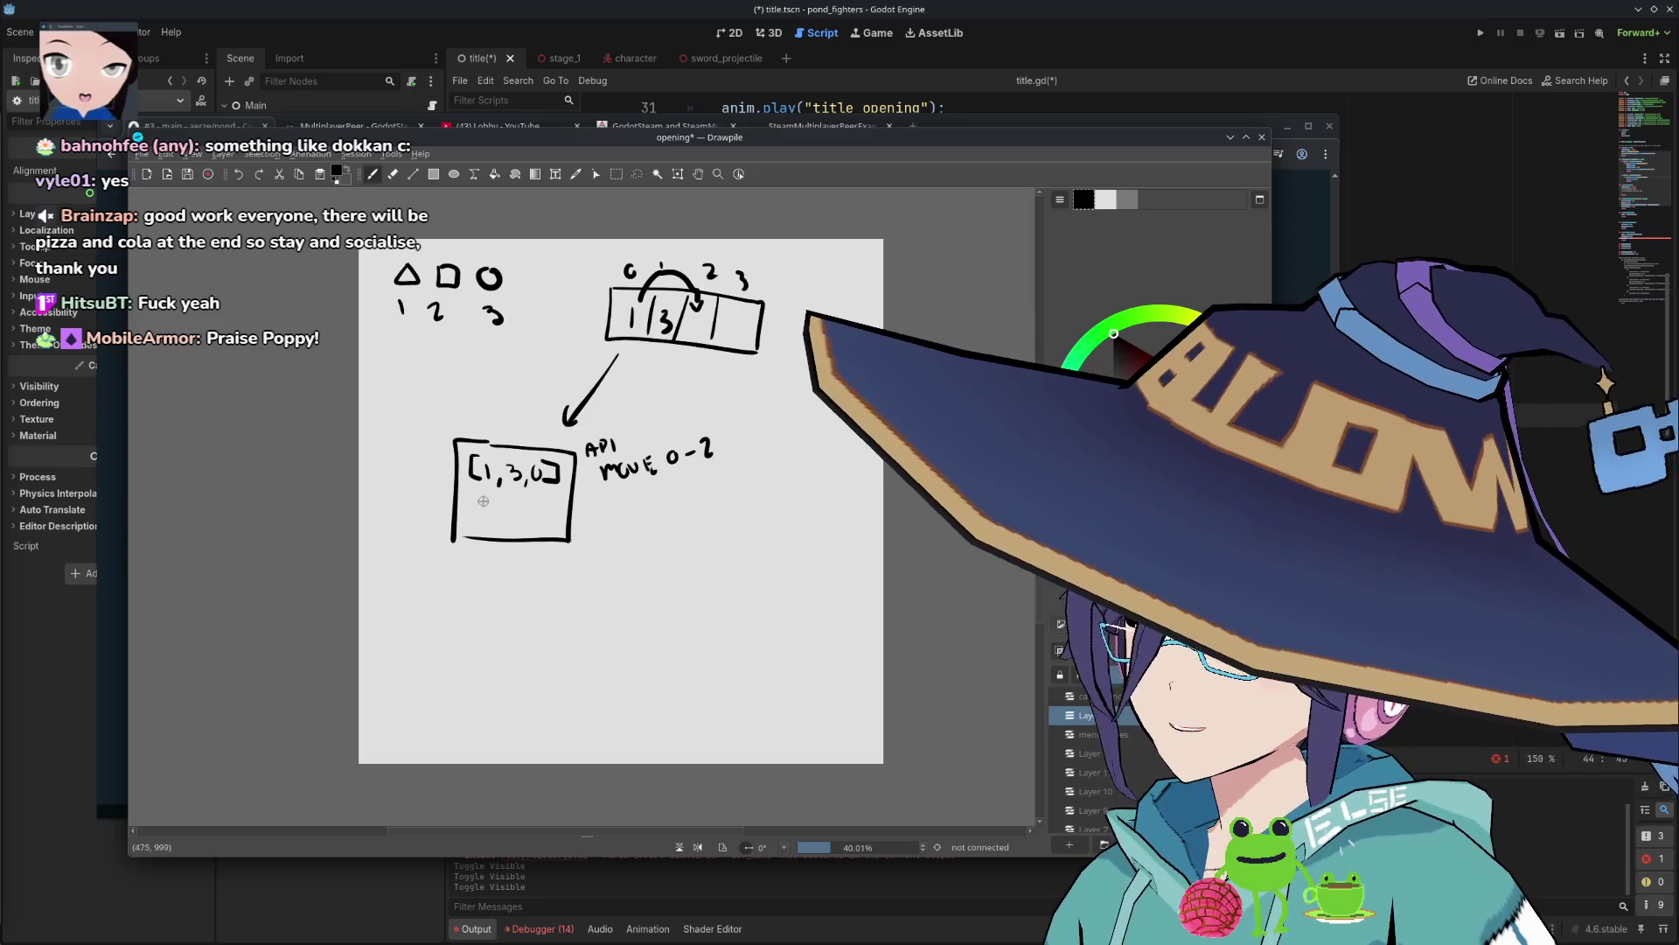
Add a second row [0,3,1] and label the boxes Invsys and INV UI.
mouse_move(477, 493)
left_mouse_down()
mouse_move(478, 511)
mouse_move(554, 507)
mouse_move(543, 517)
left_mouse_up()
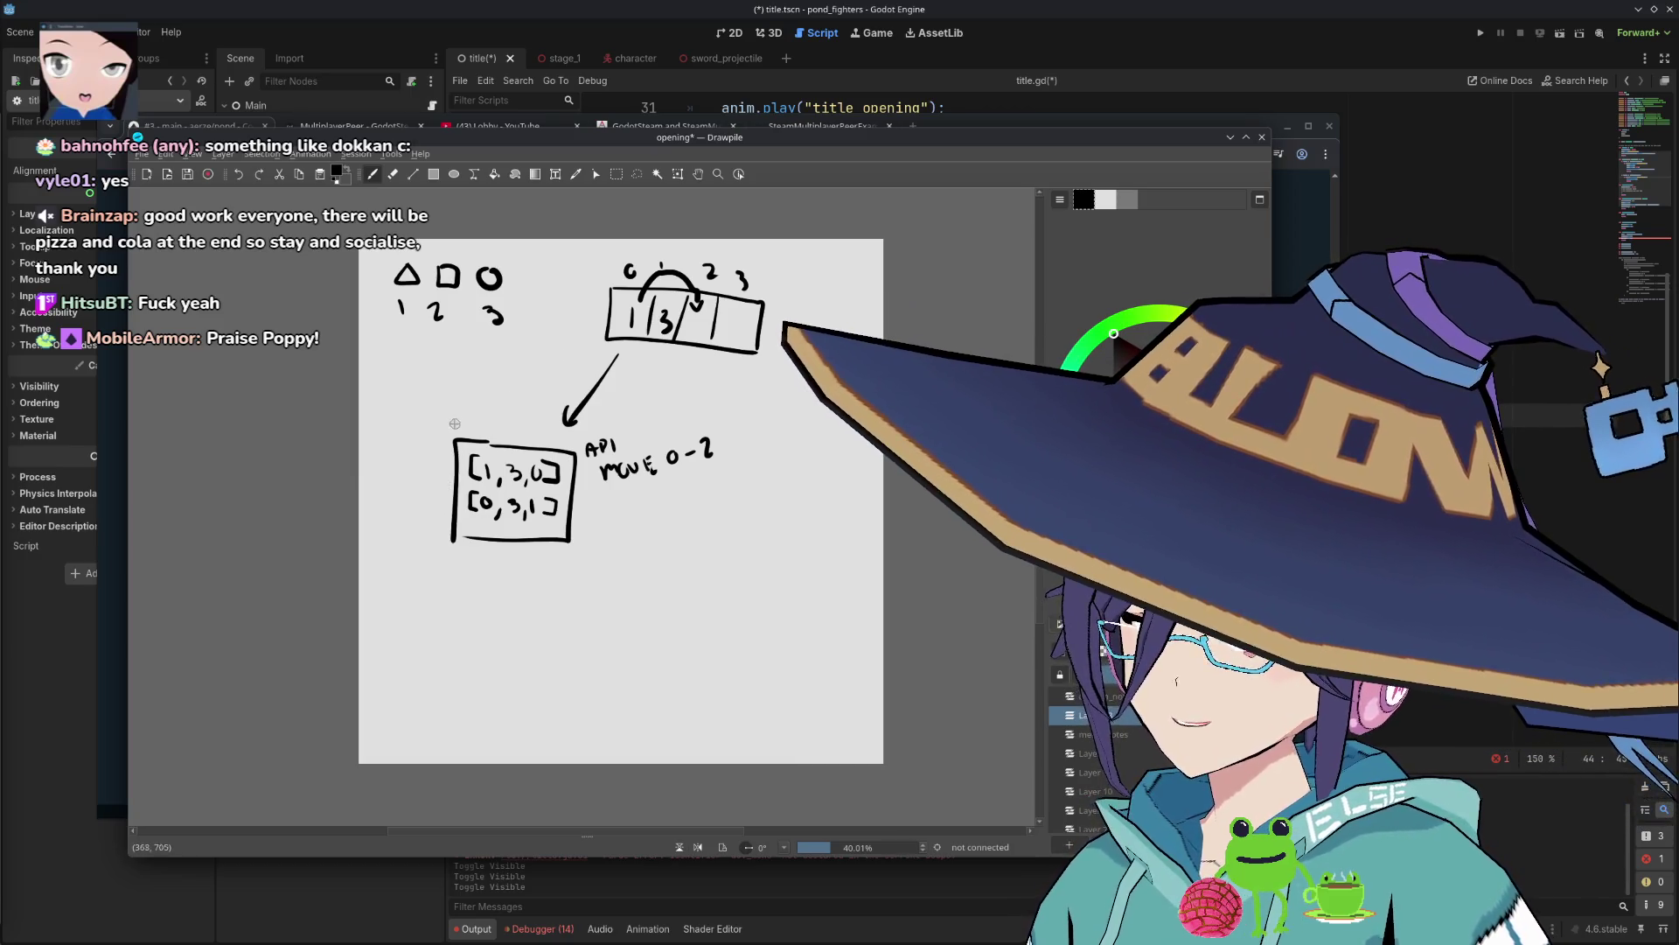
mouse_move(448, 412)
left_mouse_down()
mouse_move(448, 429)
mouse_move(516, 423)
left_mouse_up()
left_click_drag(704, 365, 705, 382)
mouse_move(712, 382)
left_mouse_down()
mouse_move(768, 367)
mouse_move(754, 363)
left_mouse_up()
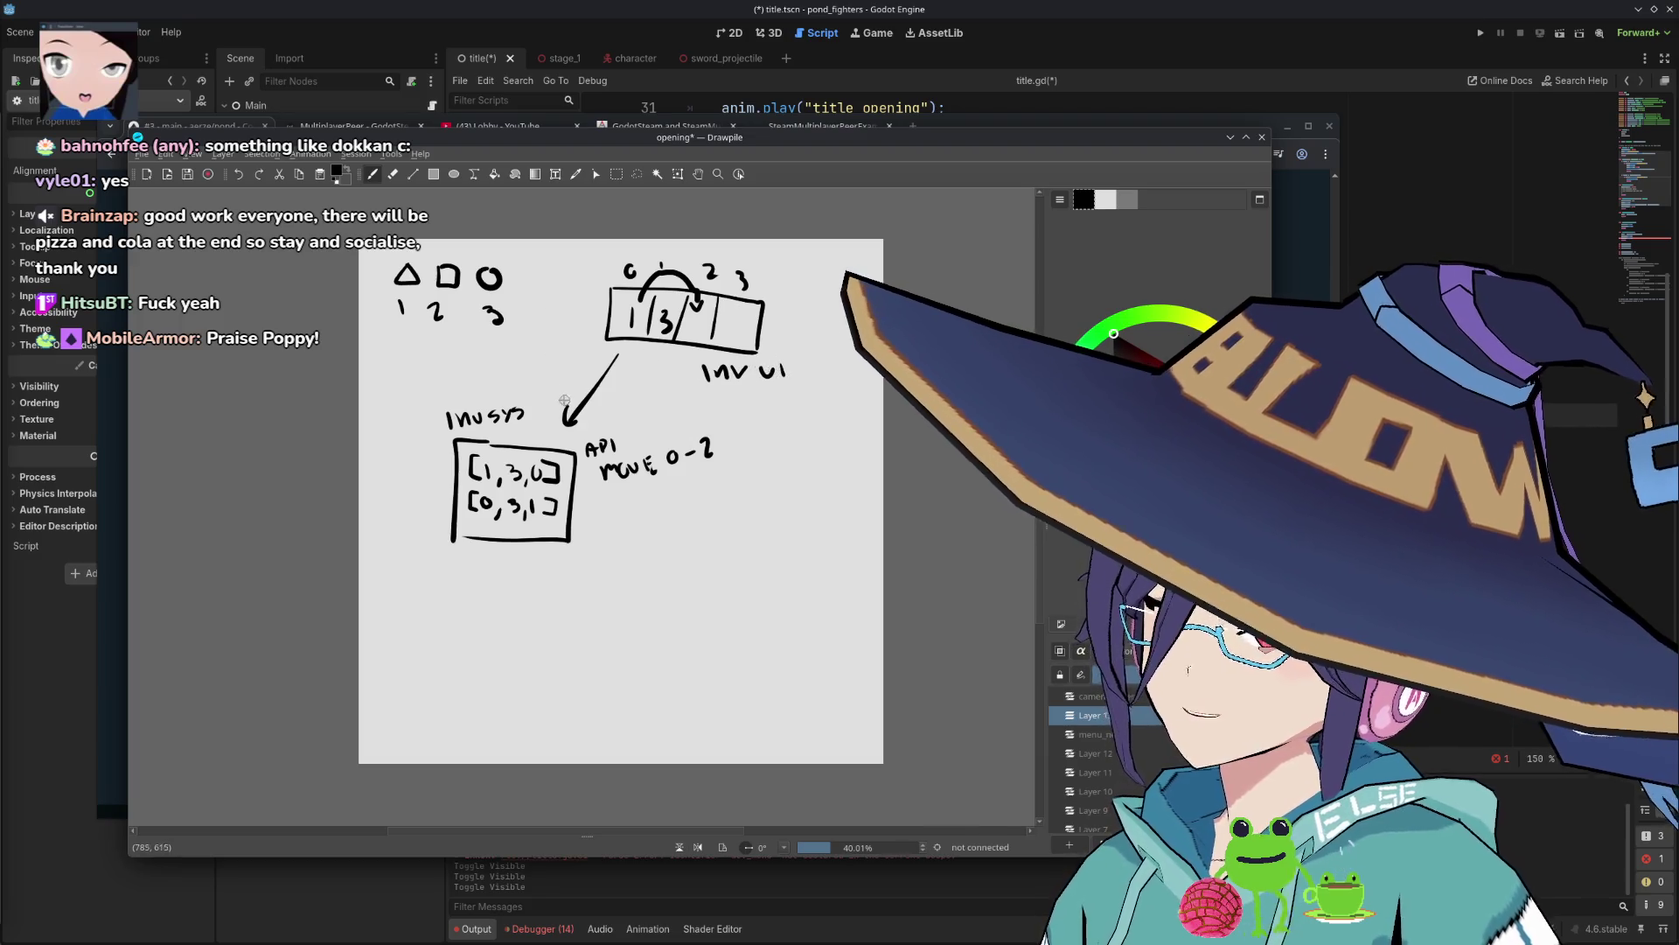
key("e")
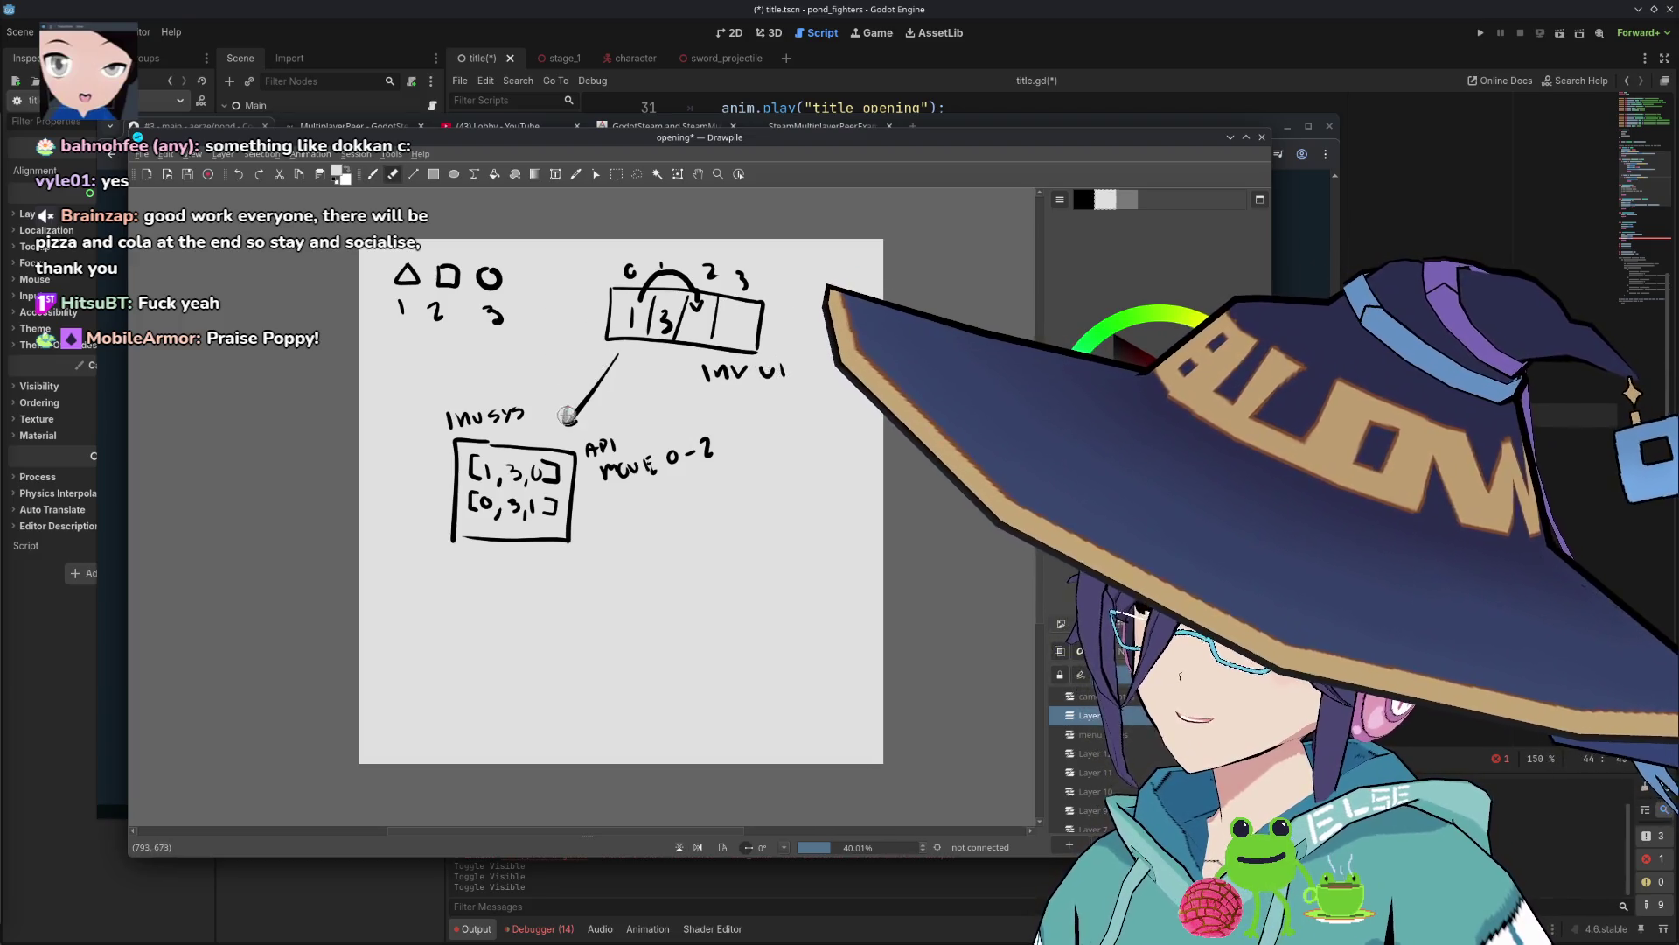